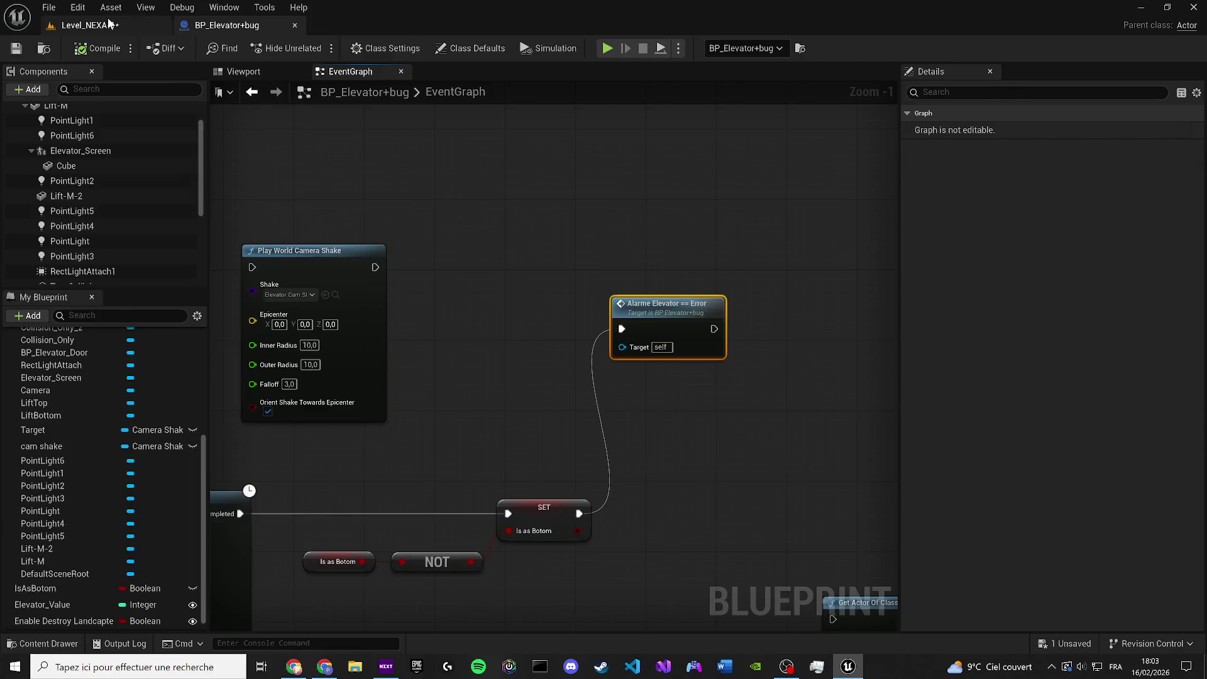
# - Open the Level Blueprint of Level_NEXA-1
pyautogui.click(88, 25)
pyautogui.click(231, 47)
pyautogui.click(272, 148)
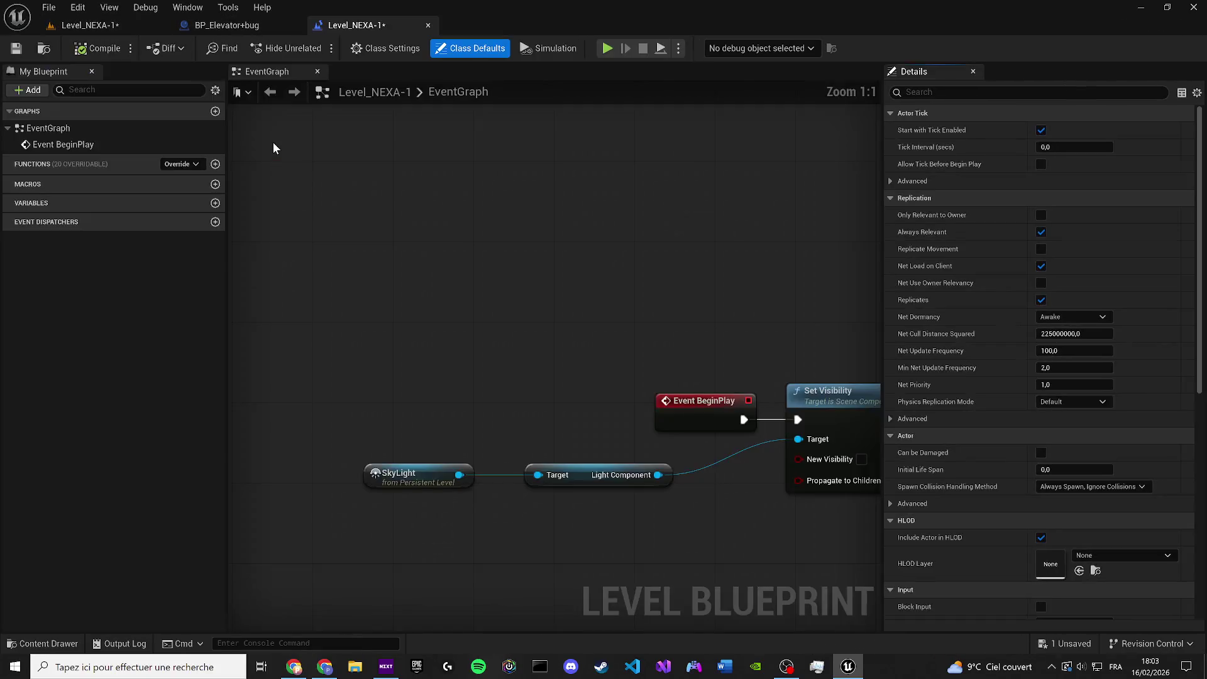
pyautogui.scroll(-3, 398, 274)
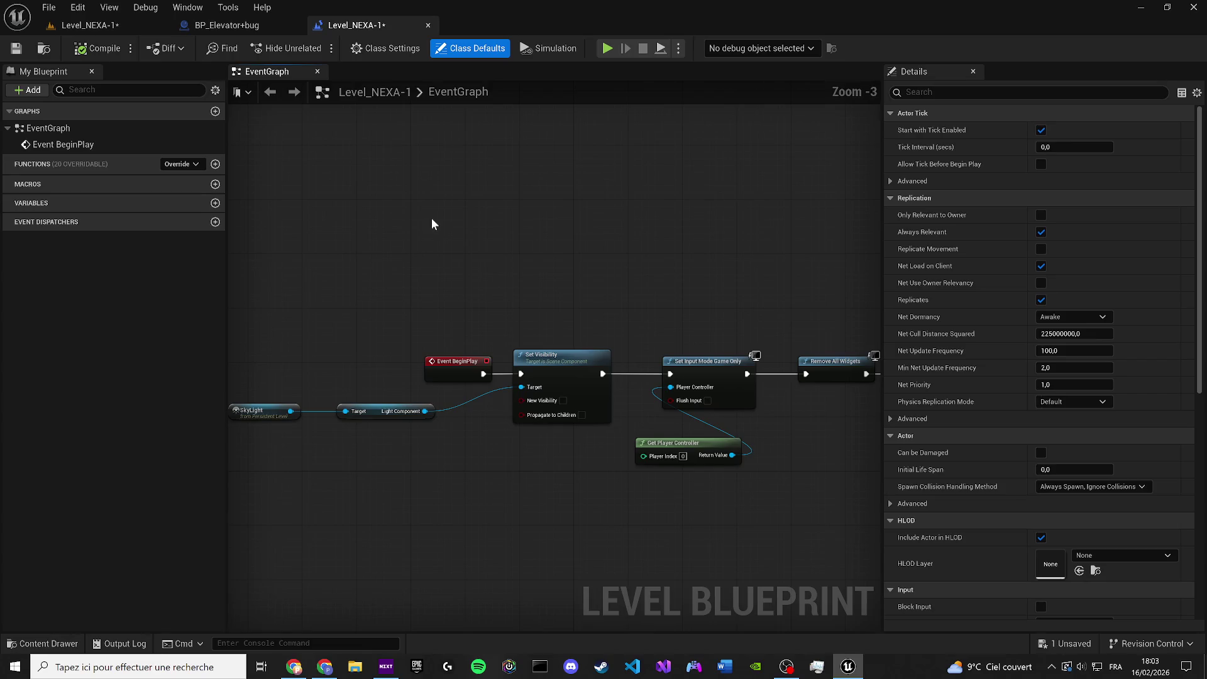
# - Add an Event Tick node to the level graph
pyautogui.rightClick(457, 182)
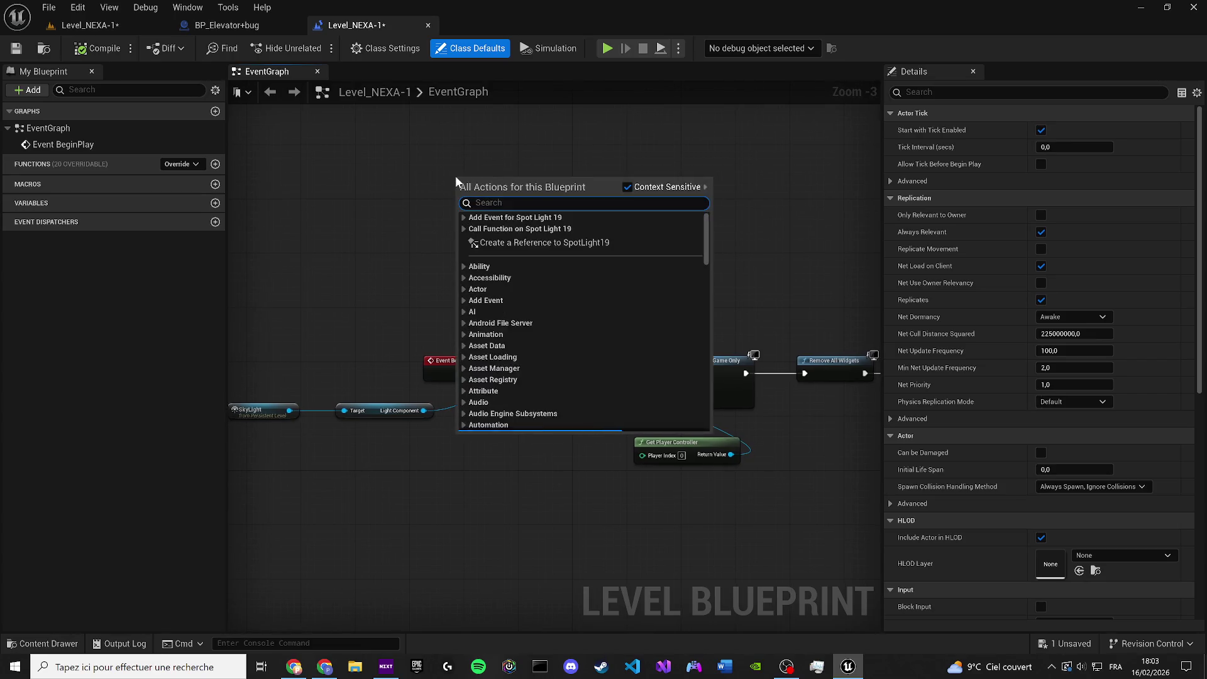
pyautogui.write('tick')
pyautogui.press('Return')
pyautogui.moveTo(456, 182); pyautogui.dragTo(514, 535)
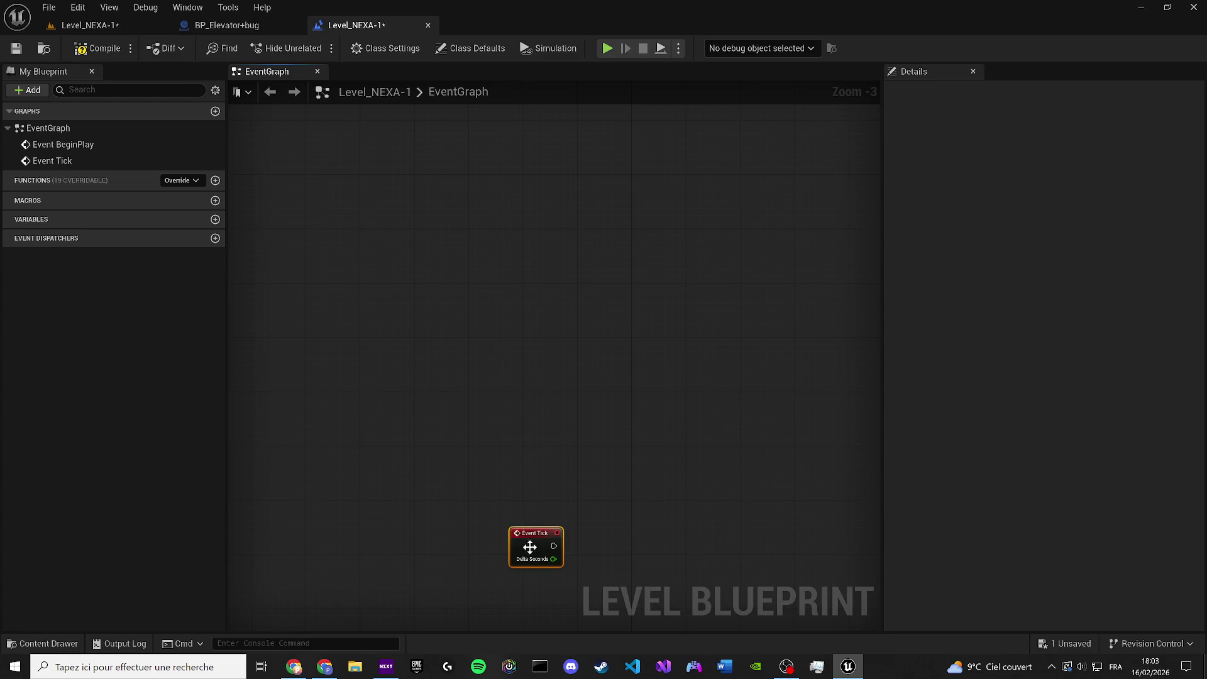
pyautogui.press('Home')
# - Chain Get Actor Of Class (class BP_Elevator+bug) after Event Tick and paste the camera shake node below
pyautogui.moveTo(469, 320); pyautogui.dragTo(537, 315)
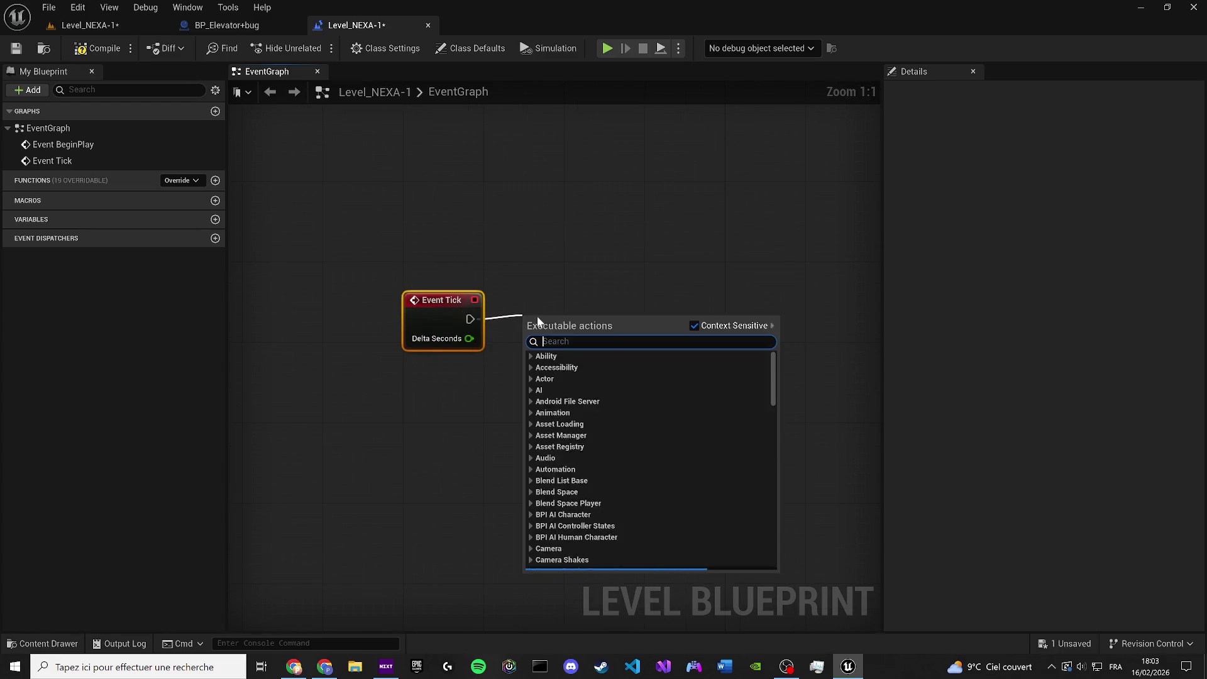
pyautogui.write('GET ACTOR')
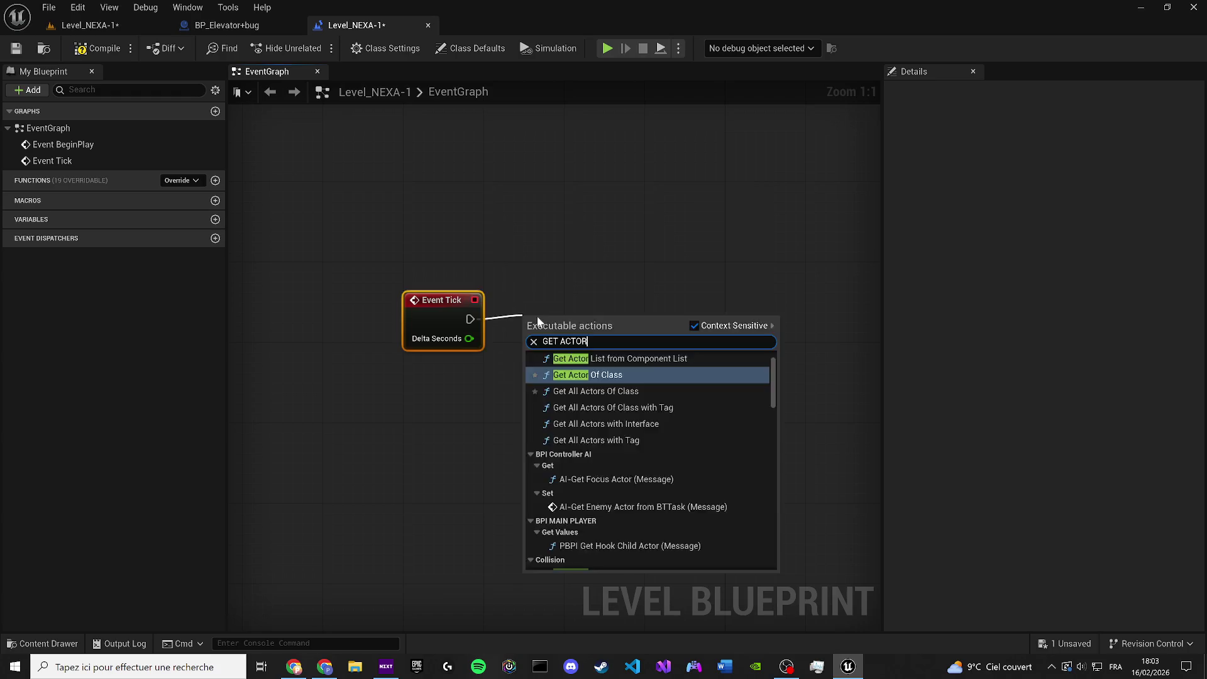
pyautogui.press('Return')
pyautogui.hotkey('ctrl', 'v')
pyautogui.moveTo(503, 188)
pyautogui.mouseDown()
pyautogui.moveTo(665, 420)
pyautogui.moveTo(440, 445)
pyautogui.mouseUp()
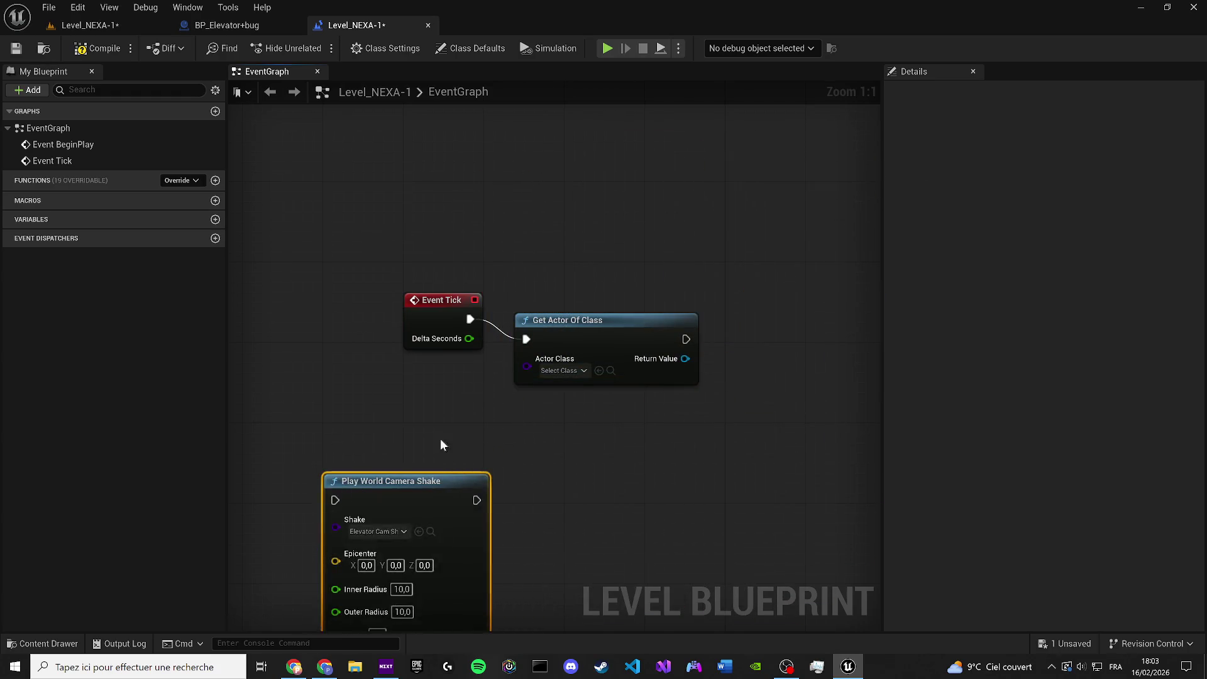
pyautogui.click(388, 432)
pyautogui.write('ELEVATOR BU')
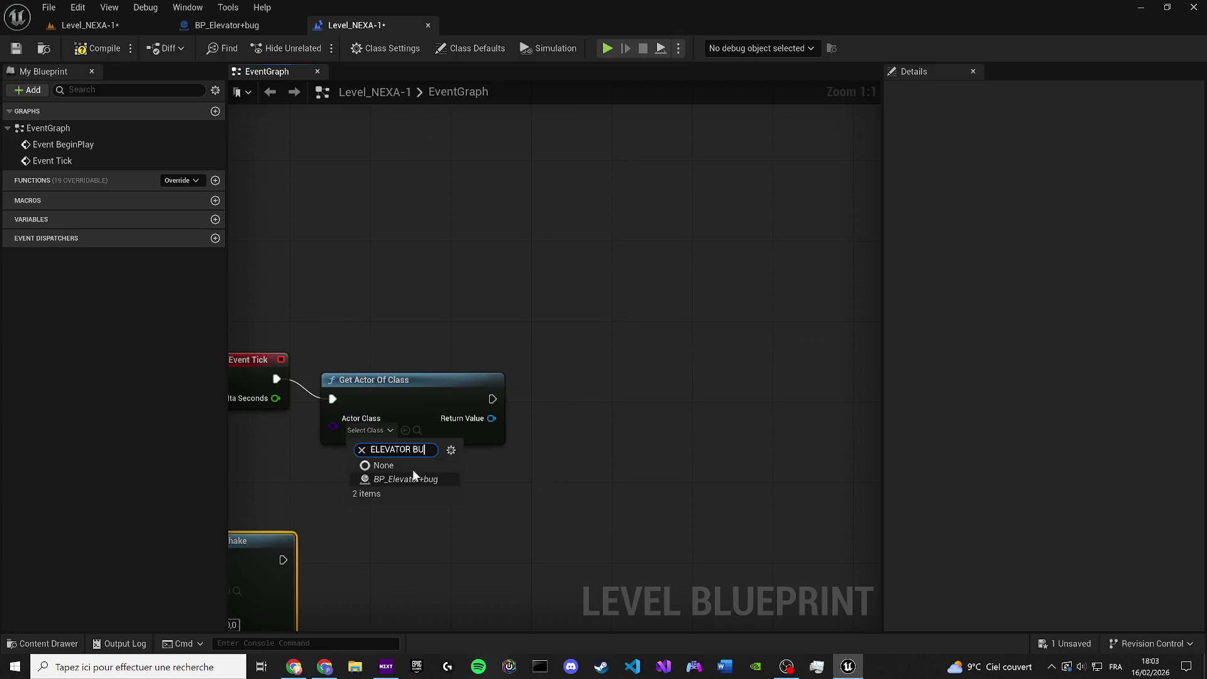
pyautogui.click(410, 477)
# - Search all actions for the elevator's 'Is a Bottom' node, then go back to BP_Elevator+bug
pyautogui.moveTo(615, 425); pyautogui.dragTo(614, 425)
pyautogui.write('IS A BOTT')
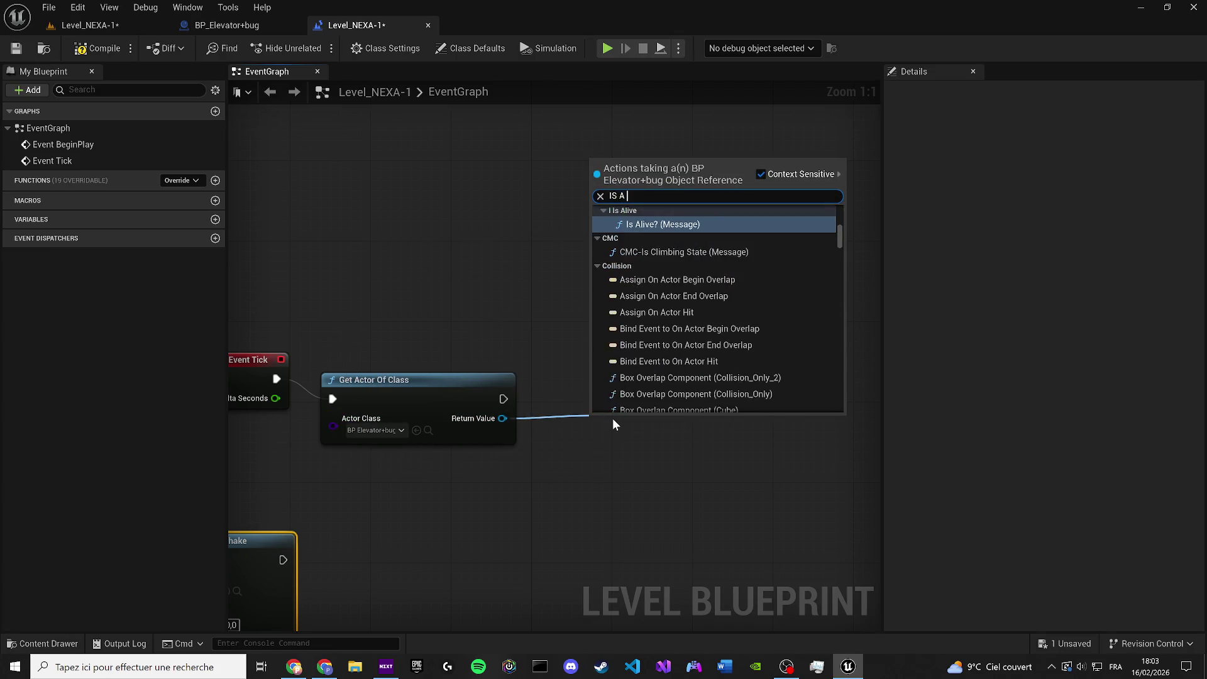
pyautogui.write('ON')
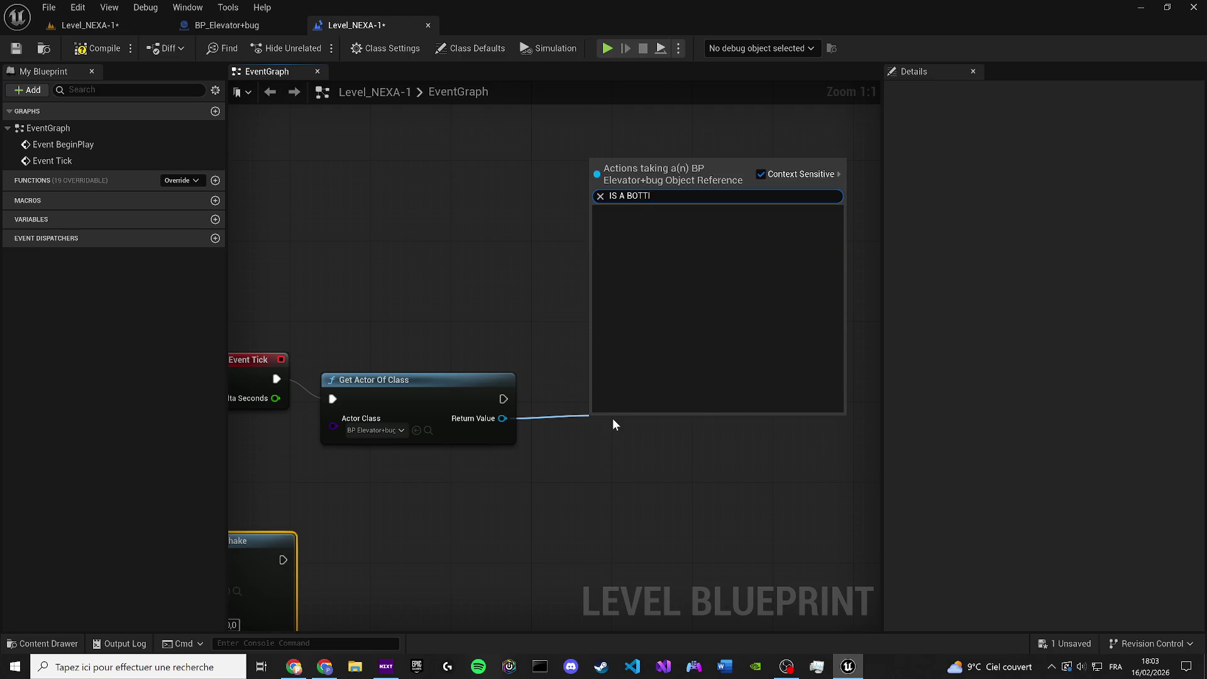
pyautogui.press('BackSpace')
pyautogui.write('M')
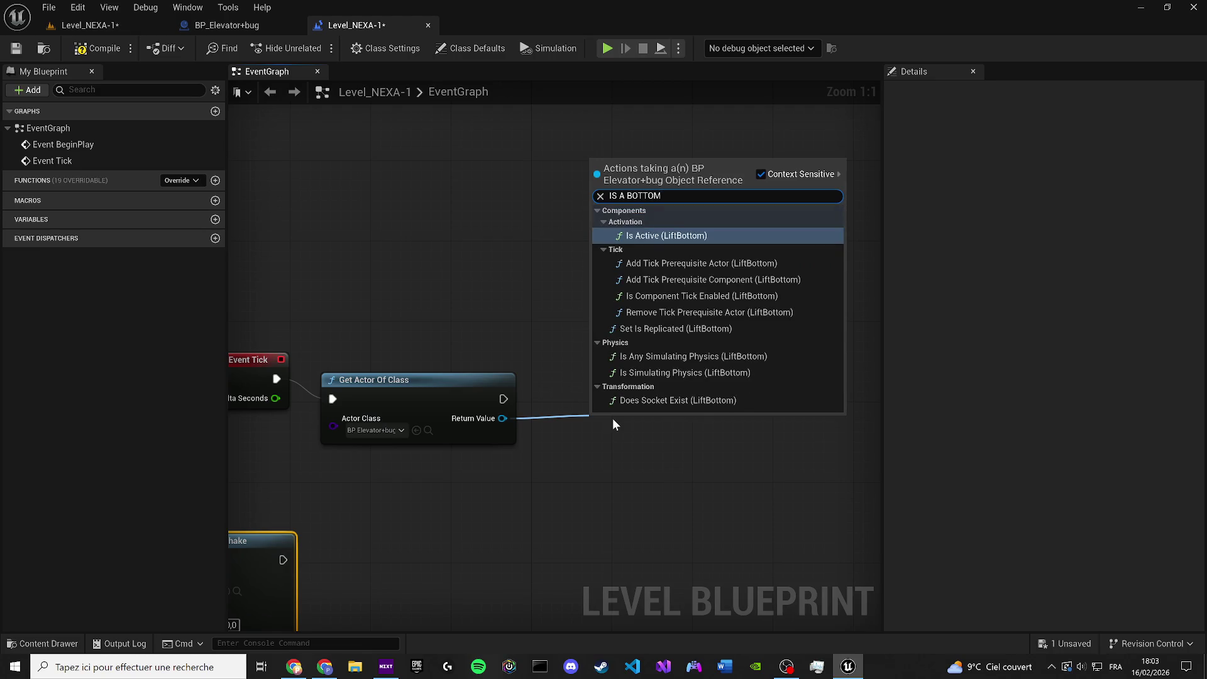
pyautogui.scroll(-1, 695, 418)
pyautogui.click(769, 173)
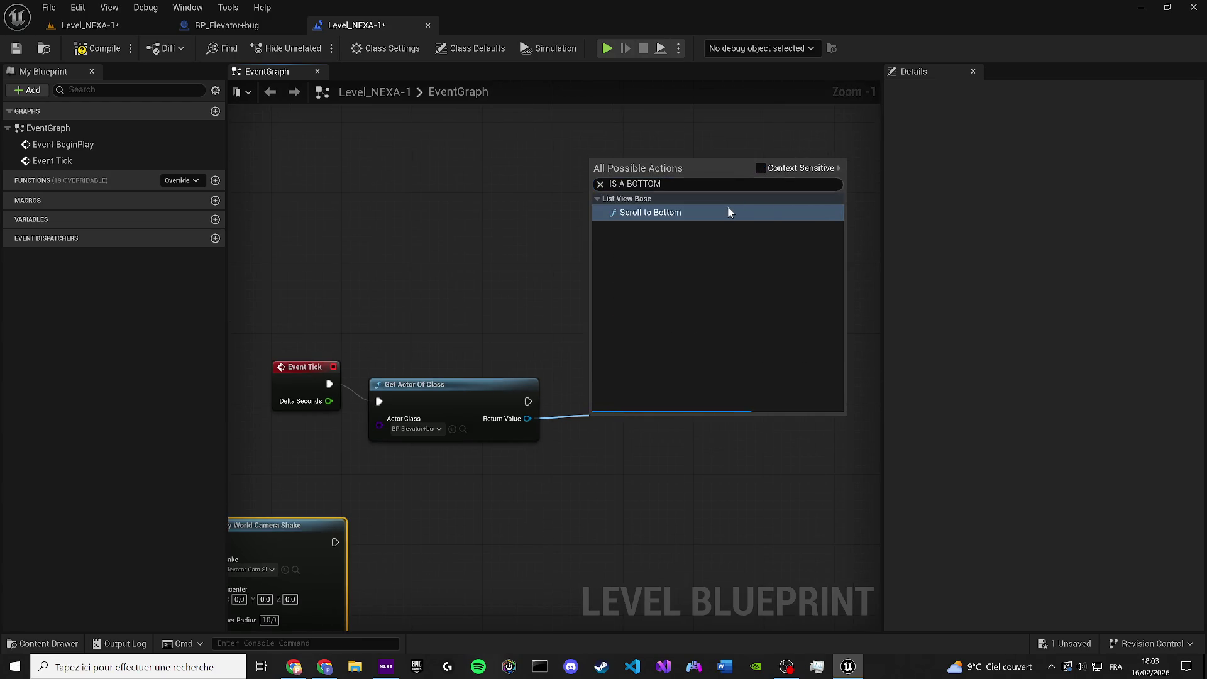
pyautogui.click(230, 27)
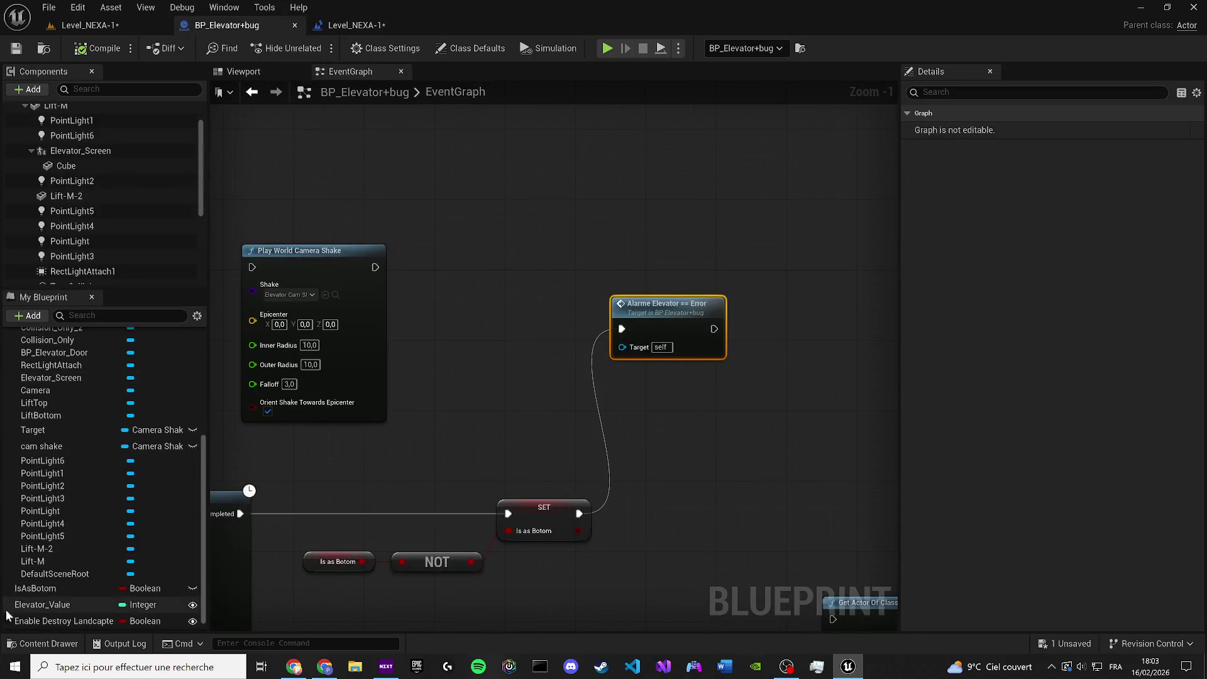
# - Check the exact IsAsBotom variable name and try adding it from Get Actor Of Class's result
pyautogui.doubleClick(38, 588)
pyautogui.click(380, 26)
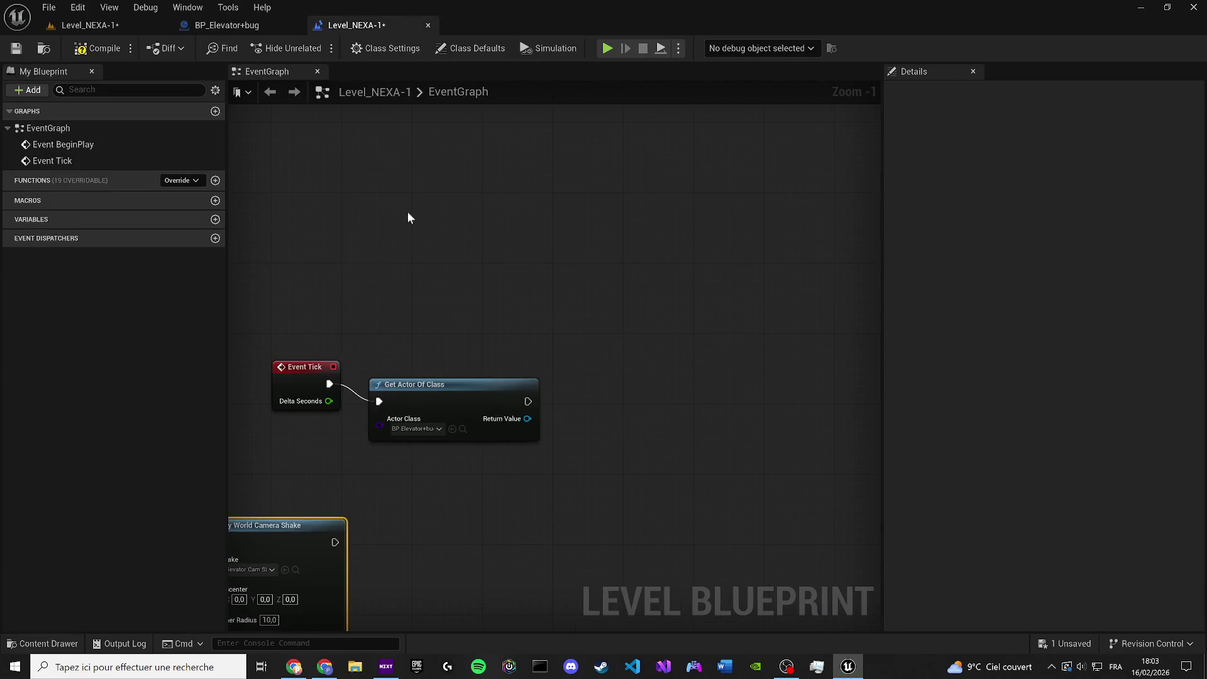
pyautogui.moveTo(528, 419)
pyautogui.mouseDown()
pyautogui.moveTo(626, 400)
pyautogui.moveTo(687, 463)
pyautogui.moveTo(665, 456)
pyautogui.moveTo(679, 413)
pyautogui.moveTo(642, 407)
pyautogui.mouseUp()
pyautogui.write('IsAsBotom')
pyautogui.click(684, 210)
pyautogui.click(527, 419)
# - Add a Get Is as Botom getter and a Branch on it after Get Actor Of Class
pyautogui.moveTo(527, 419); pyautogui.dragTo(631, 479)
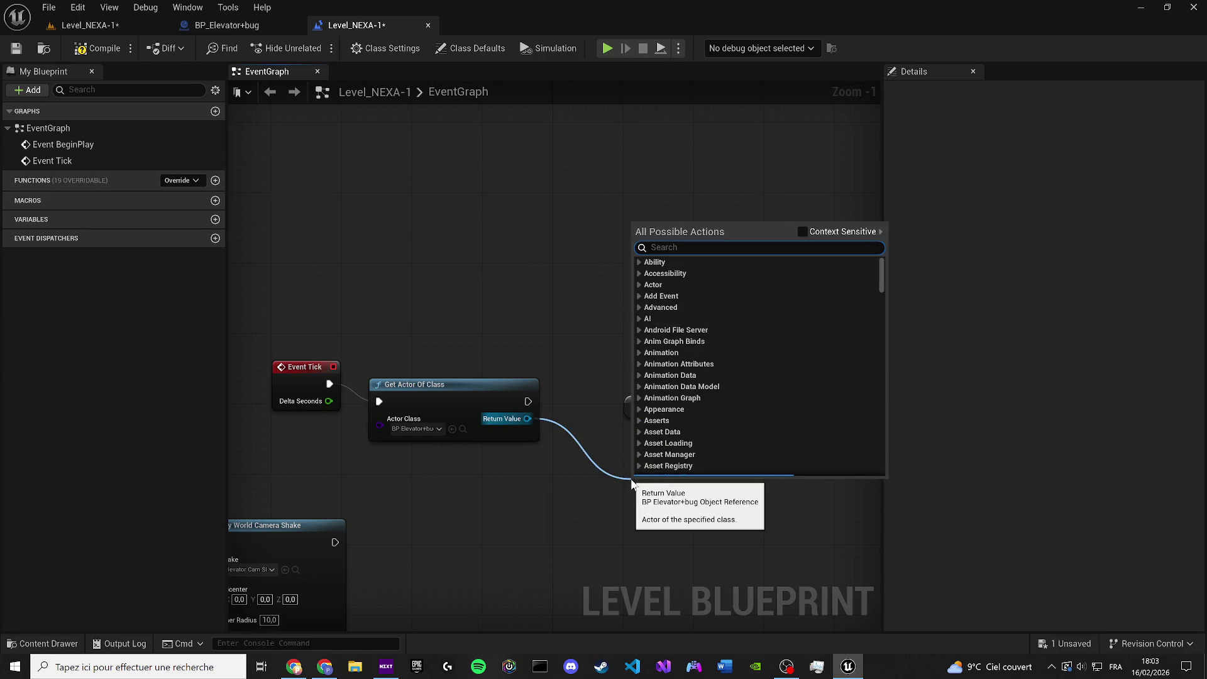
pyautogui.write('GET IsAsBotom')
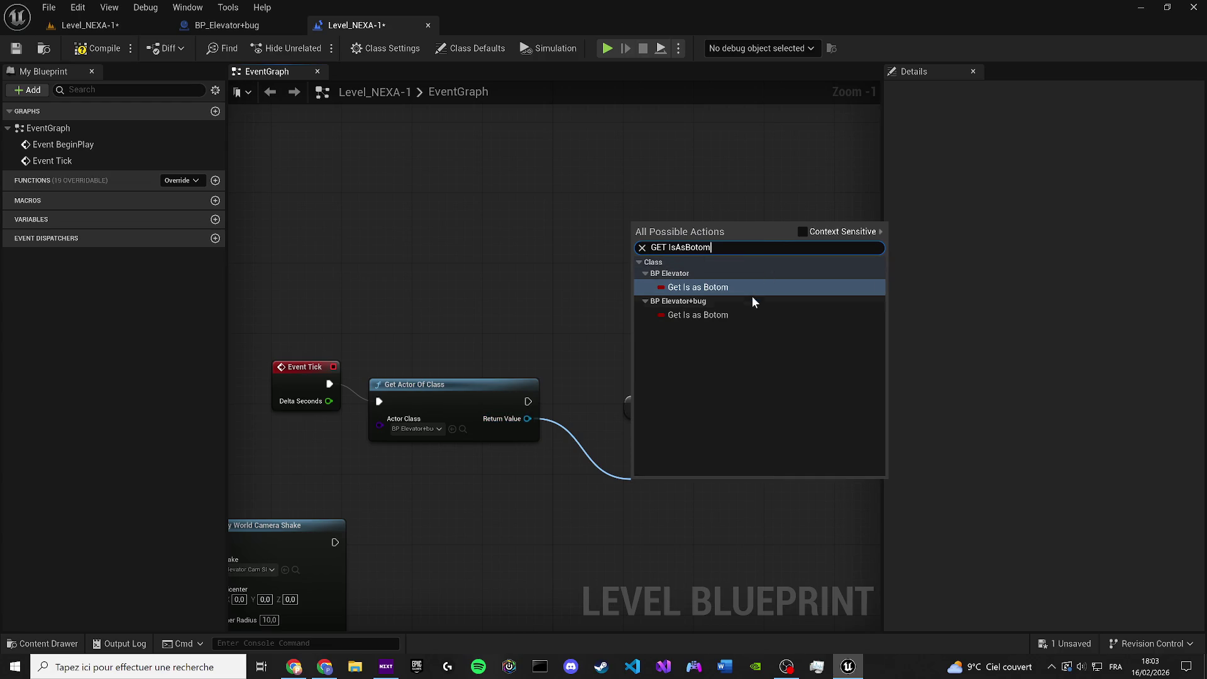
pyautogui.click(736, 319)
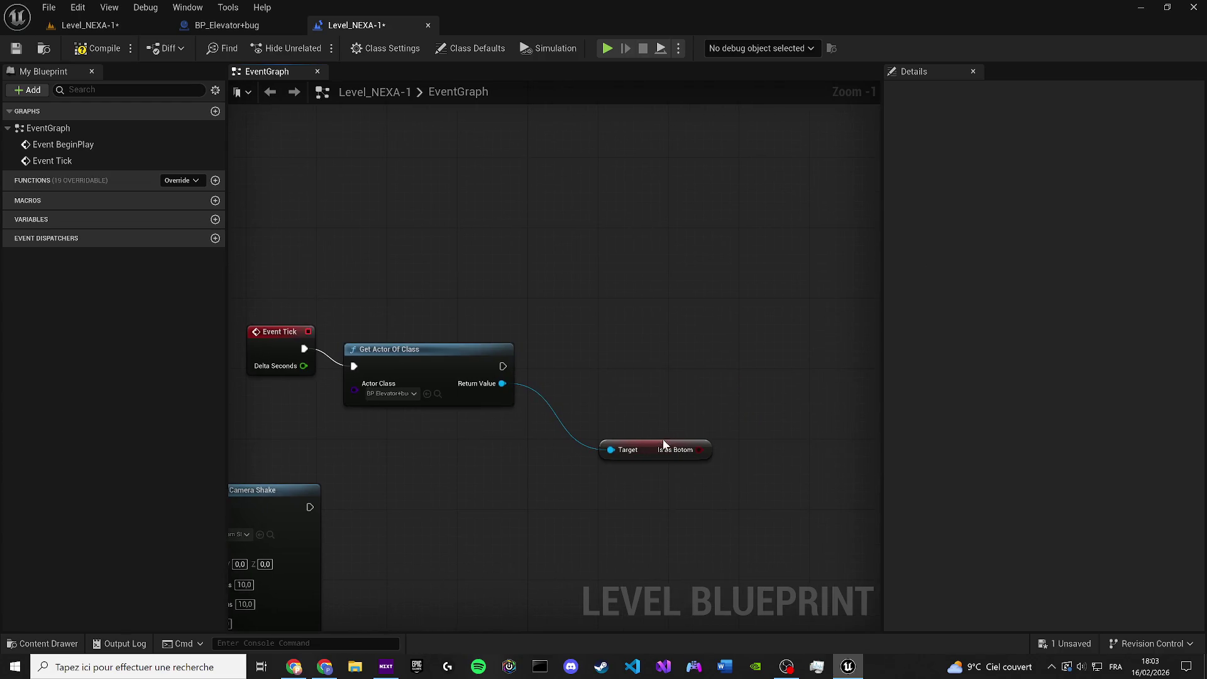
pyautogui.moveTo(662, 450)
pyautogui.mouseDown()
pyautogui.moveTo(618, 451)
pyautogui.moveTo(641, 410)
pyautogui.moveTo(635, 385)
pyautogui.mouseUp()
pyautogui.click(633, 372)
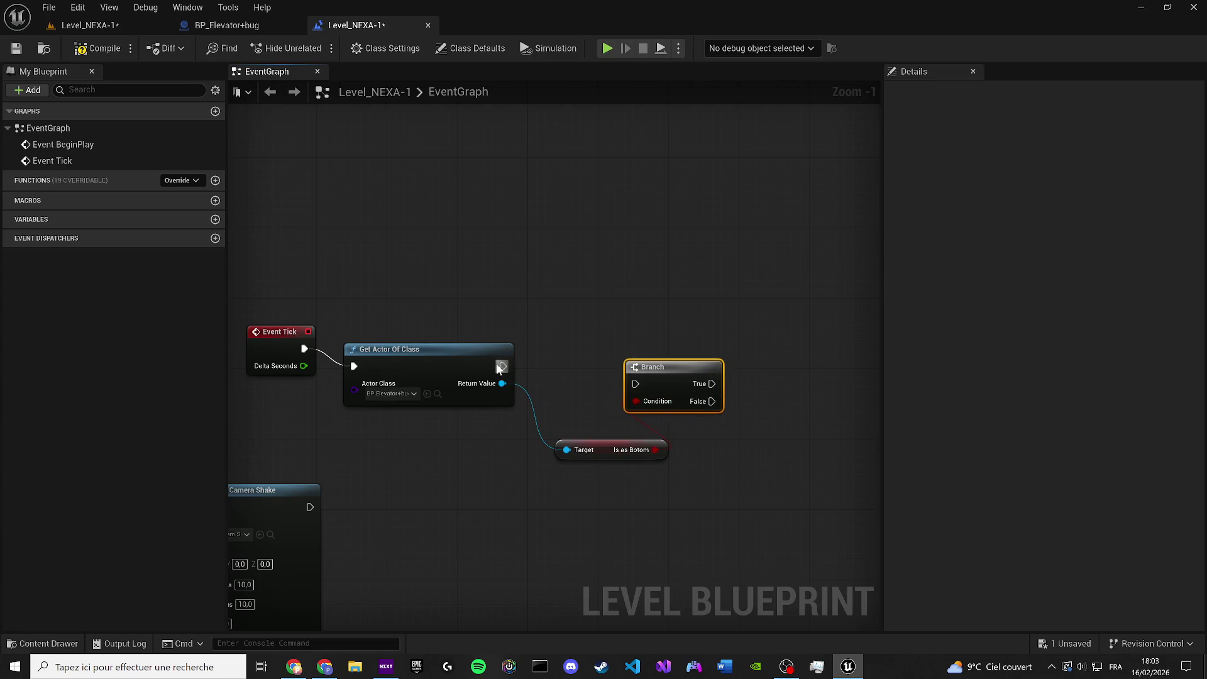
pyautogui.moveTo(501, 366)
pyautogui.mouseDown()
pyautogui.moveTo(651, 386)
pyautogui.moveTo(635, 384)
pyautogui.mouseUp()
# - Wire Branch True into Play World Camera Shake and save all
pyautogui.scroll(-1, 437, 423)
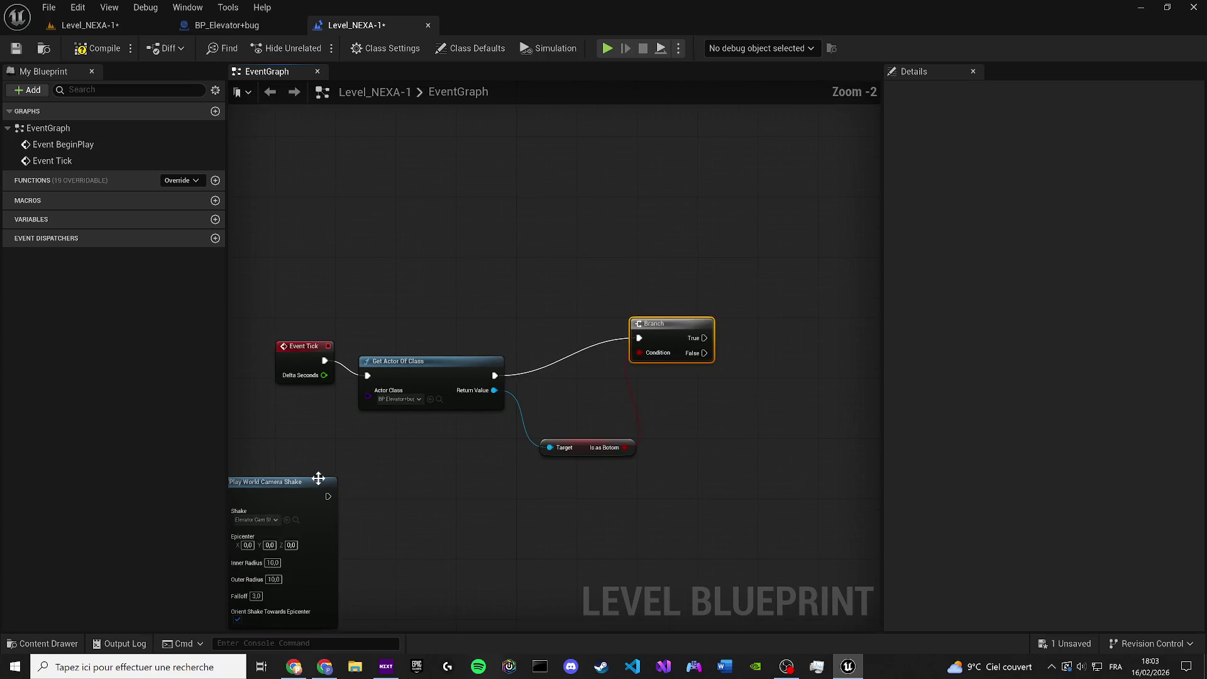
pyautogui.moveTo(318, 478); pyautogui.dragTo(825, 308)
pyautogui.scroll(1, 824, 308)
pyautogui.moveTo(652, 350); pyautogui.dragTo(698, 341)
pyautogui.moveTo(583, 366); pyautogui.dragTo(686, 350)
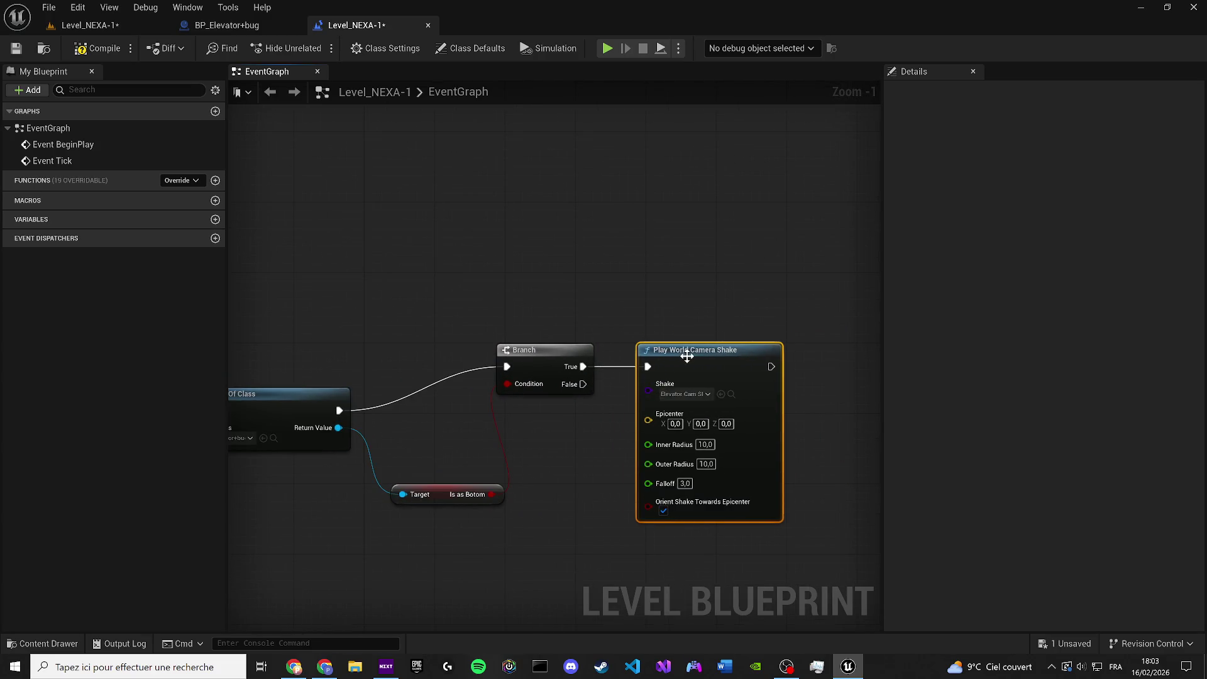
pyautogui.click(26, 49)
# - Play-test the level briefly with Alt+P, then return to BP_Elevator+bug's event graph
pyautogui.click(127, 30)
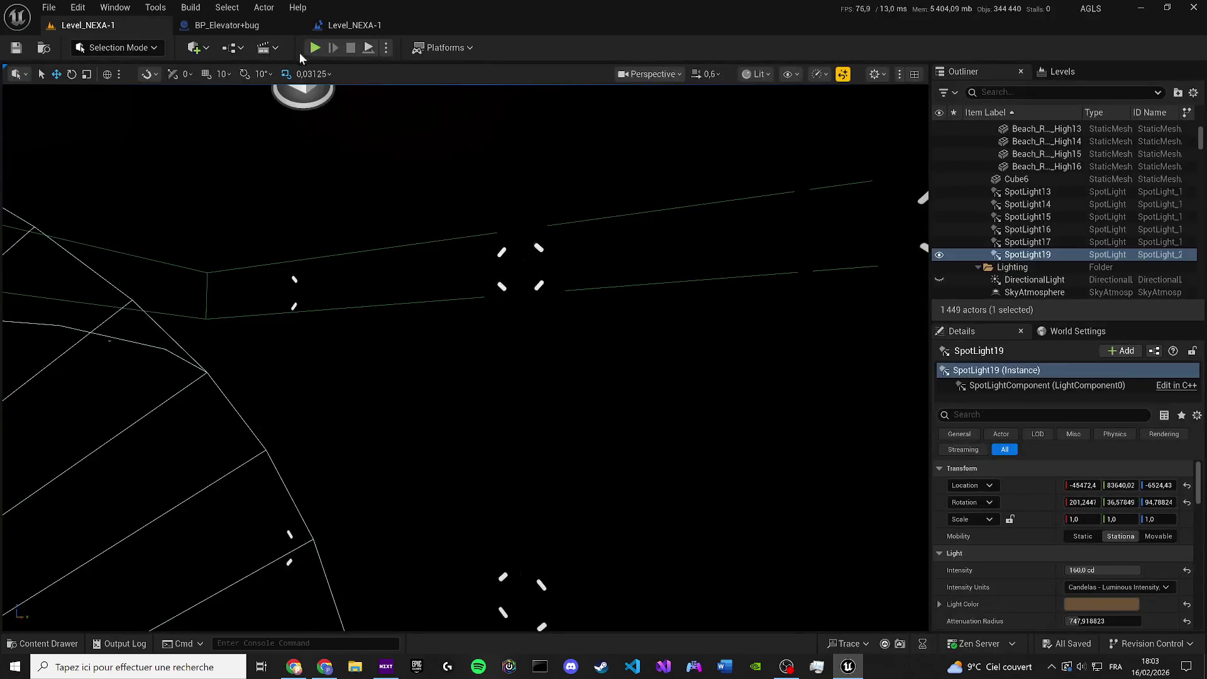
pyautogui.hotkey('alt', 'p')
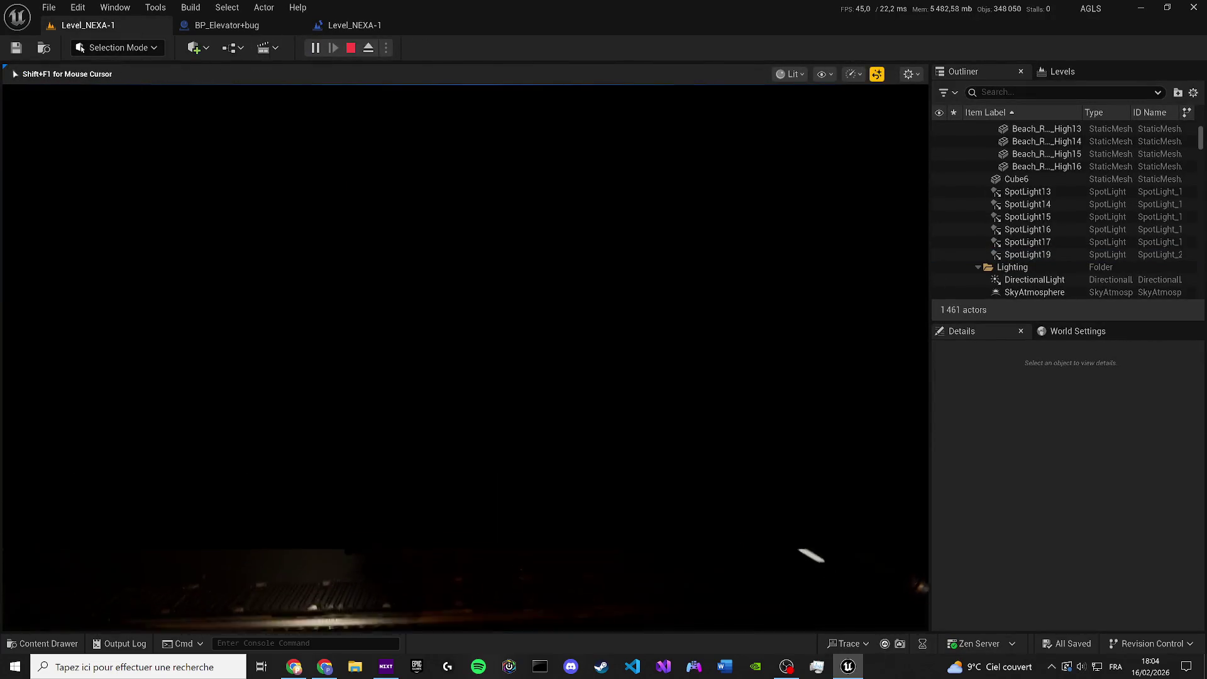
pyautogui.press('Escape')
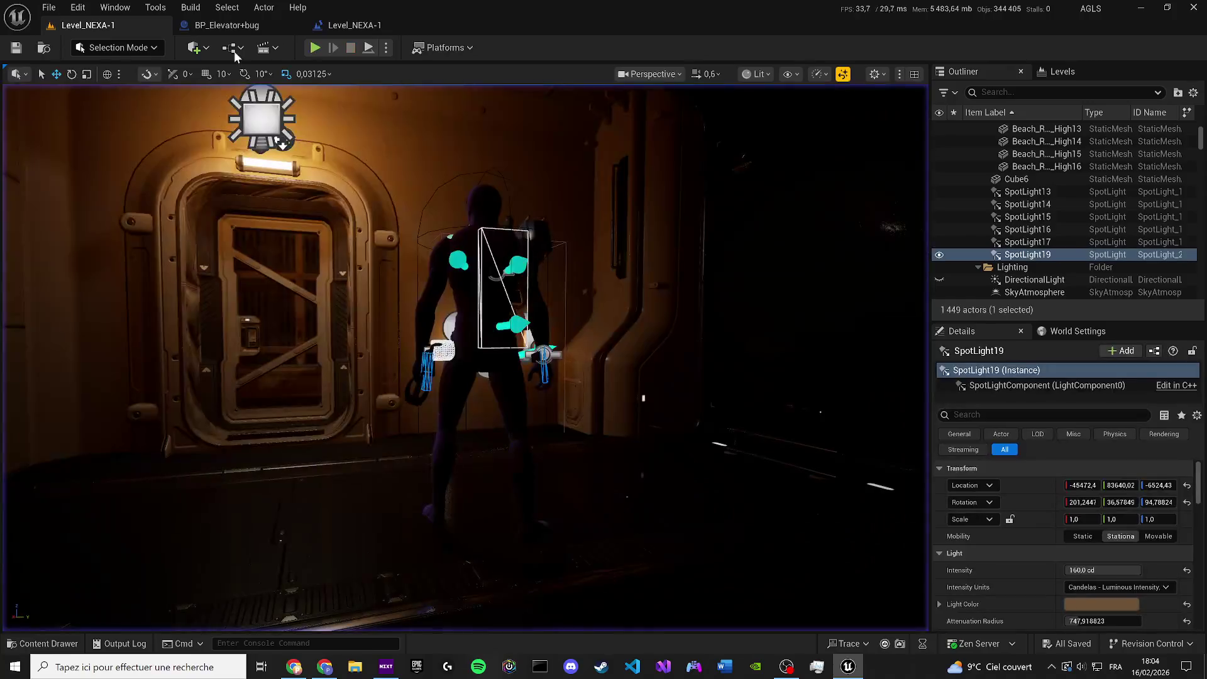
pyautogui.click(221, 28)
pyautogui.scroll(-3, 428, 285)
pyautogui.scroll(1, 556, 273)
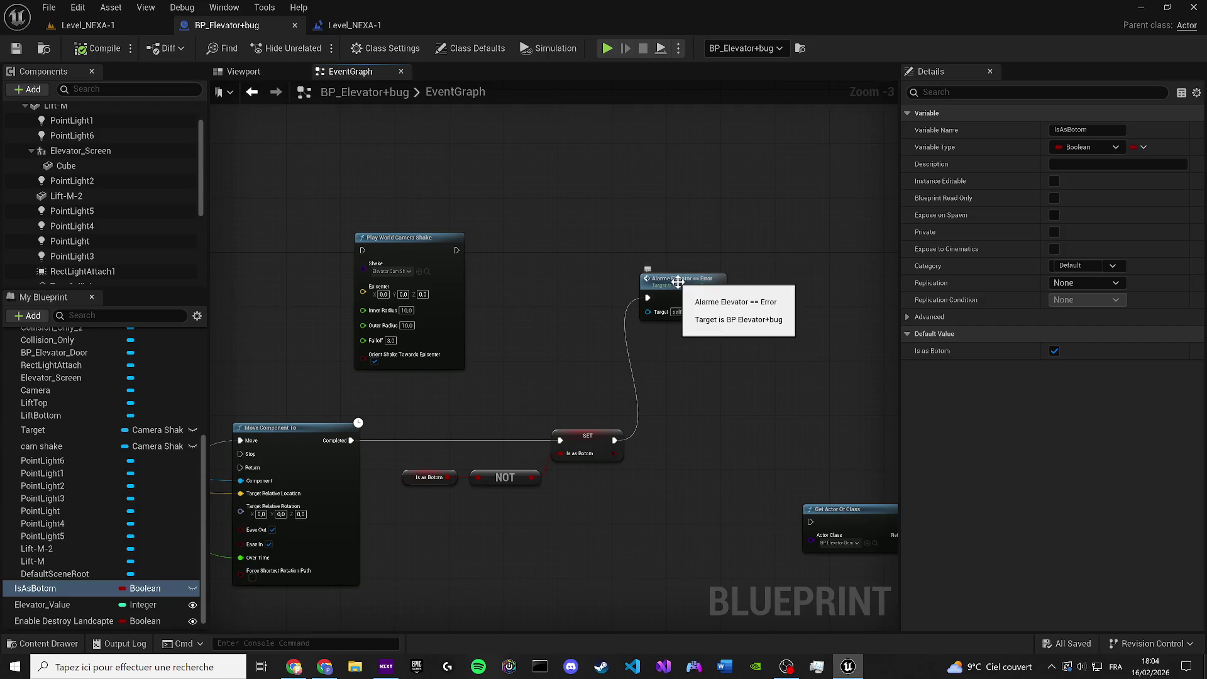
# - Delete BP_Elevator+bug's own Play World Camera Shake node and save the blueprint
pyautogui.moveTo(645, 281); pyautogui.dragTo(707, 289)
pyautogui.moveTo(462, 218); pyautogui.dragTo(432, 259)
pyautogui.press('Delete')
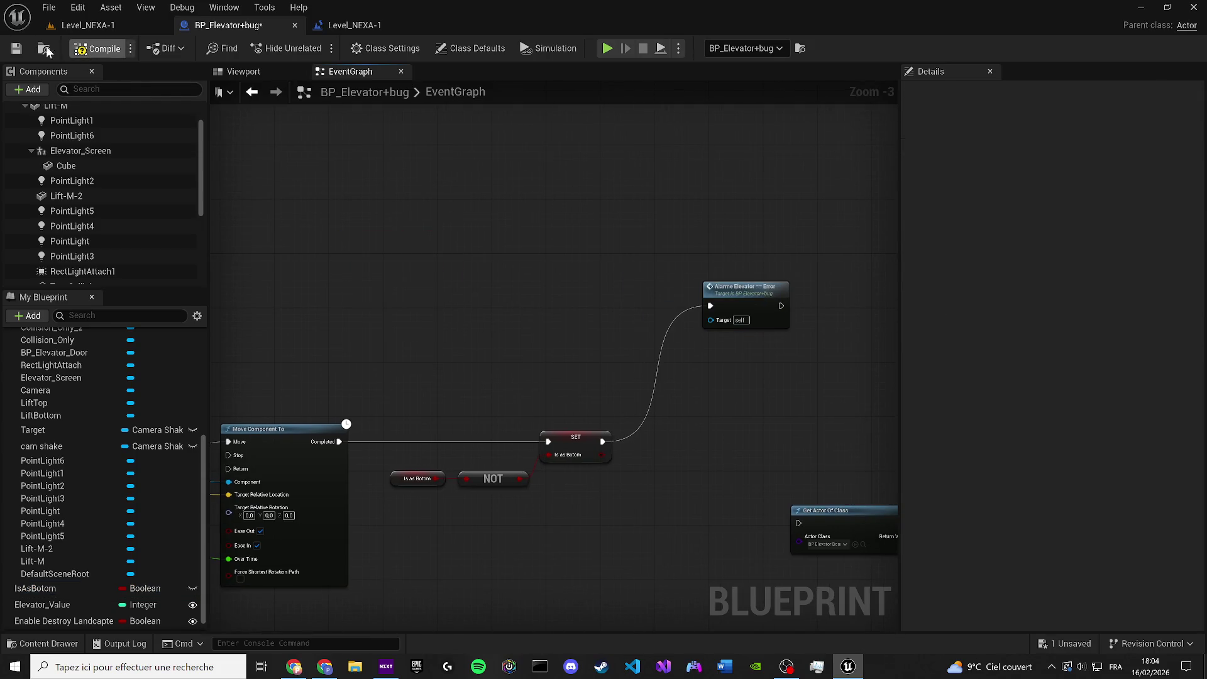
pyautogui.click(16, 48)
# - In the level blueprint, select Event Tick, Get Actor Of Class, Branch and the camera shake node
pyautogui.click(385, 25)
pyautogui.click(466, 293)
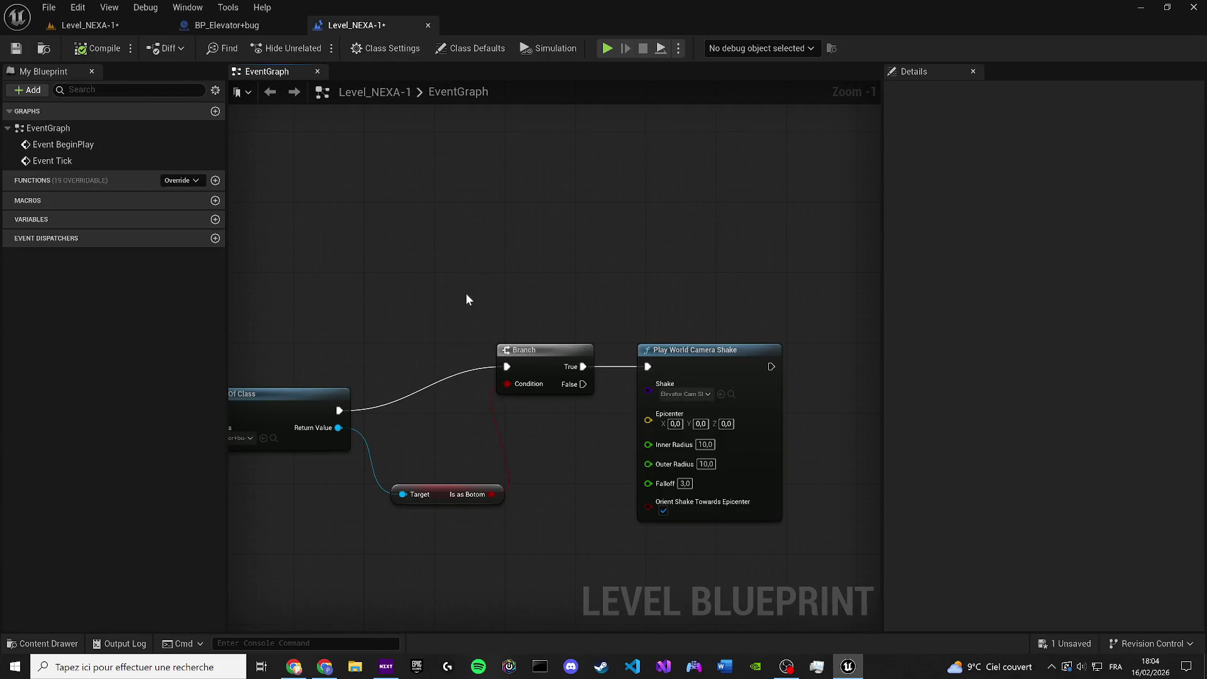
pyautogui.moveTo(466, 293); pyautogui.dragTo(589, 268)
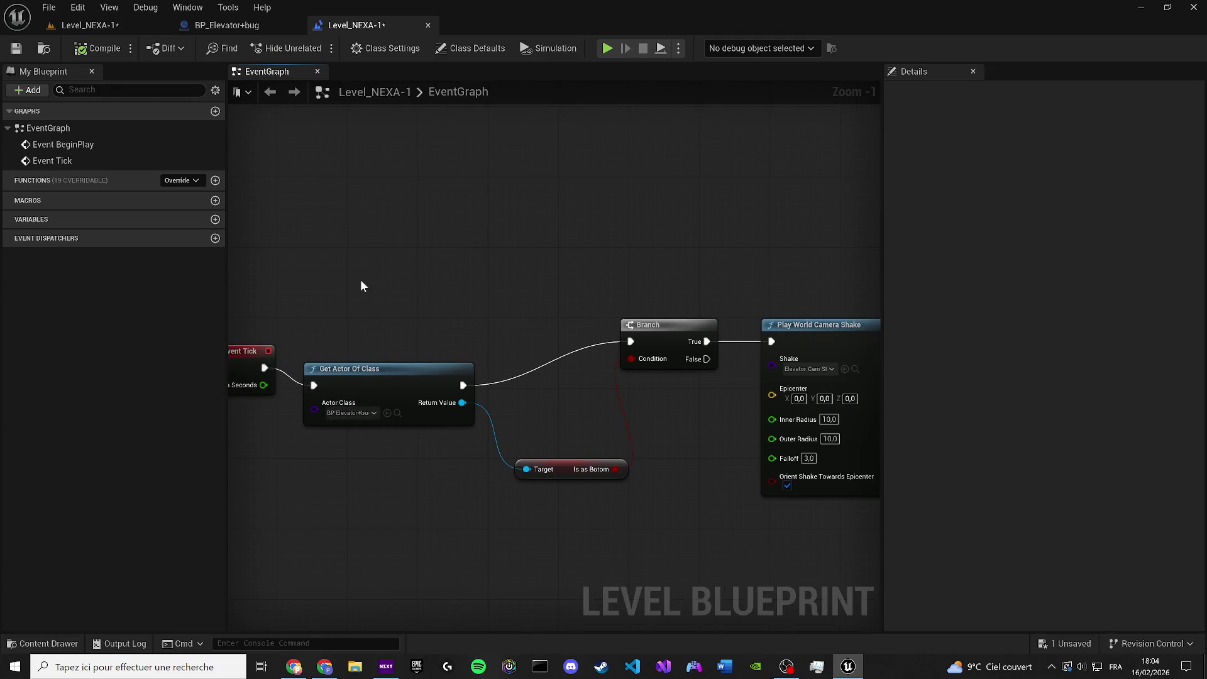
pyautogui.scroll(-2, 362, 284)
pyautogui.moveTo(278, 255)
pyautogui.mouseDown()
pyautogui.moveTo(657, 354)
pyautogui.moveTo(627, 375)
pyautogui.mouseUp()
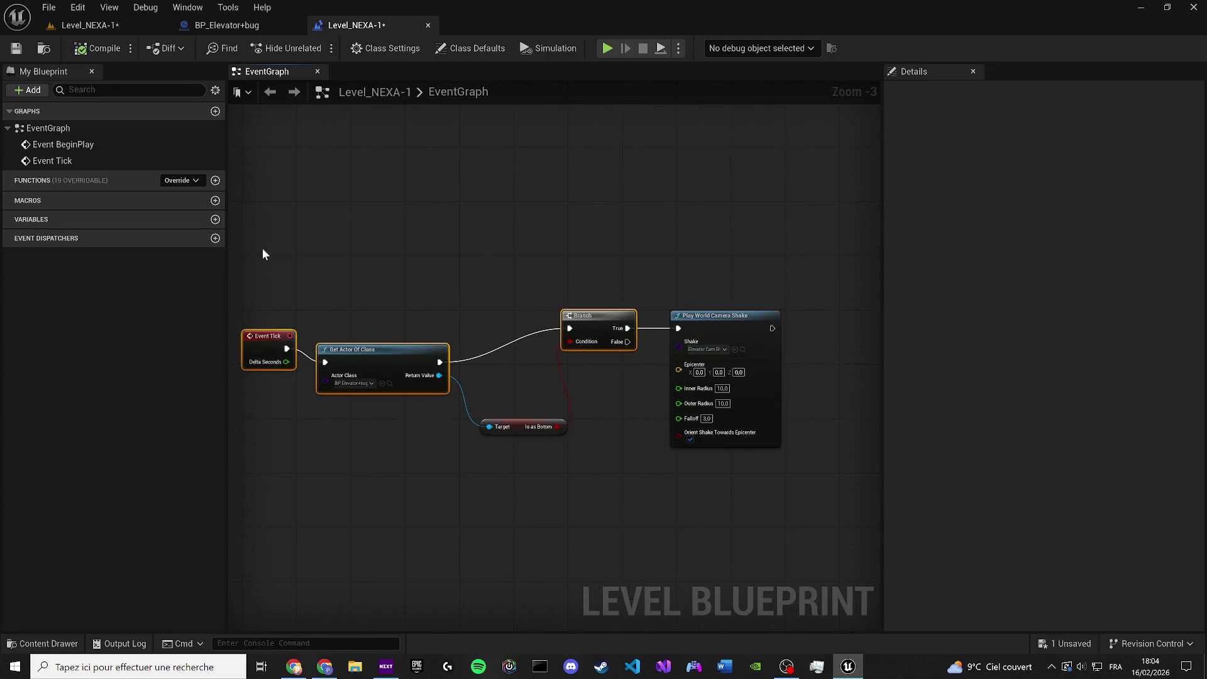
pyautogui.moveTo(263, 254); pyautogui.dragTo(768, 361)
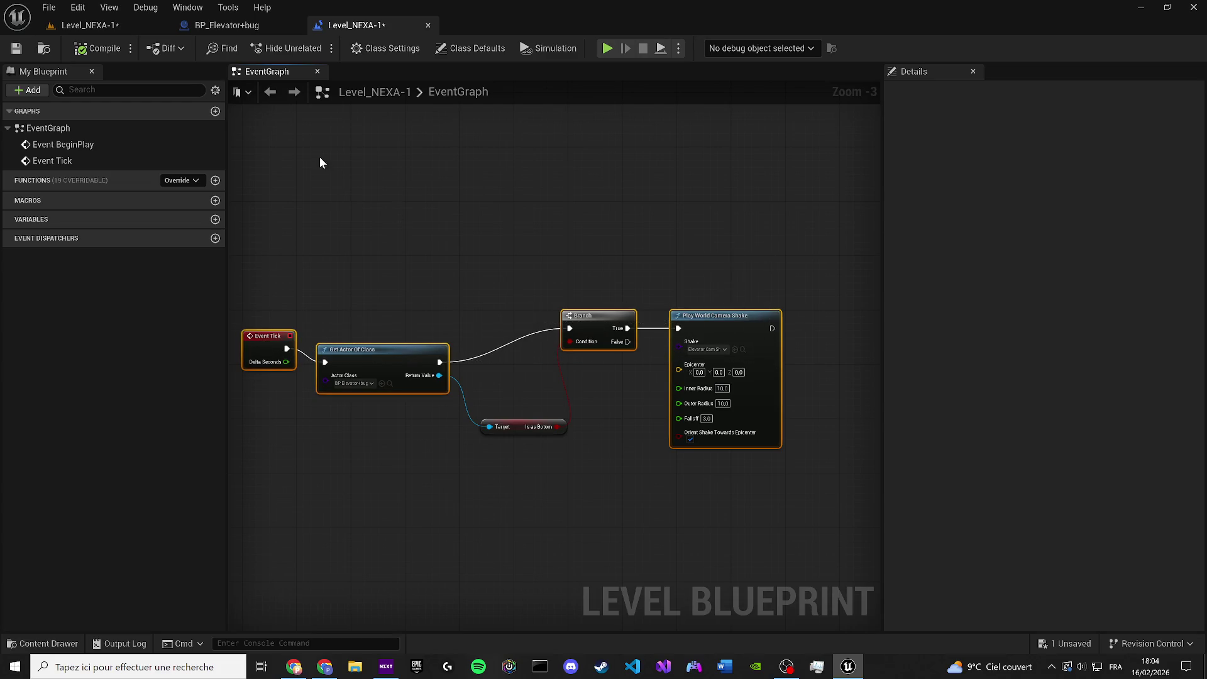
# - In BP_Elevator+bug, move the SET, Is as Botom and NOT nodes beside the lower Move Component To
pyautogui.click(245, 30)
pyautogui.moveTo(466, 335)
pyautogui.mouseDown()
pyautogui.moveTo(509, 415)
pyautogui.moveTo(440, 362)
pyautogui.mouseUp()
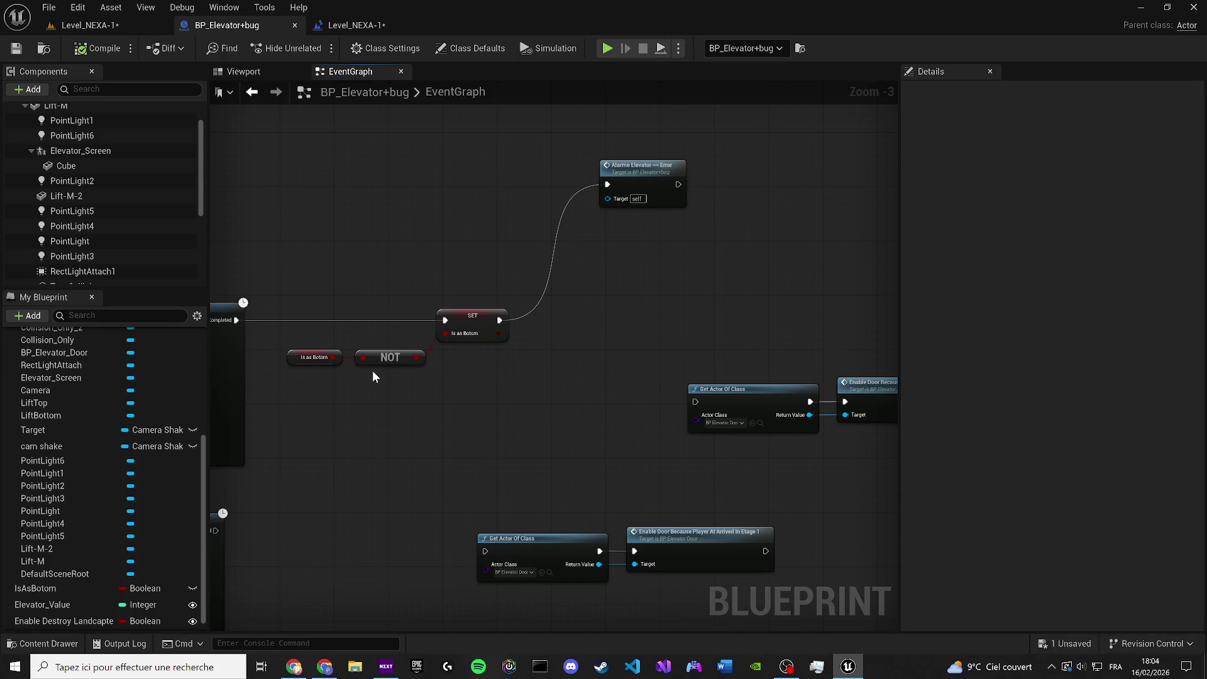
pyautogui.moveTo(372, 376)
pyautogui.mouseDown()
pyautogui.moveTo(561, 181)
pyautogui.moveTo(635, 584)
pyautogui.moveTo(488, 213)
pyautogui.moveTo(509, 274)
pyautogui.moveTo(499, 347)
pyautogui.moveTo(519, 458)
pyautogui.moveTo(559, 395)
pyautogui.mouseUp()
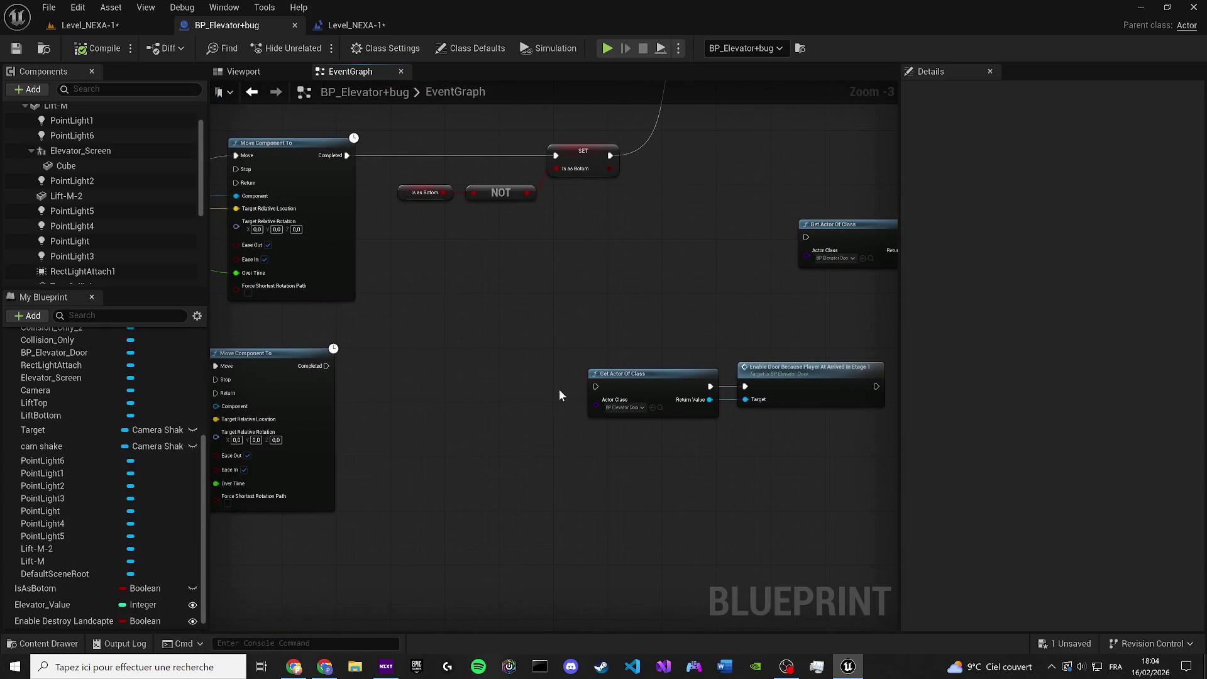
pyautogui.moveTo(613, 261); pyautogui.dragTo(413, 144)
pyautogui.moveTo(425, 192)
pyautogui.mouseDown()
pyautogui.moveTo(364, 396)
pyautogui.moveTo(365, 363)
pyautogui.moveTo(499, 359)
pyautogui.mouseUp()
# - Wire Alarme Elevator's exec input to run after the SET Is as Botom node
pyautogui.moveTo(516, 355); pyautogui.dragTo(570, 270)
pyautogui.moveTo(613, 140); pyautogui.dragTo(495, 289)
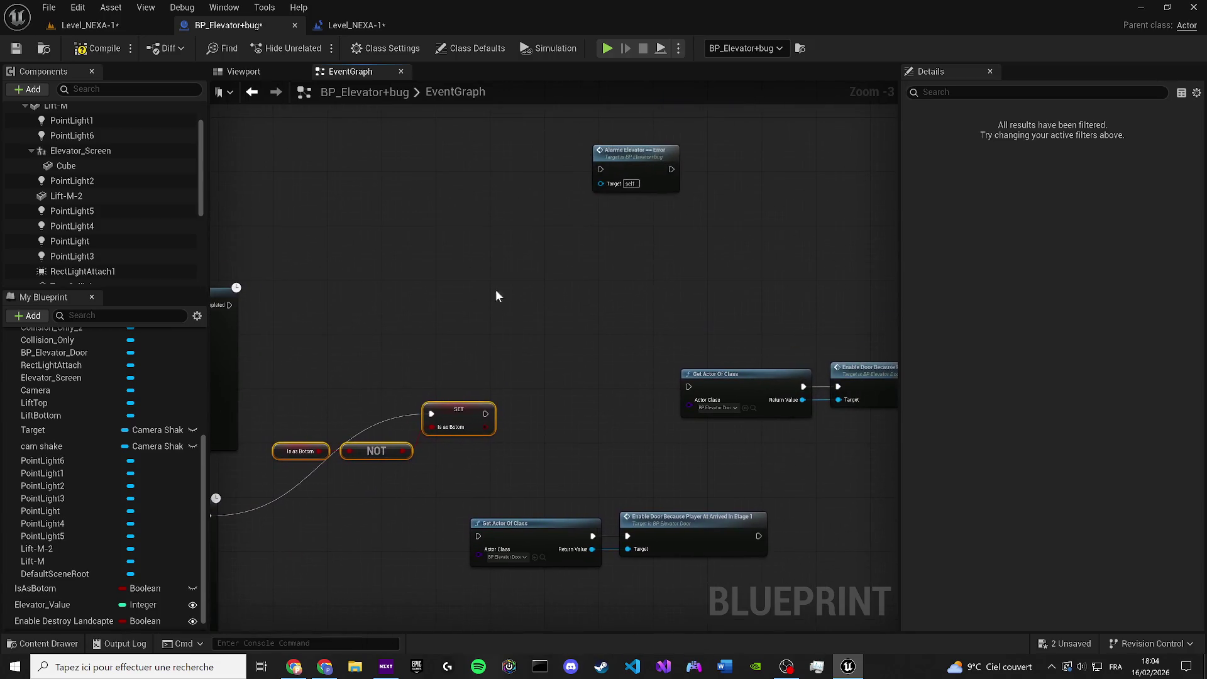
pyautogui.moveTo(600, 169); pyautogui.dragTo(485, 414)
pyautogui.moveTo(497, 266); pyautogui.dragTo(563, 348)
pyautogui.scroll(-4, 563, 347)
pyautogui.scroll(3, 386, 256)
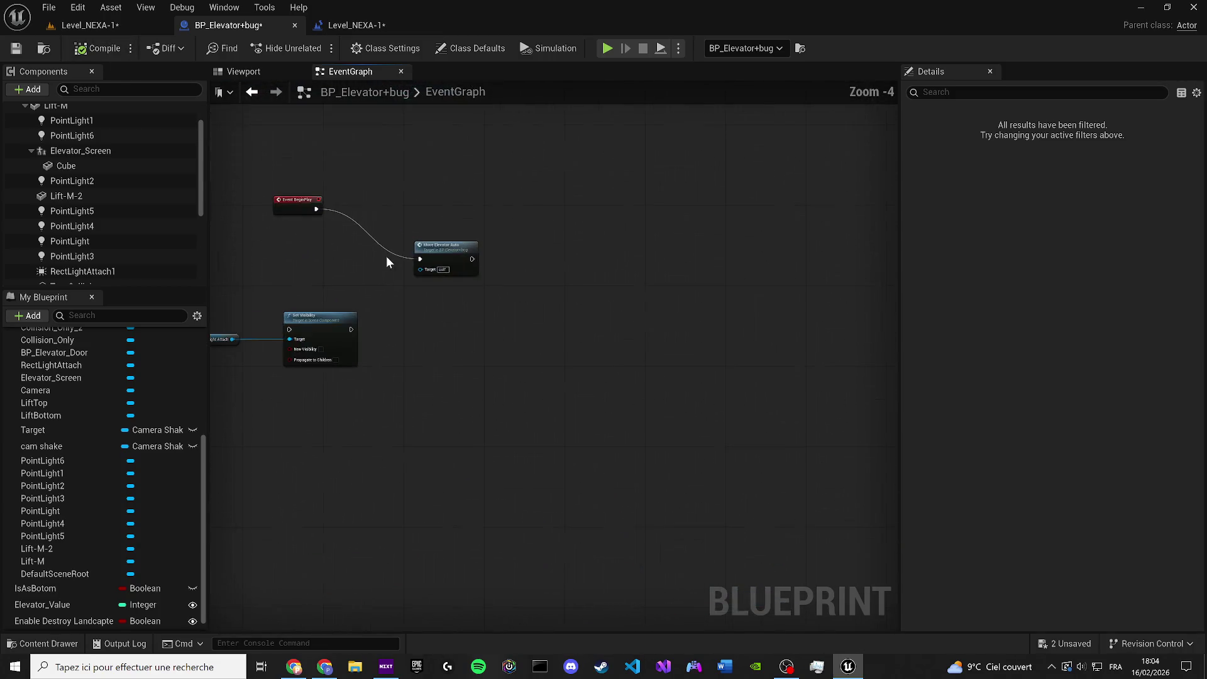
pyautogui.click(88, 26)
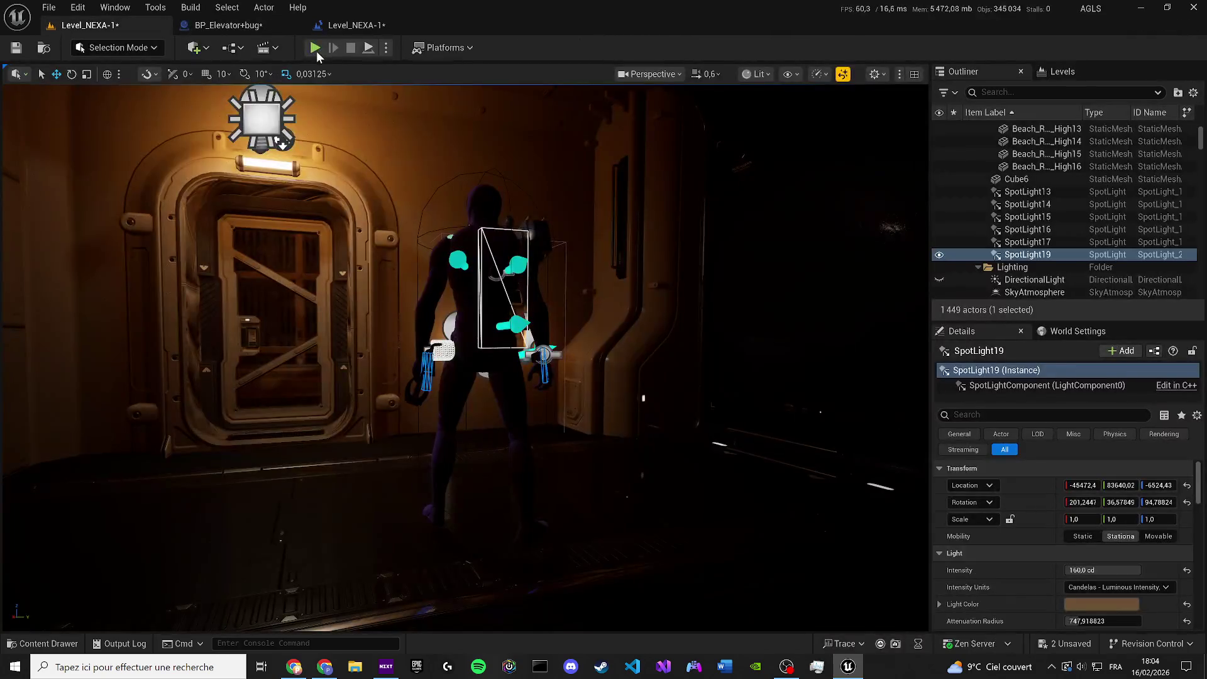
# - Play the level, walk forward with W toward the door, then stop and return to BP_Elevator+bug
pyautogui.click(315, 49)
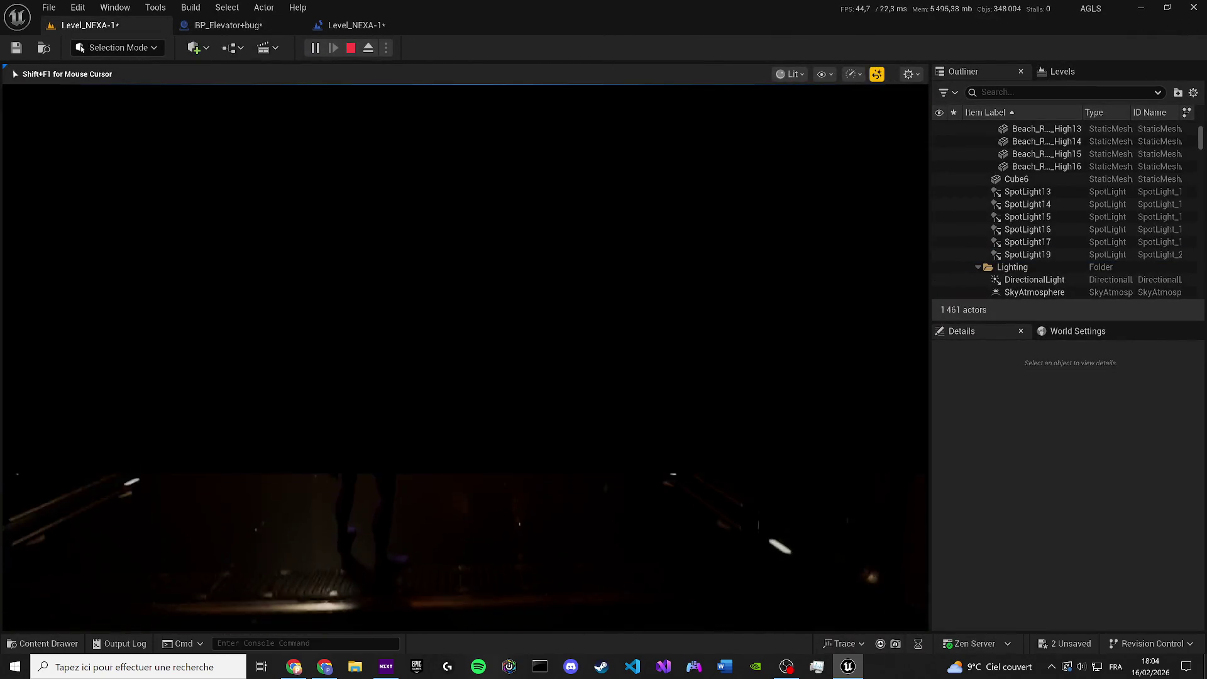
pyautogui.press('w')
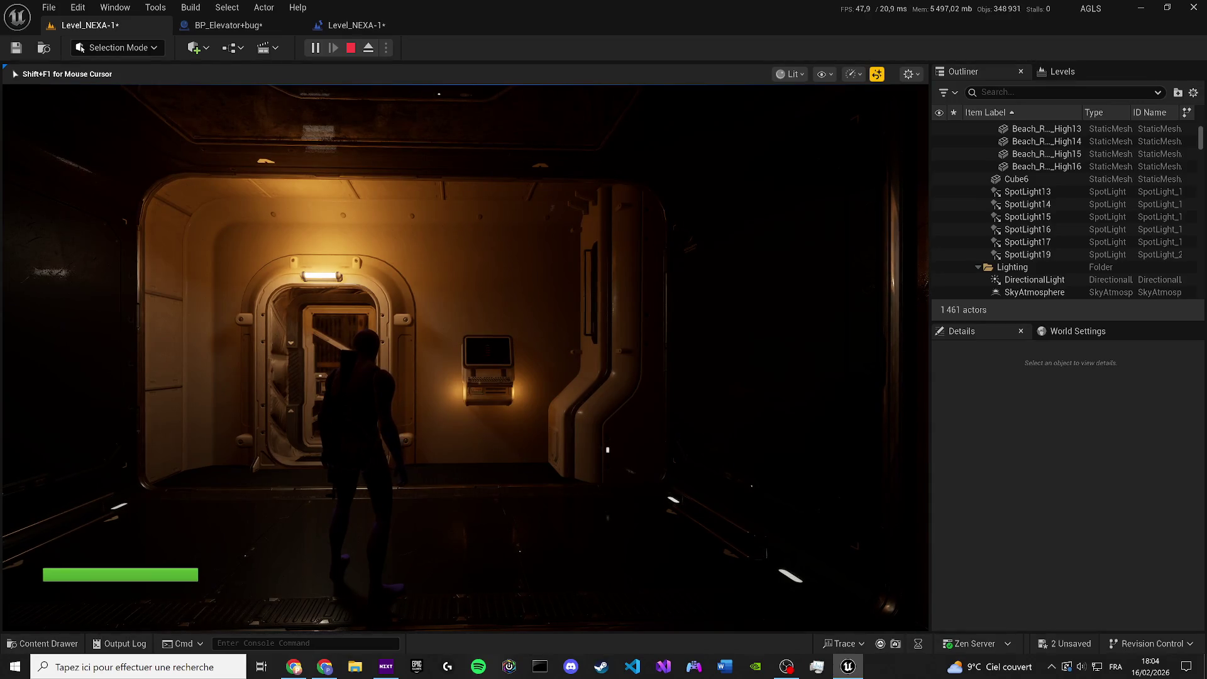
pyautogui.press('Escape')
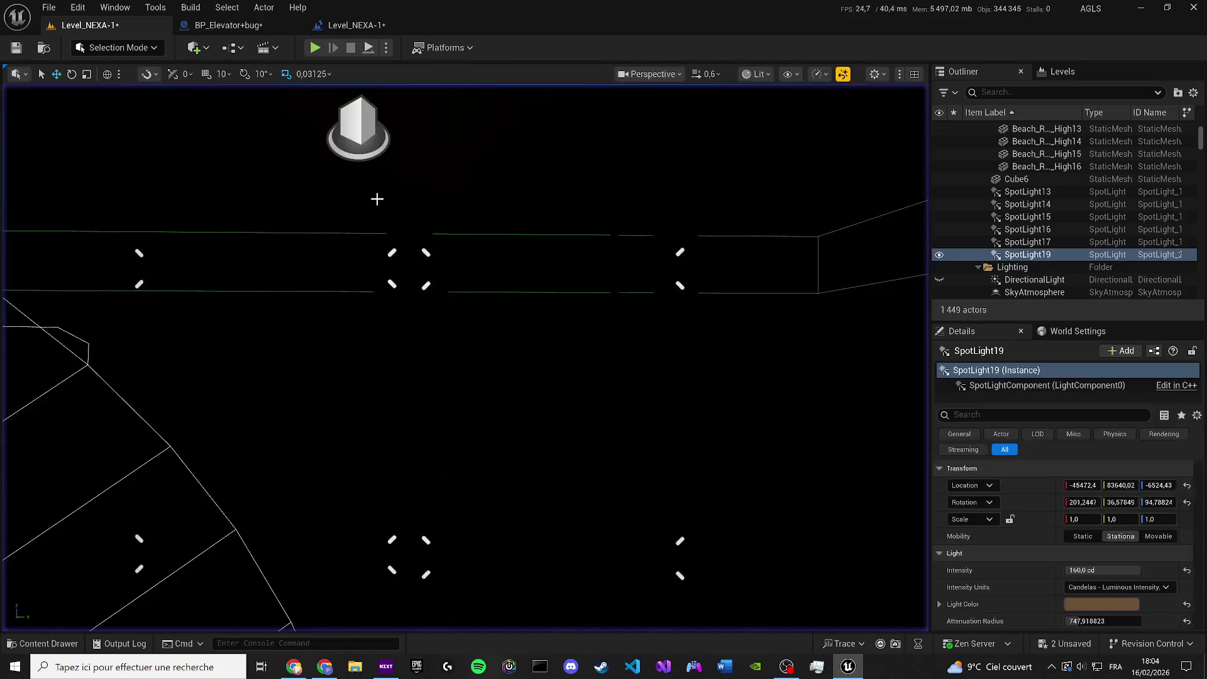
pyautogui.click(212, 28)
# - Route the lower Move Component To's completion into the upper SET Is as Botom, then compile and save
pyautogui.scroll(-4, 385, 357)
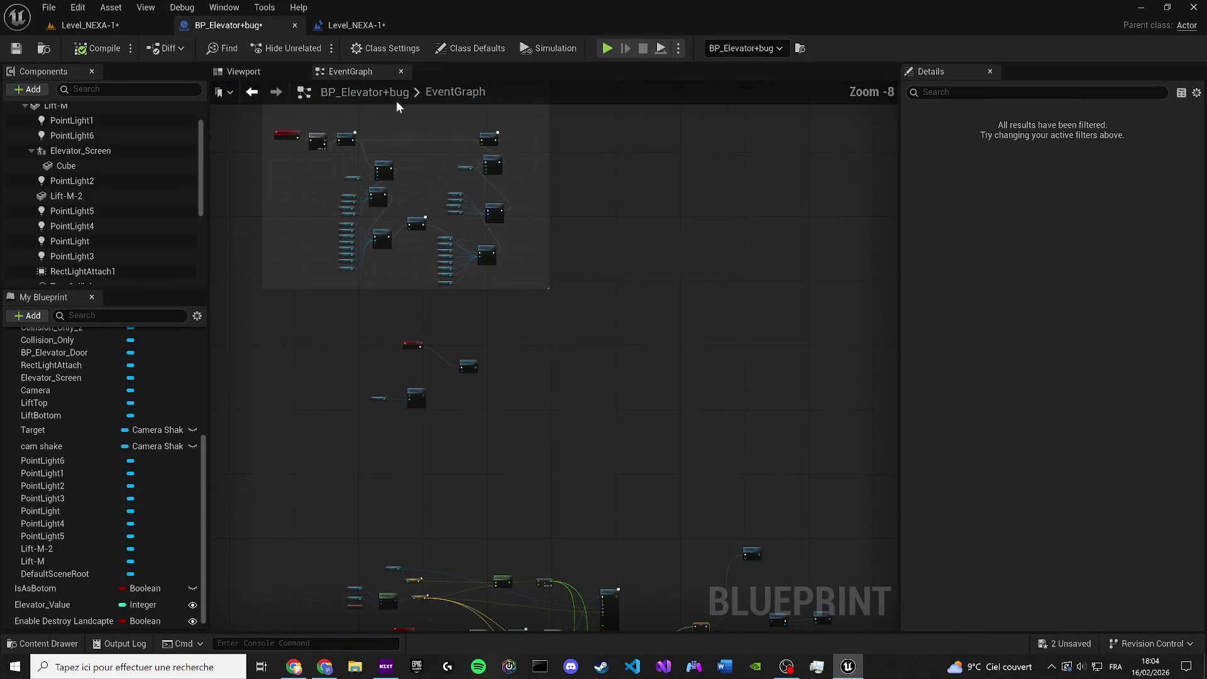
pyautogui.scroll(3, 417, 402)
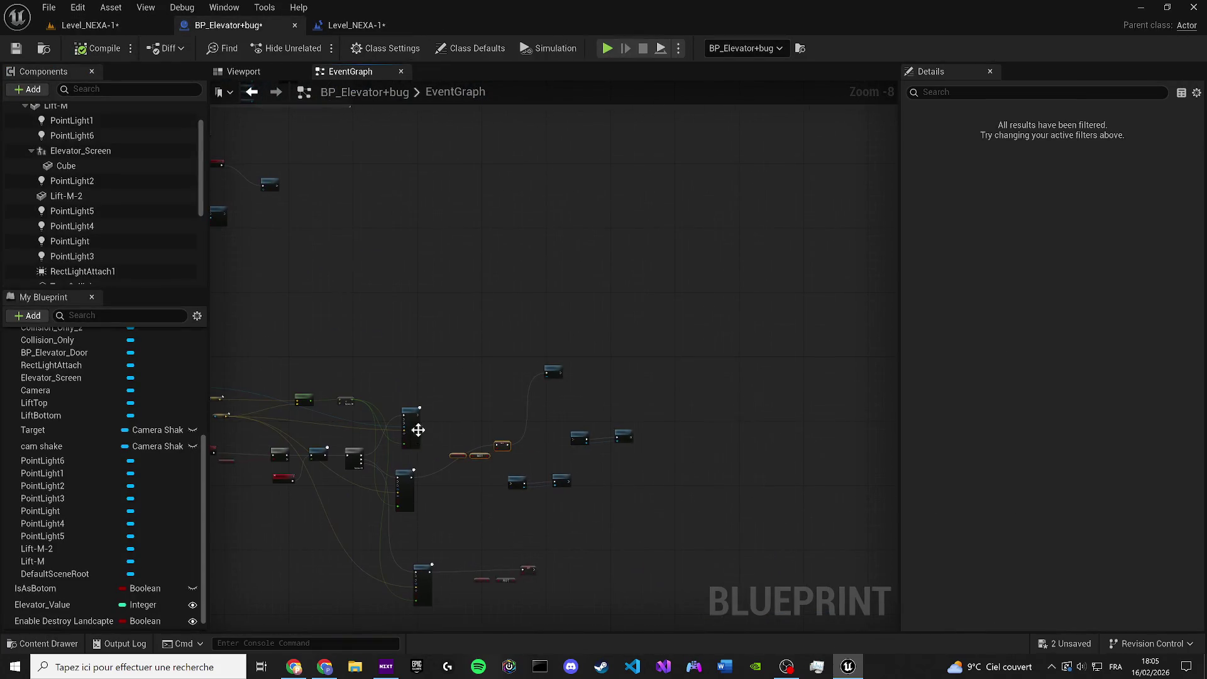
pyautogui.scroll(1, 371, 289)
pyautogui.moveTo(368, 282); pyautogui.dragTo(518, 365)
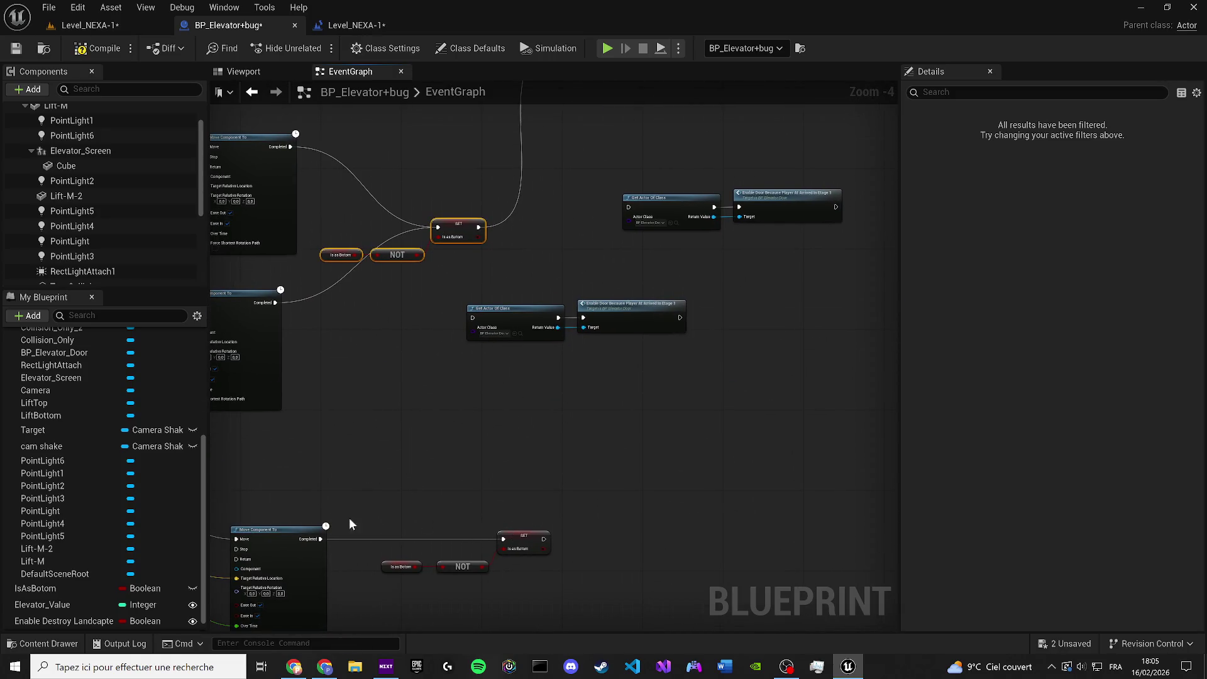
pyautogui.moveTo(320, 538)
pyautogui.mouseDown()
pyautogui.moveTo(398, 384)
pyautogui.moveTo(443, 229)
pyautogui.mouseUp()
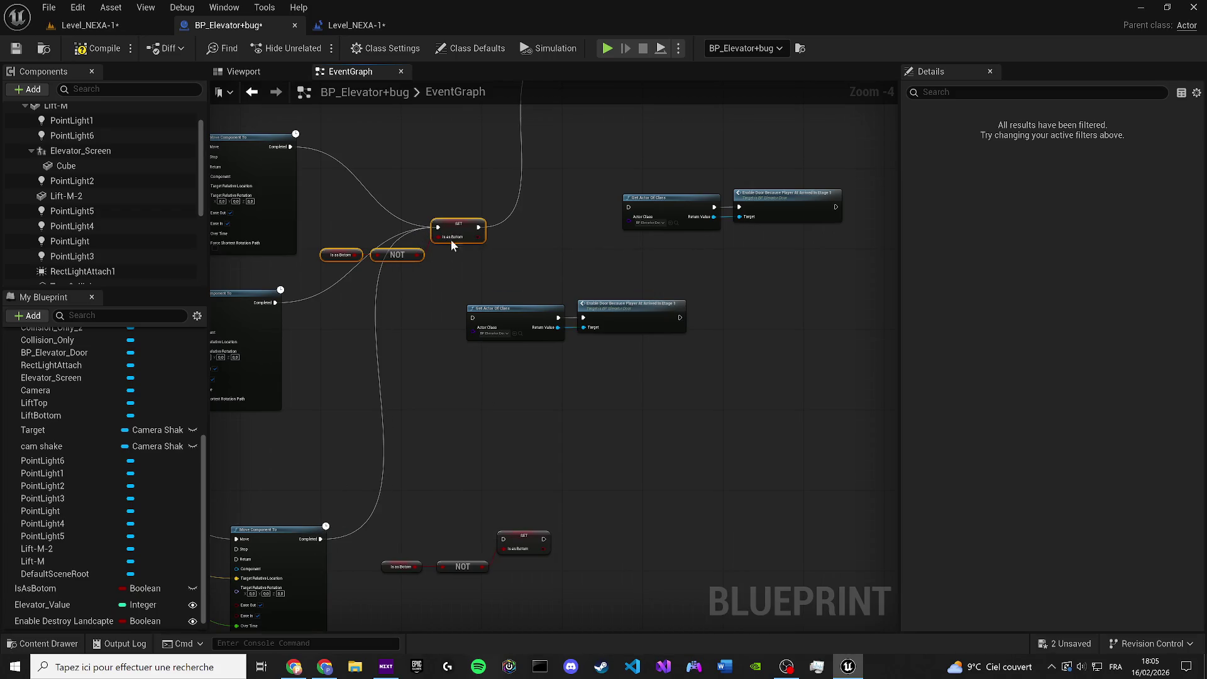
pyautogui.moveTo(566, 563)
pyautogui.mouseDown()
pyautogui.moveTo(477, 474)
pyautogui.moveTo(469, 551)
pyautogui.mouseUp()
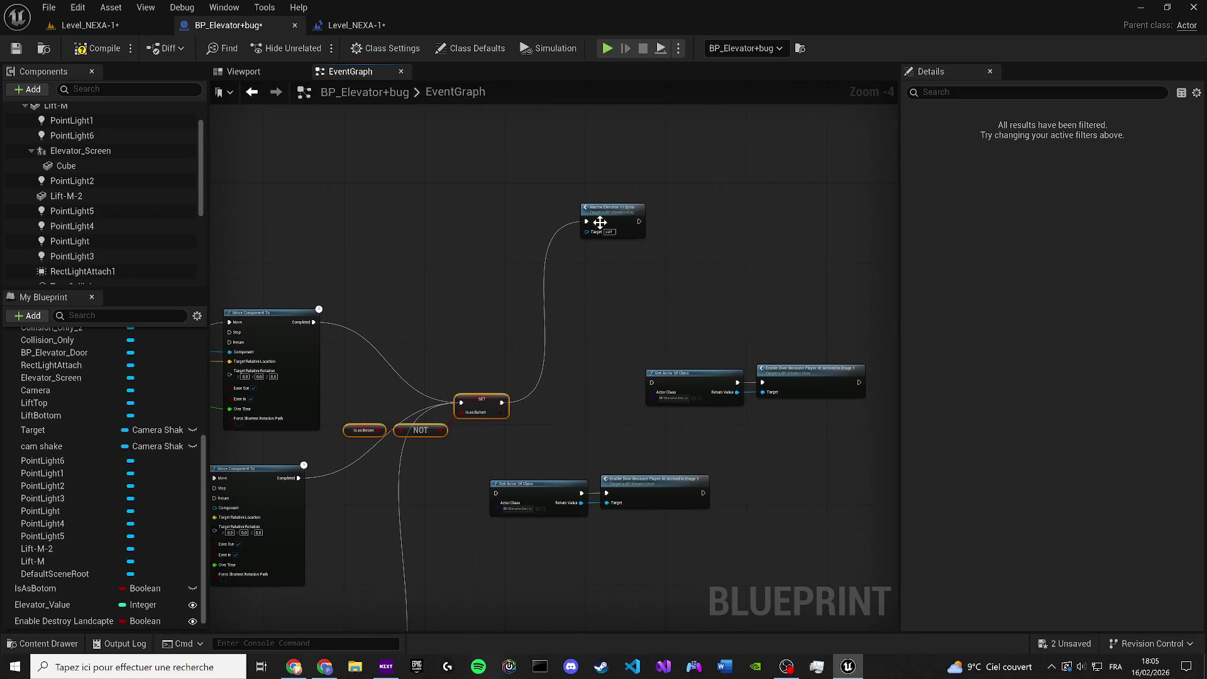
pyautogui.moveTo(599, 222); pyautogui.dragTo(573, 283)
pyautogui.click(97, 48)
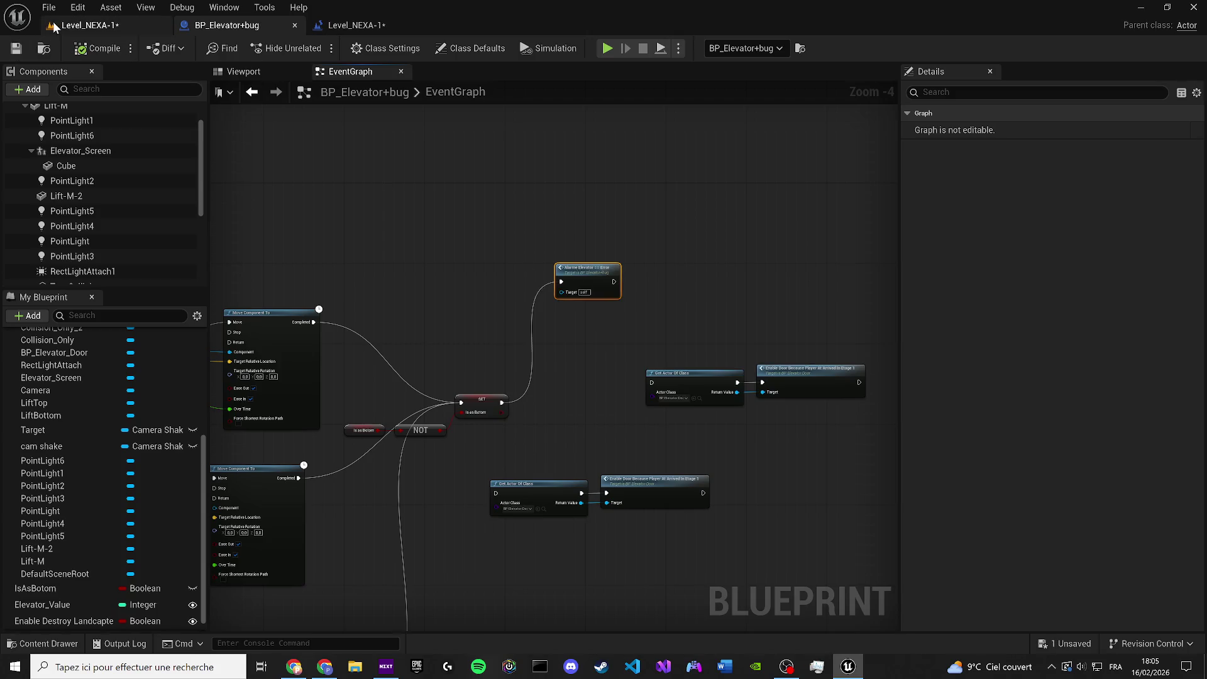
# - Run a play test of Level_NEXA-1 with Alt+P and stop it with Esc
pyautogui.click(88, 25)
pyautogui.hotkey('alt', 'p')
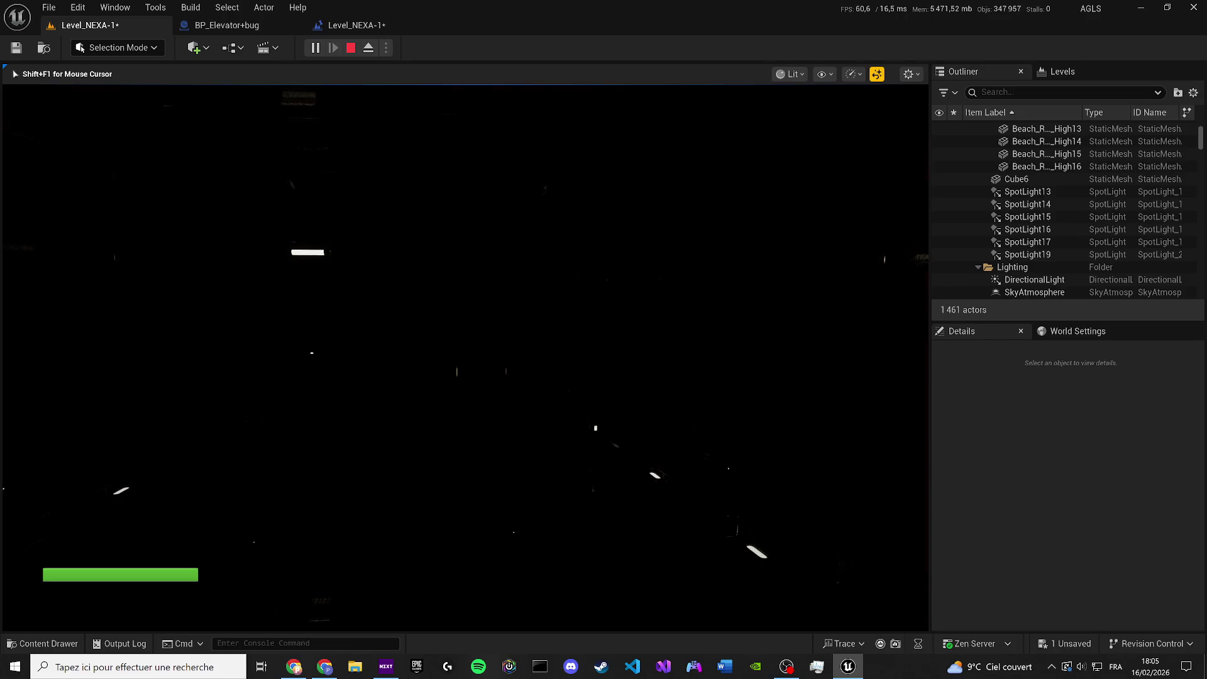
pyautogui.press('Escape')
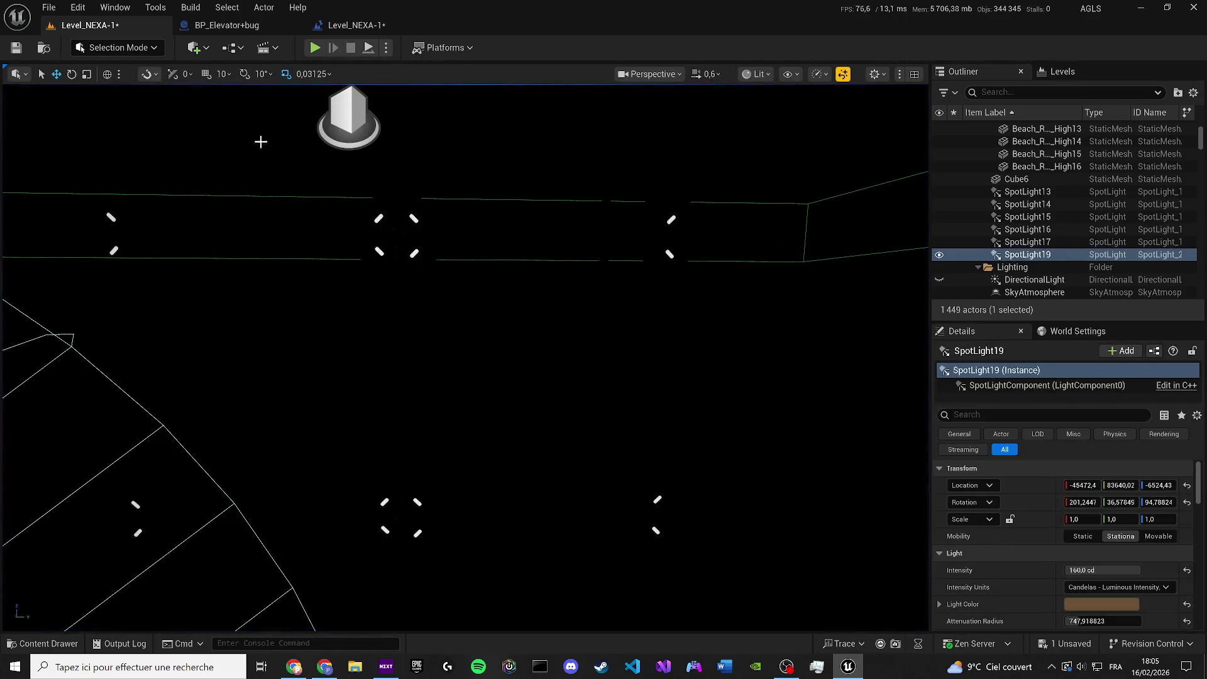
# - In the Level Blueprint, search 'NOT' from Is as Botom, accidentally placing a Not Equal node
pyautogui.click(274, 19)
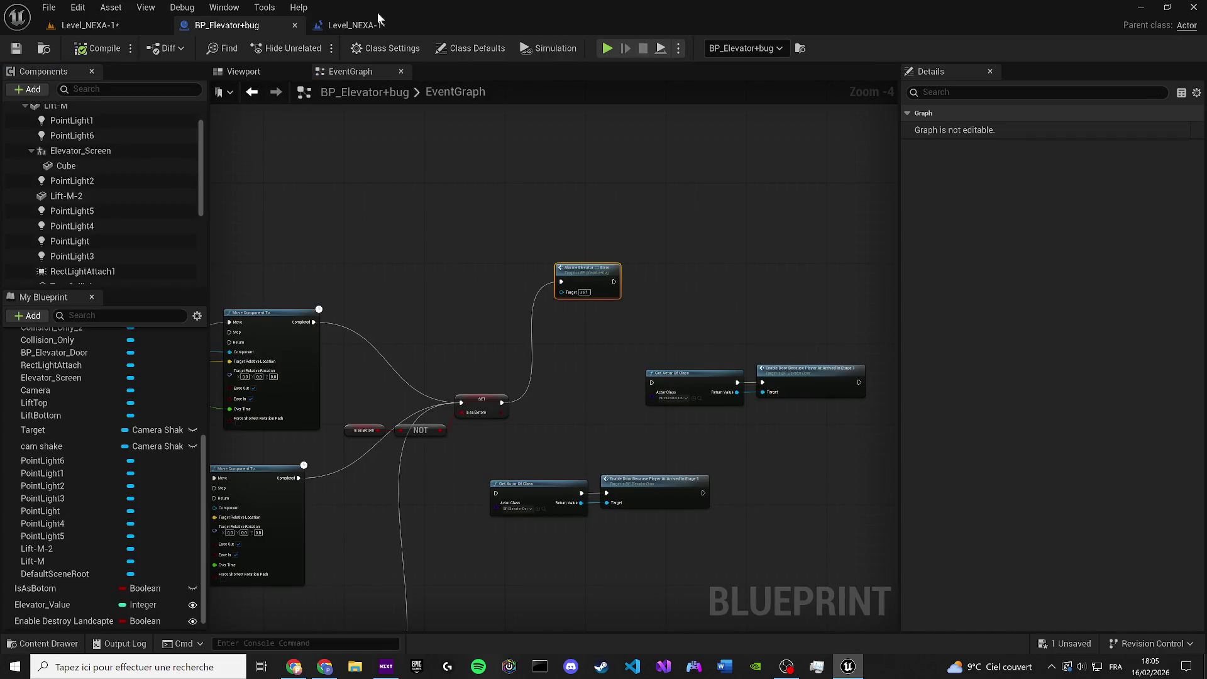
pyautogui.click(376, 28)
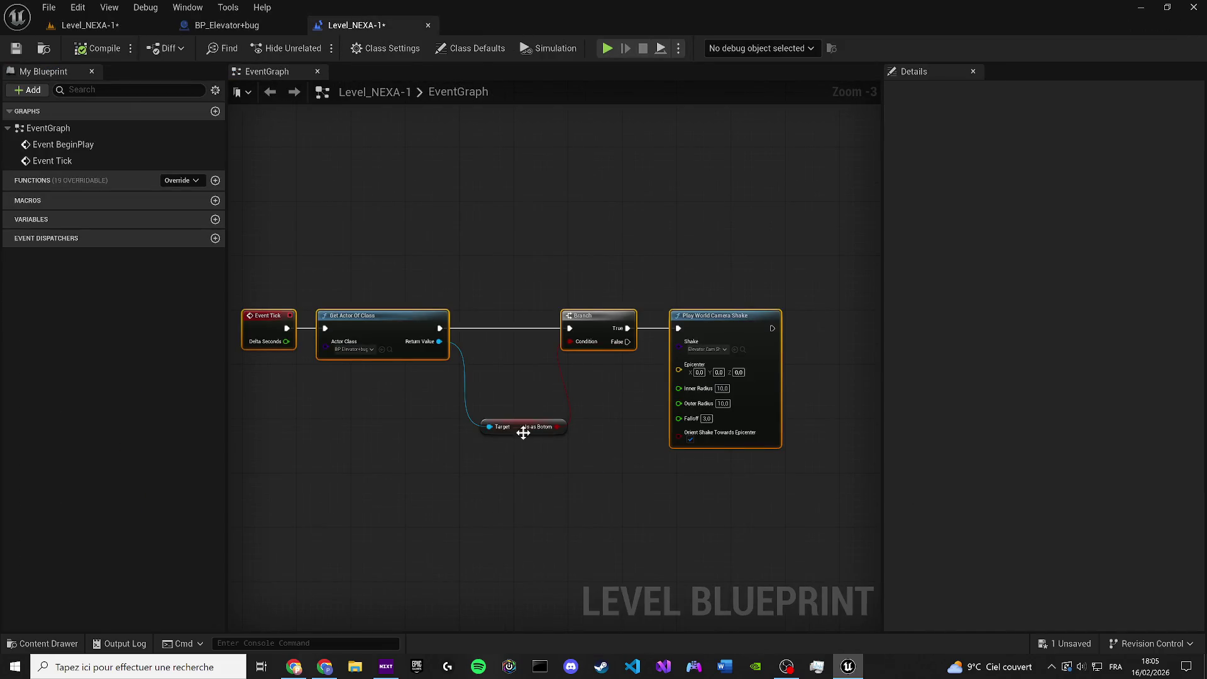
pyautogui.moveTo(557, 426); pyautogui.dragTo(566, 448)
pyautogui.write('NOY')
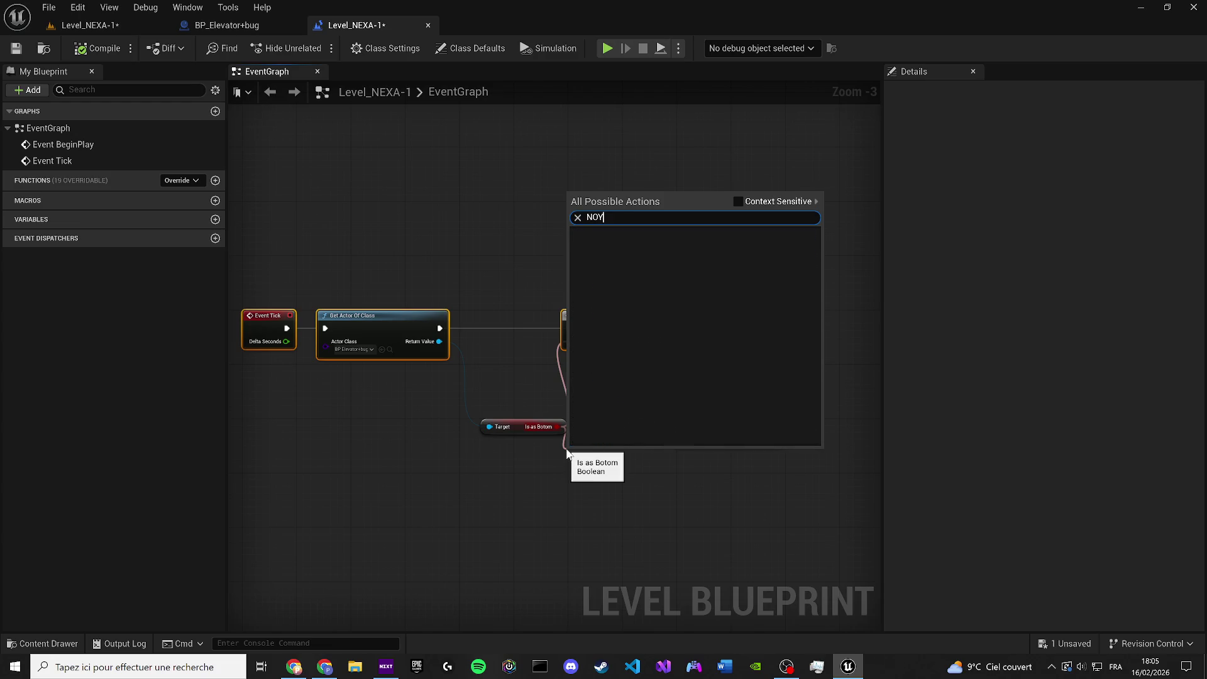
pyautogui.press('BackSpace')
pyautogui.write('T')
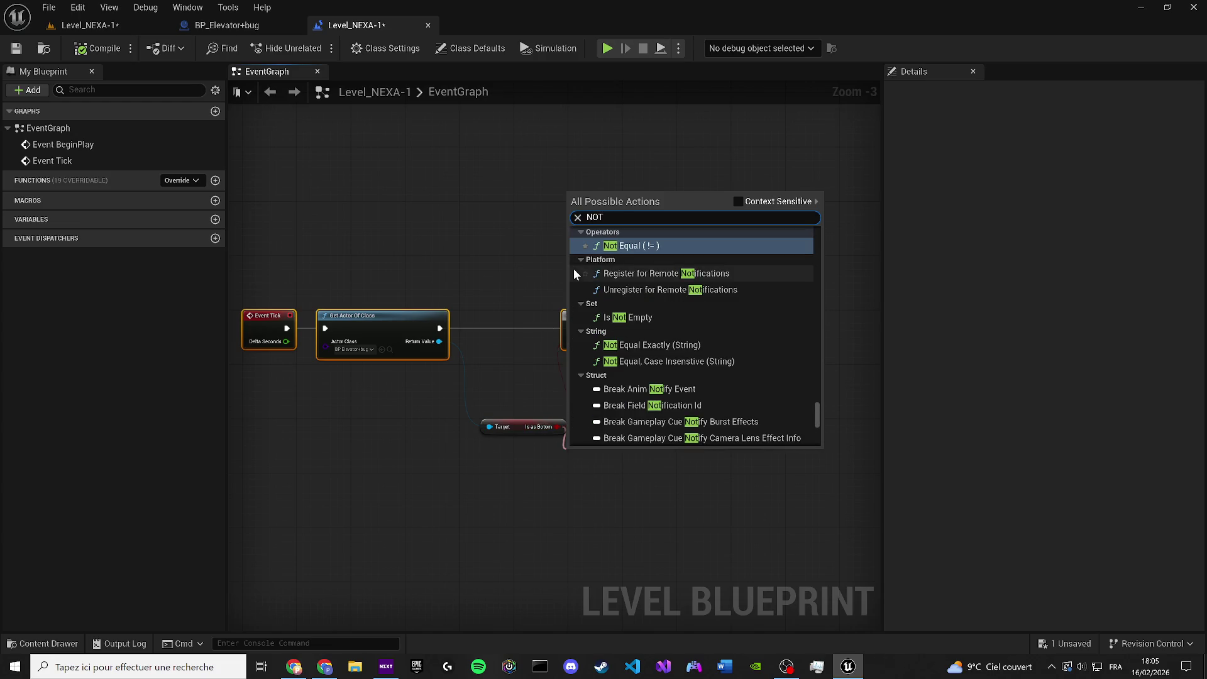
pyautogui.scroll(2, 726, 261)
pyautogui.click(738, 201)
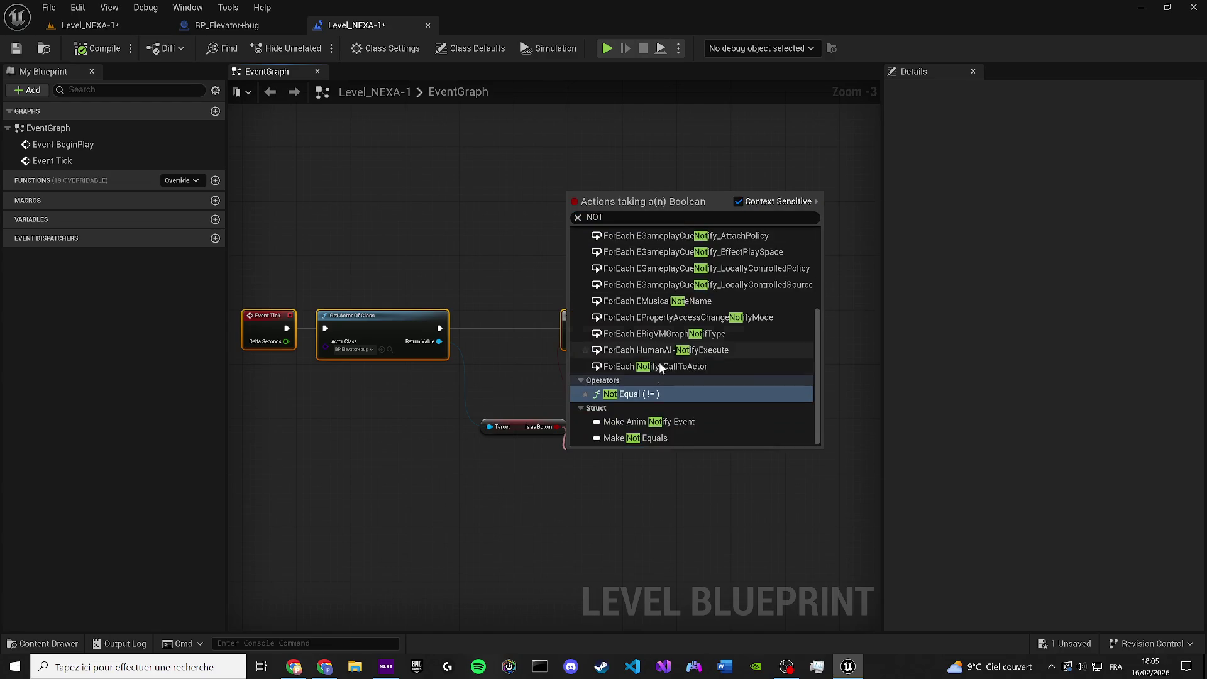
pyautogui.click(661, 393)
pyautogui.scroll(3, 554, 473)
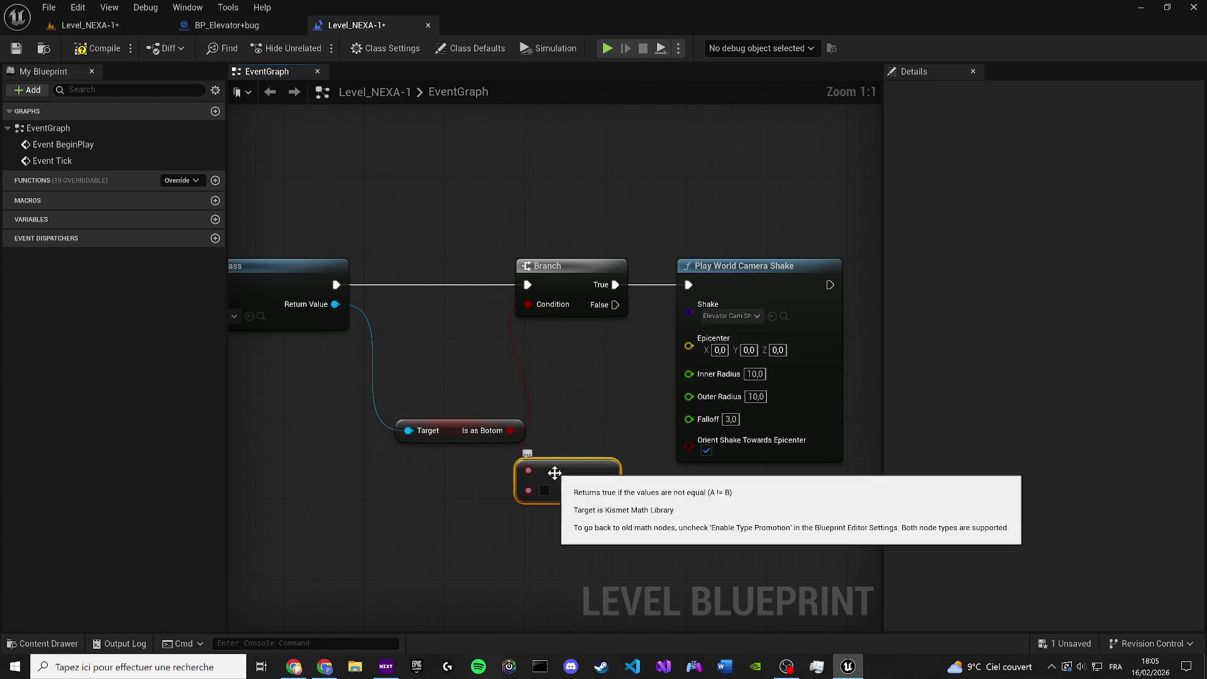
# - Replace Not Equal with a NOT Boolean node feeding the Branch Condition, then start play
pyautogui.moveTo(510, 430); pyautogui.dragTo(466, 484)
pyautogui.write('NOT')
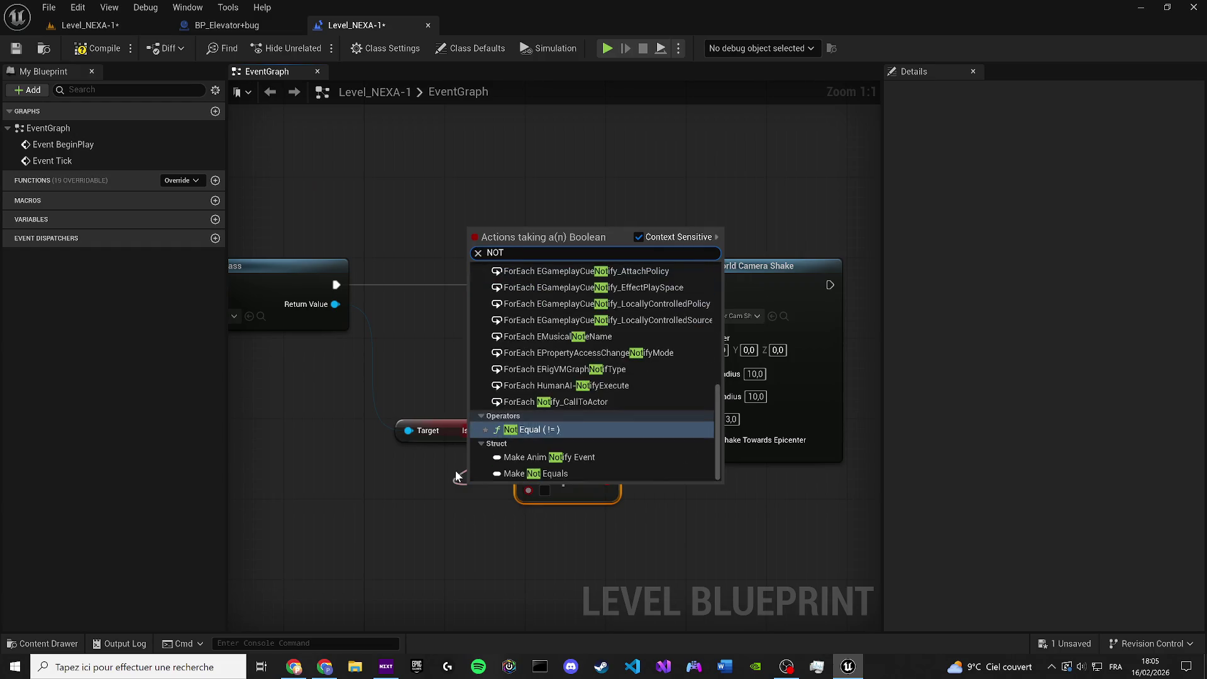
pyautogui.moveTo(716, 441); pyautogui.dragTo(705, 286)
pyautogui.click(705, 286)
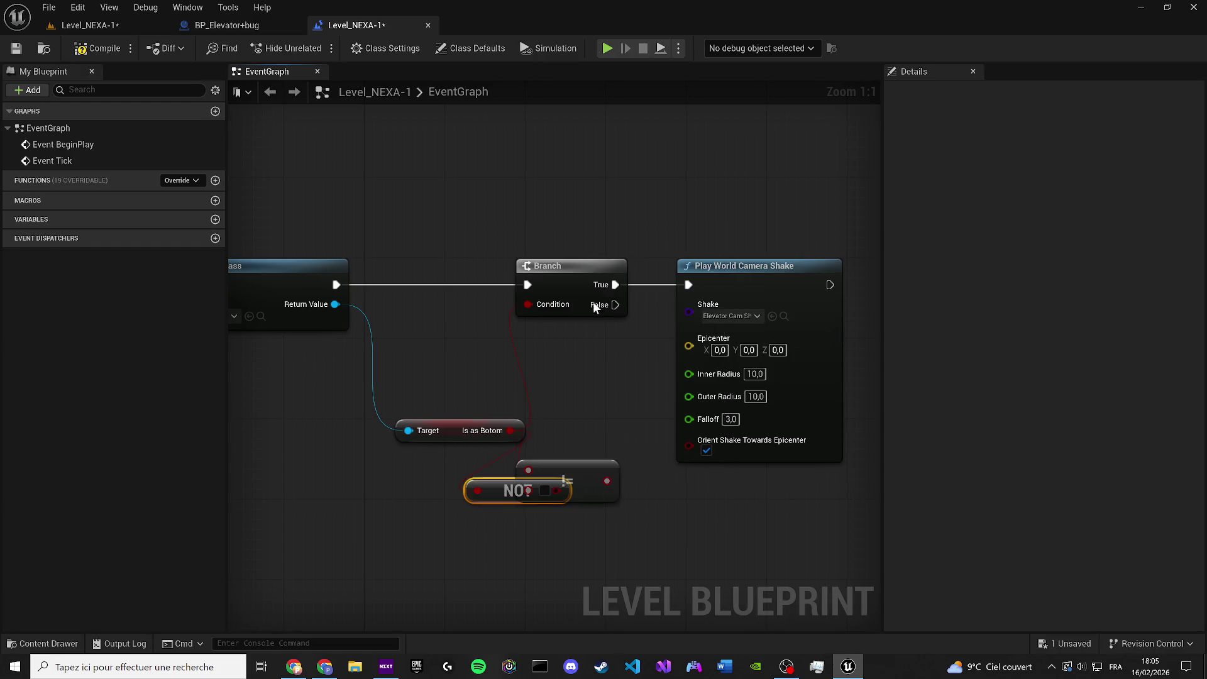
pyautogui.click(581, 468)
pyautogui.press('Delete')
pyautogui.moveTo(556, 490)
pyautogui.mouseDown()
pyautogui.moveTo(564, 283)
pyautogui.moveTo(530, 306)
pyautogui.mouseUp()
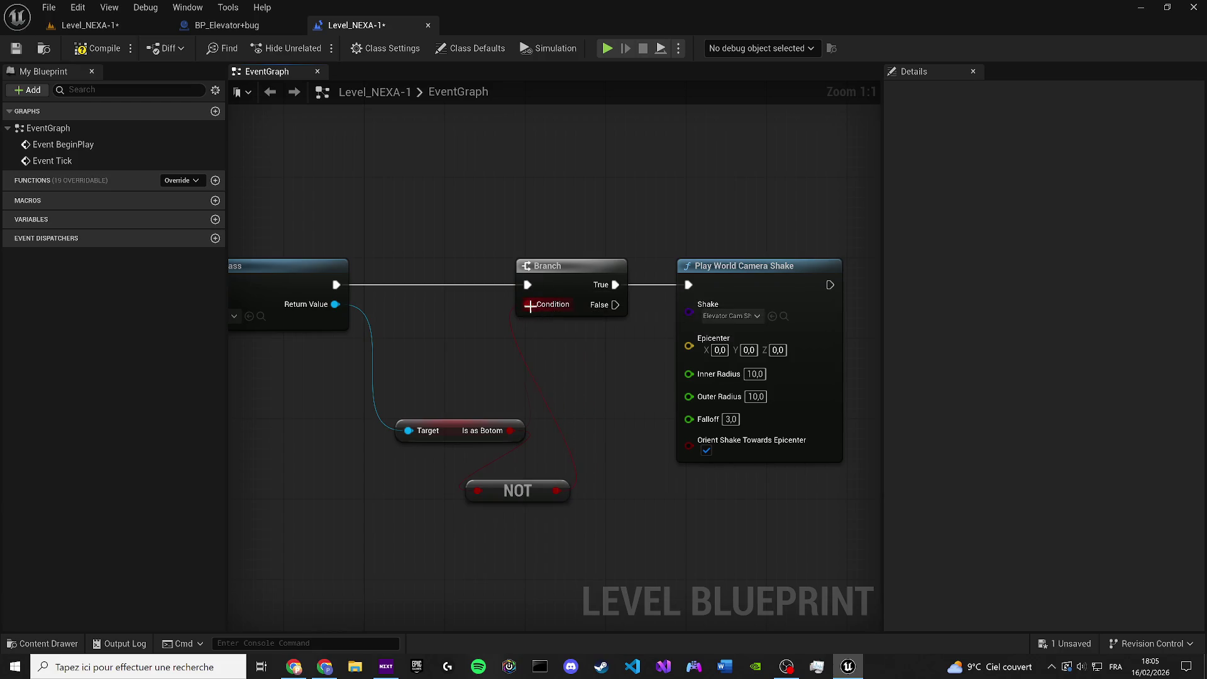
pyautogui.moveTo(539, 484); pyautogui.dragTo(620, 434)
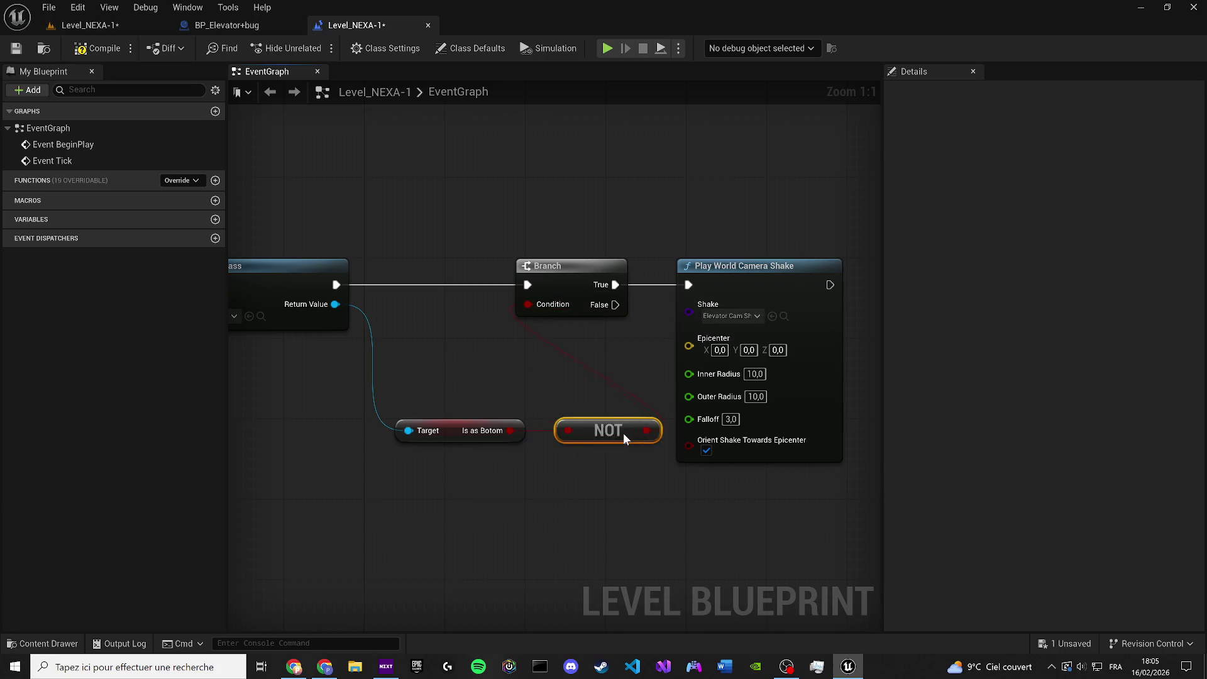
pyautogui.click(607, 48)
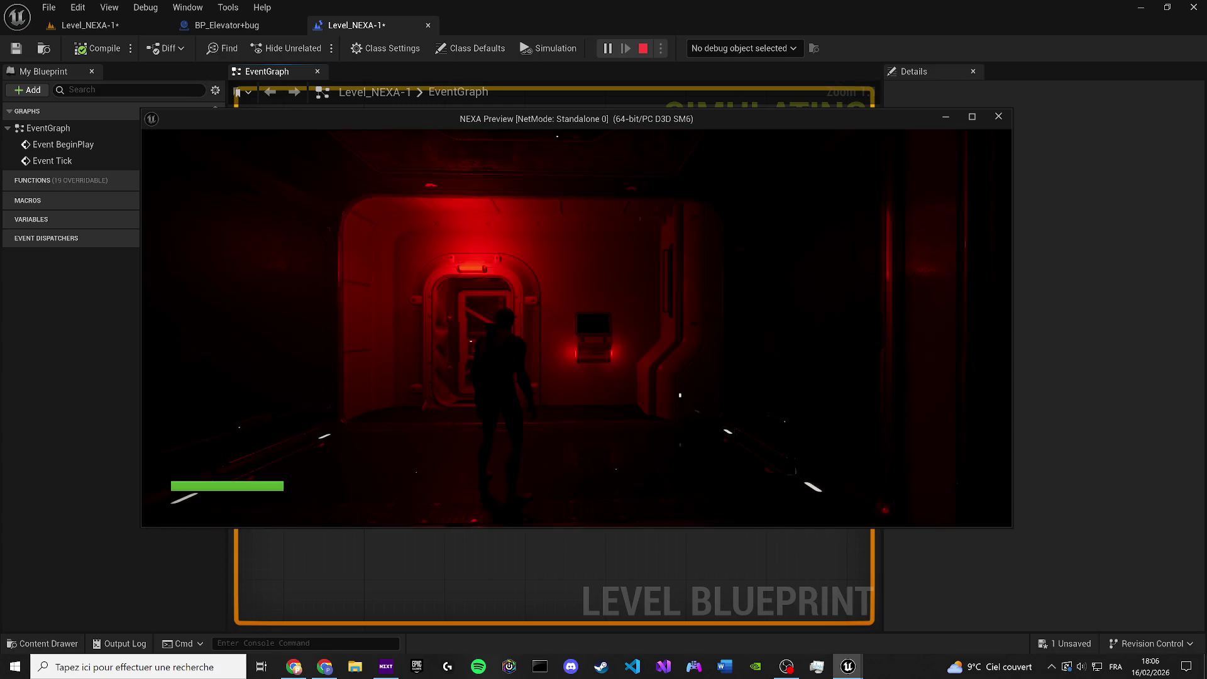
# - Stop the preview session with Esc and adjust the system volume
pyautogui.press('Escape')
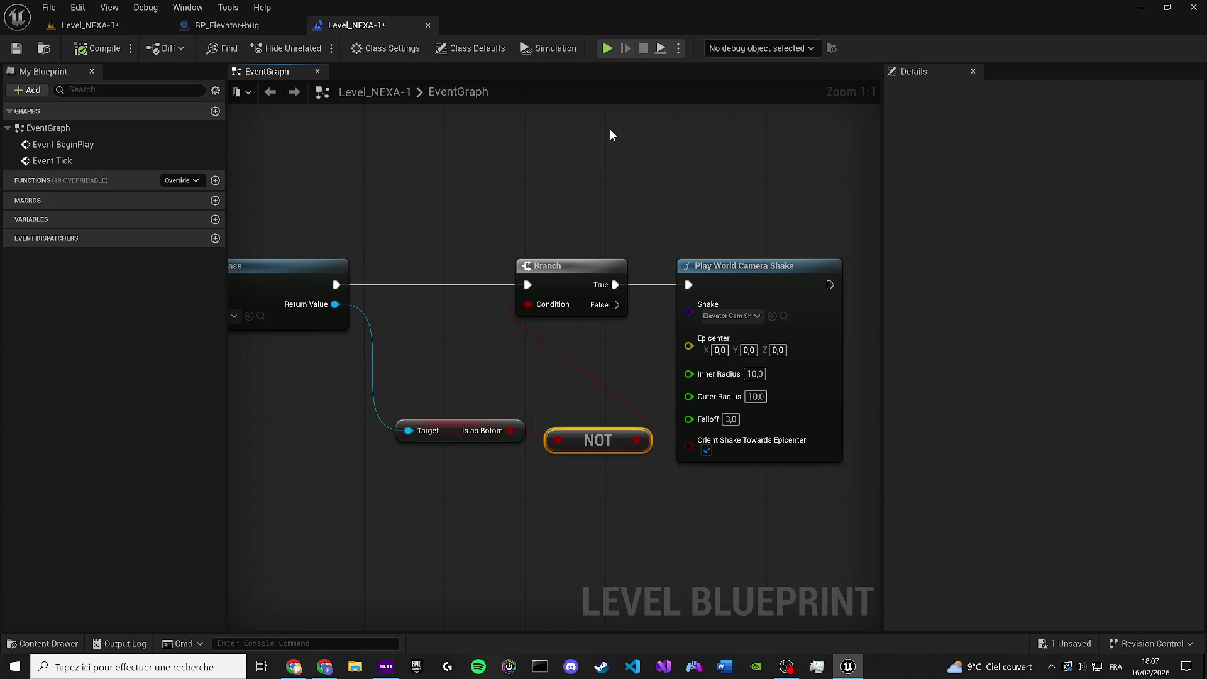
pyautogui.press('XF86AudioLowerVolume')
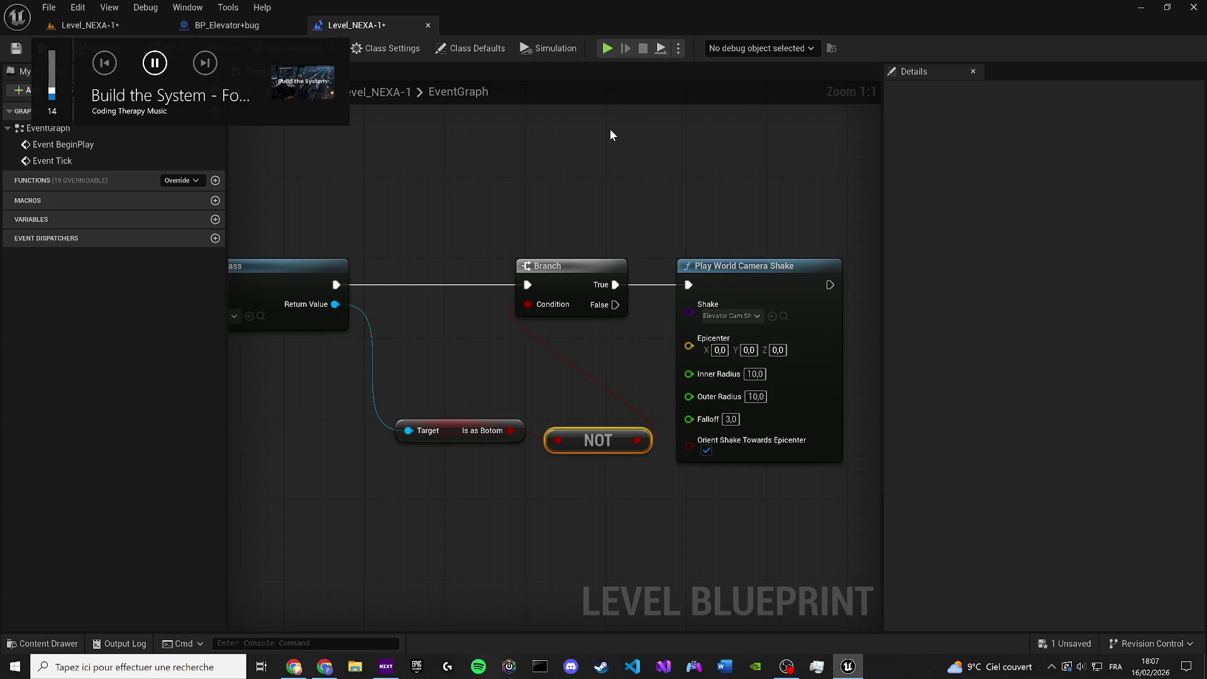
pyautogui.press('XF86AudioRaiseVolume')
pyautogui.press('XF86AudioRaiseVolume')
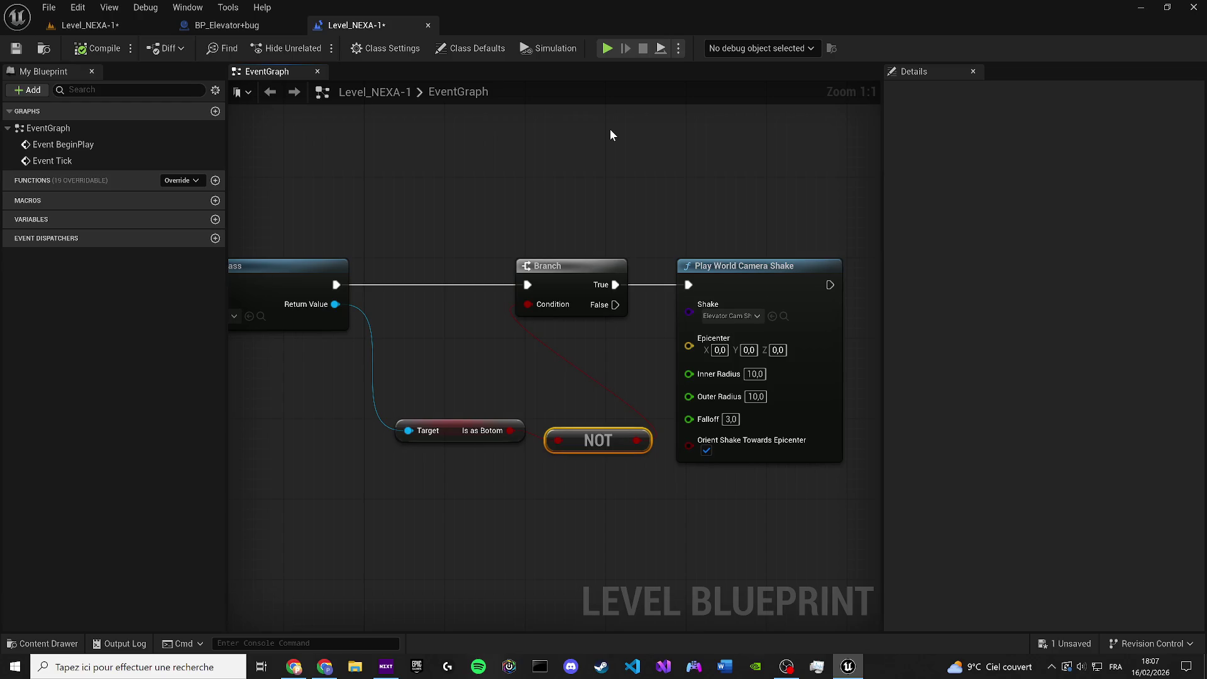
# - Select the character beside SpotLight19 in the level and copy its Location
pyautogui.click(88, 25)
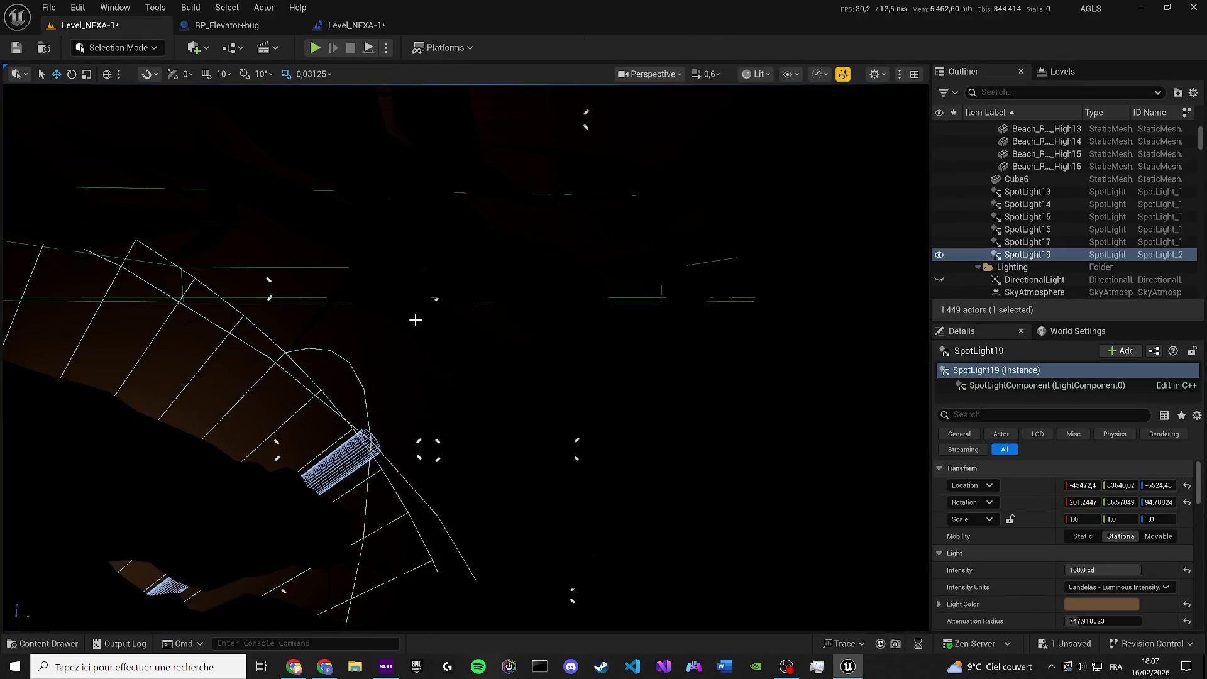
pyautogui.press('f')
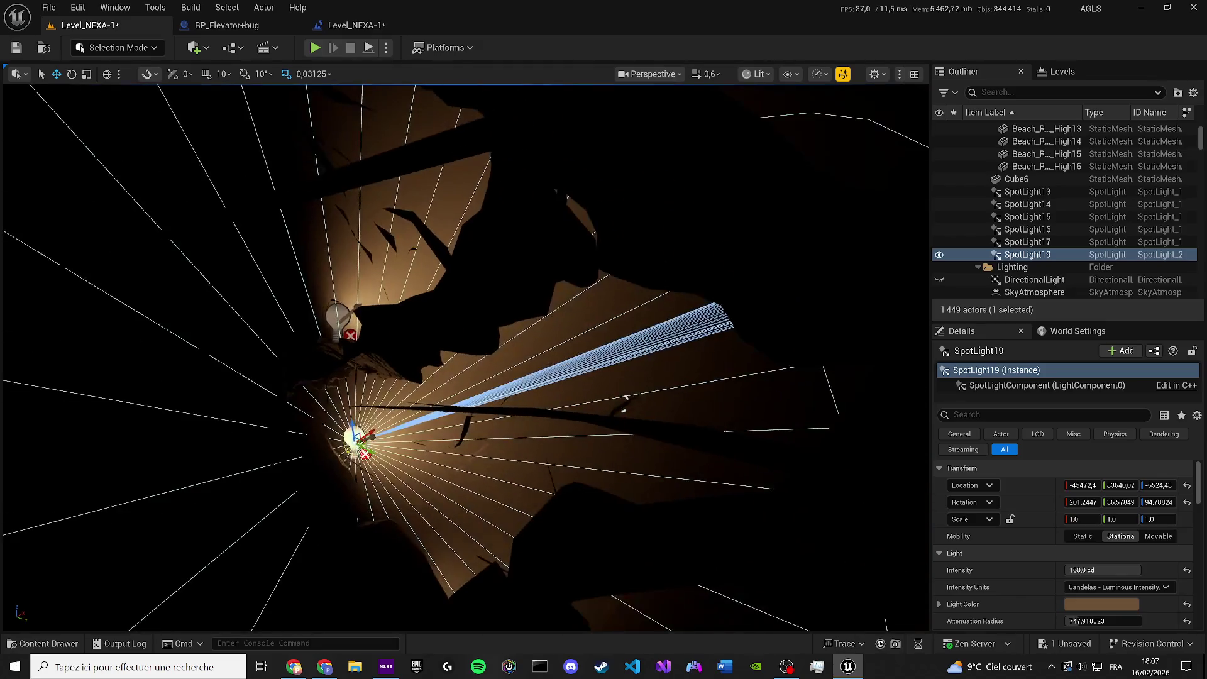
pyautogui.scroll(3, 465, 358)
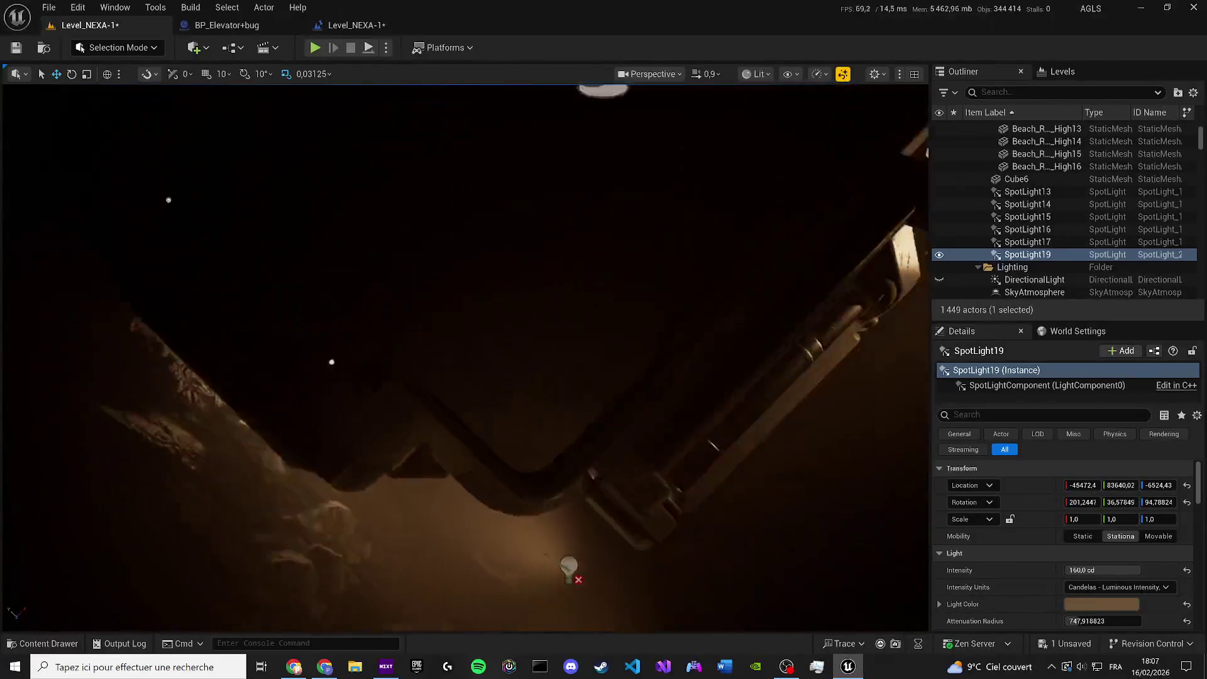
pyautogui.press('f')
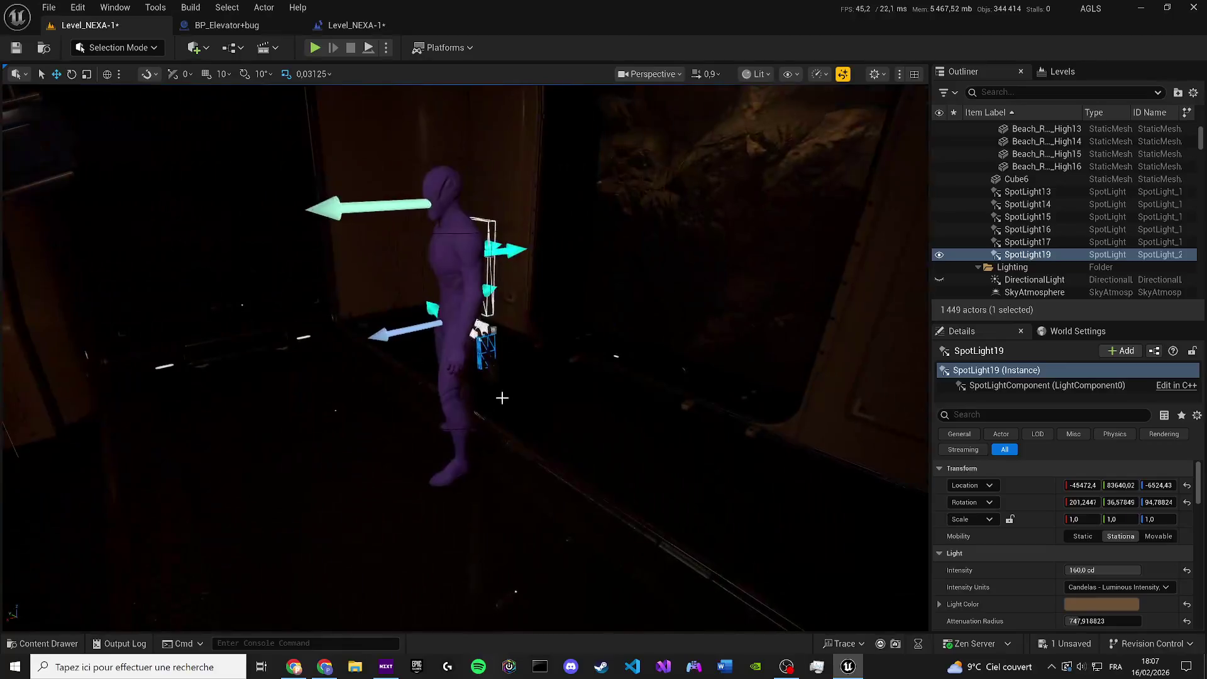
pyautogui.click(454, 352)
pyautogui.rightClick(1031, 473)
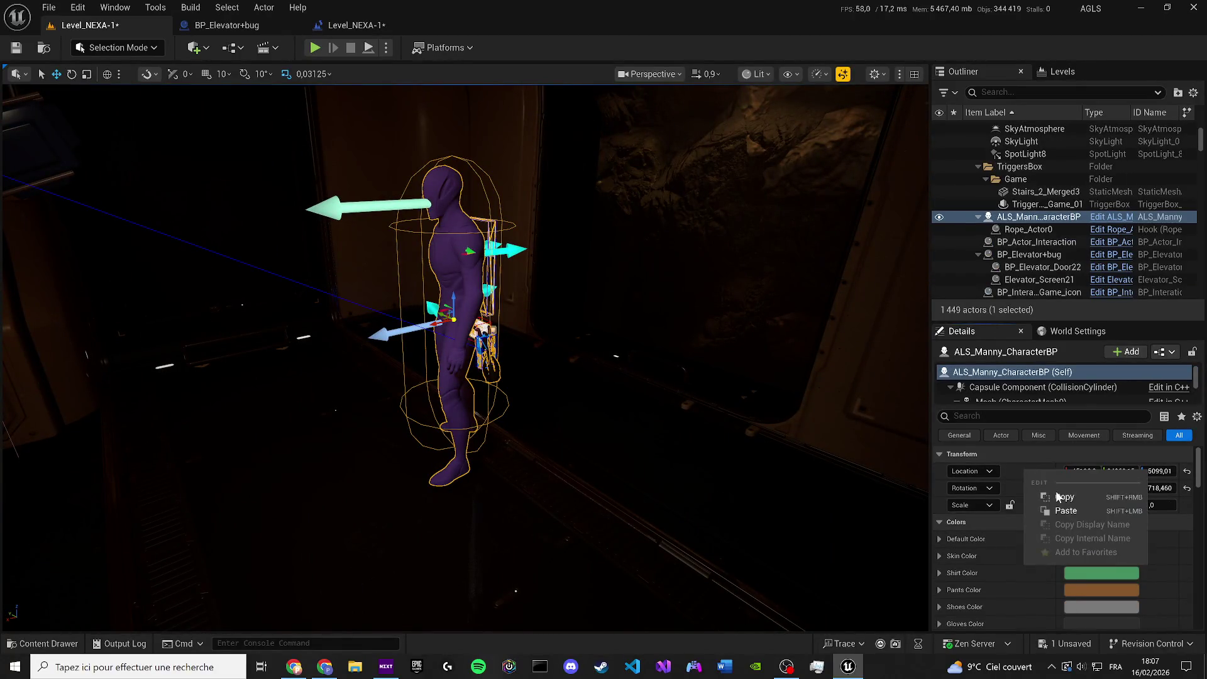
pyautogui.click(1058, 497)
# - Paste the character's X coordinate, -45192,287462, into the camera shake's Epicenter X field
pyautogui.click(226, 26)
pyautogui.click(356, 25)
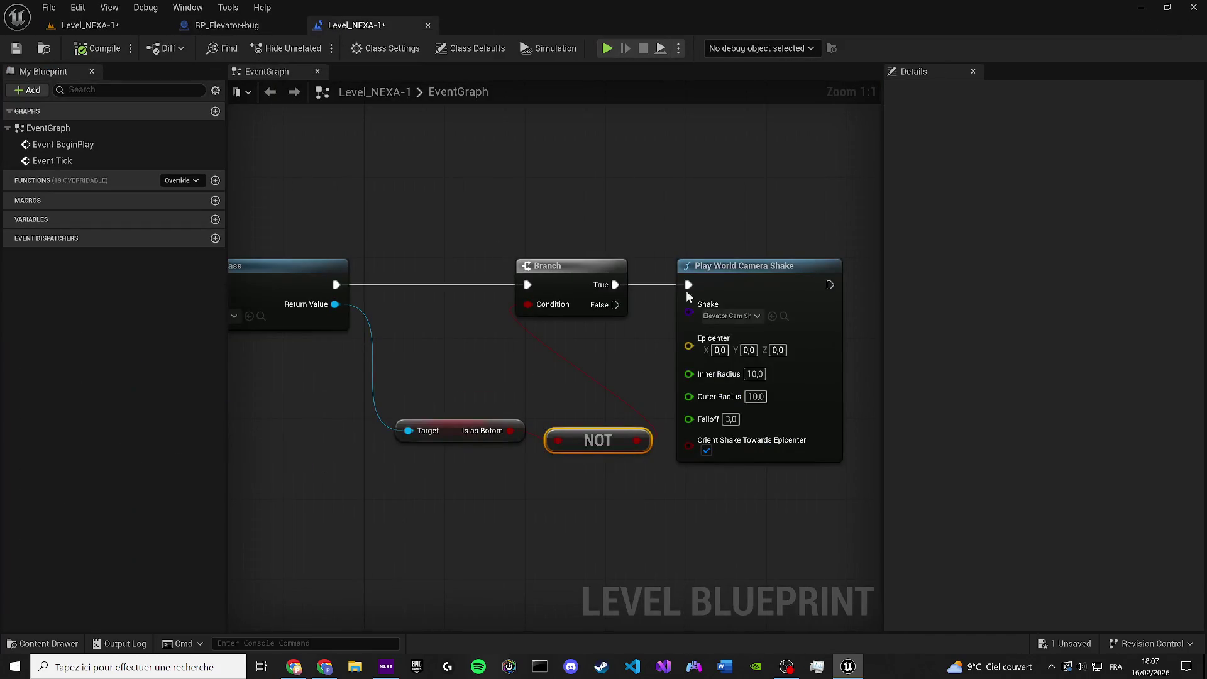
pyautogui.rightClick(689, 345)
pyautogui.moveTo(728, 297); pyautogui.dragTo(657, 287)
pyautogui.click(648, 339)
pyautogui.write('(X=-45192.287462,Y=84269.154208,Z=-5099.019803)')
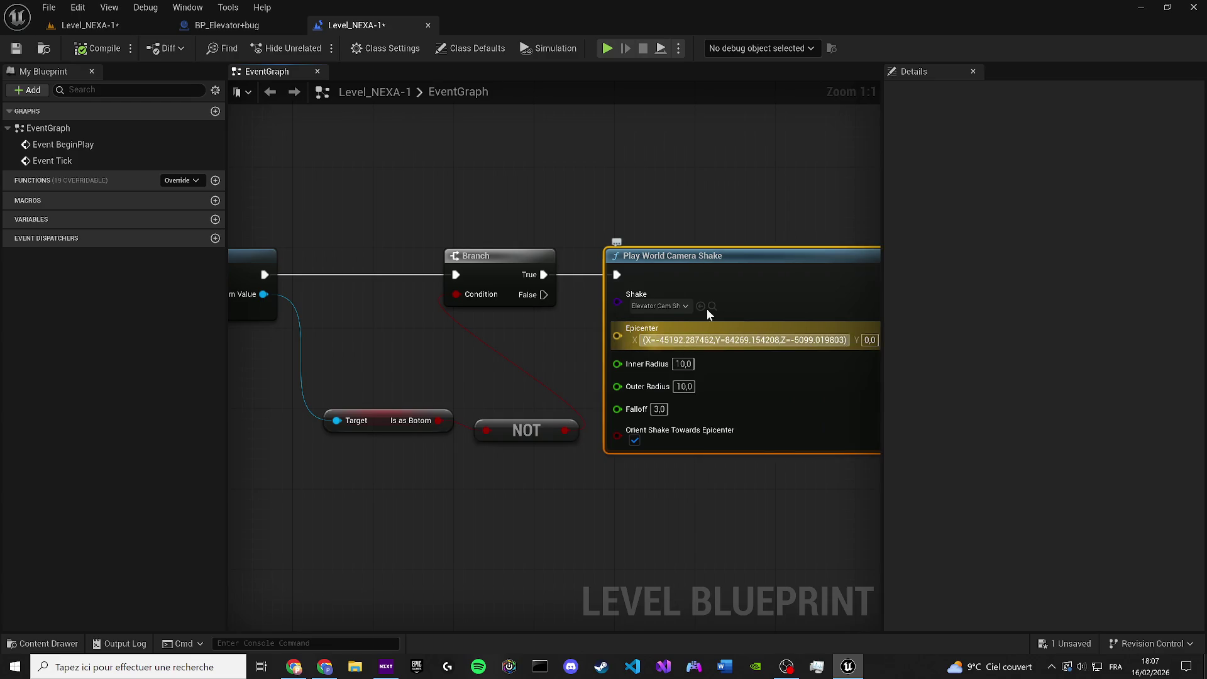
pyautogui.press('Return')
# - Paste the character's Y coordinate, 84269,154208, into the Epicenter Y field
pyautogui.click(90, 25)
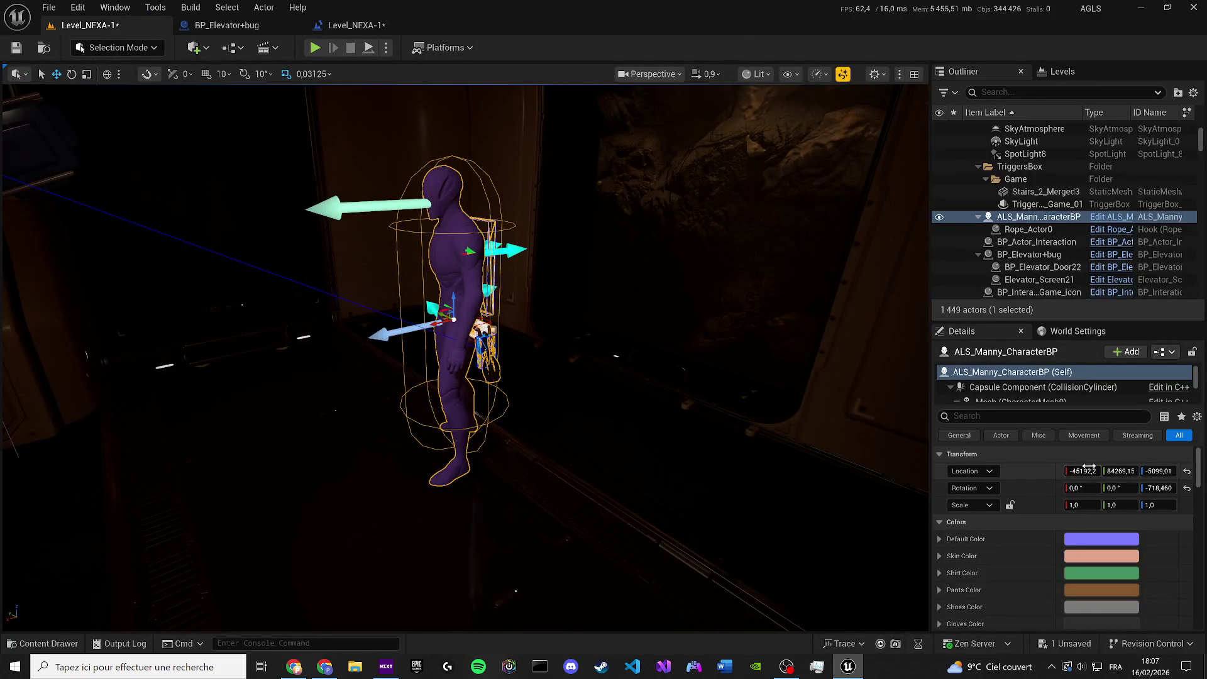
pyautogui.click(226, 25)
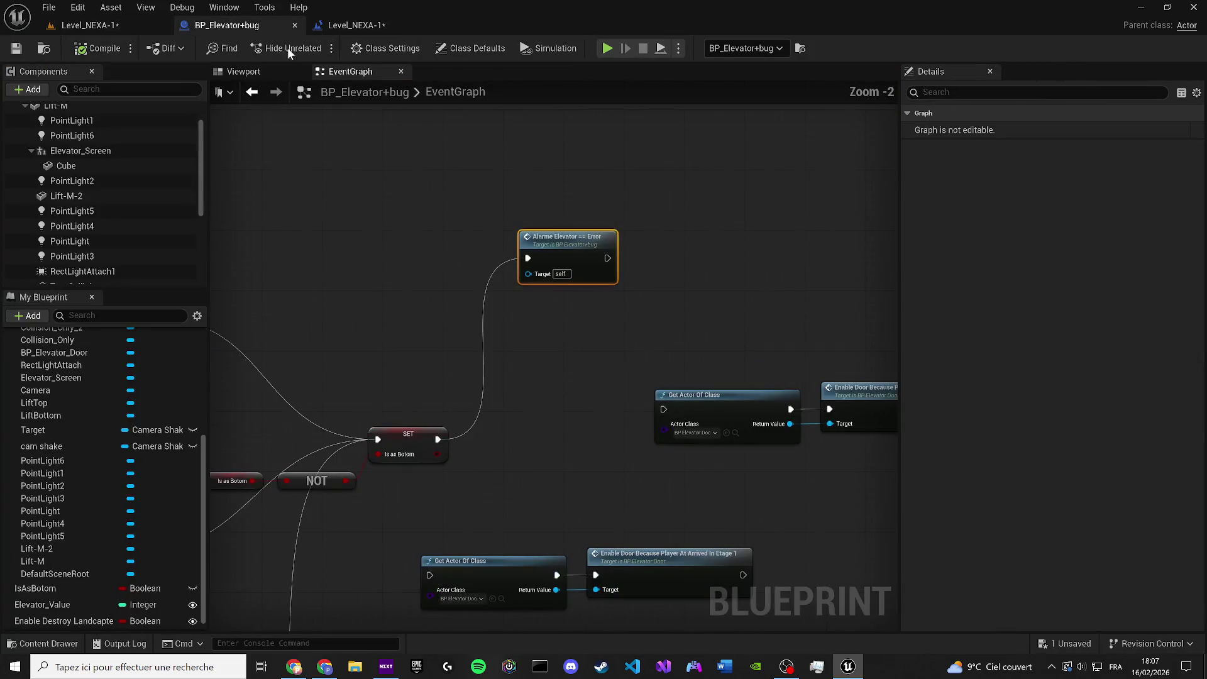
pyautogui.moveTo(355, 25); pyautogui.dragTo(223, 25)
pyautogui.click(457, 344)
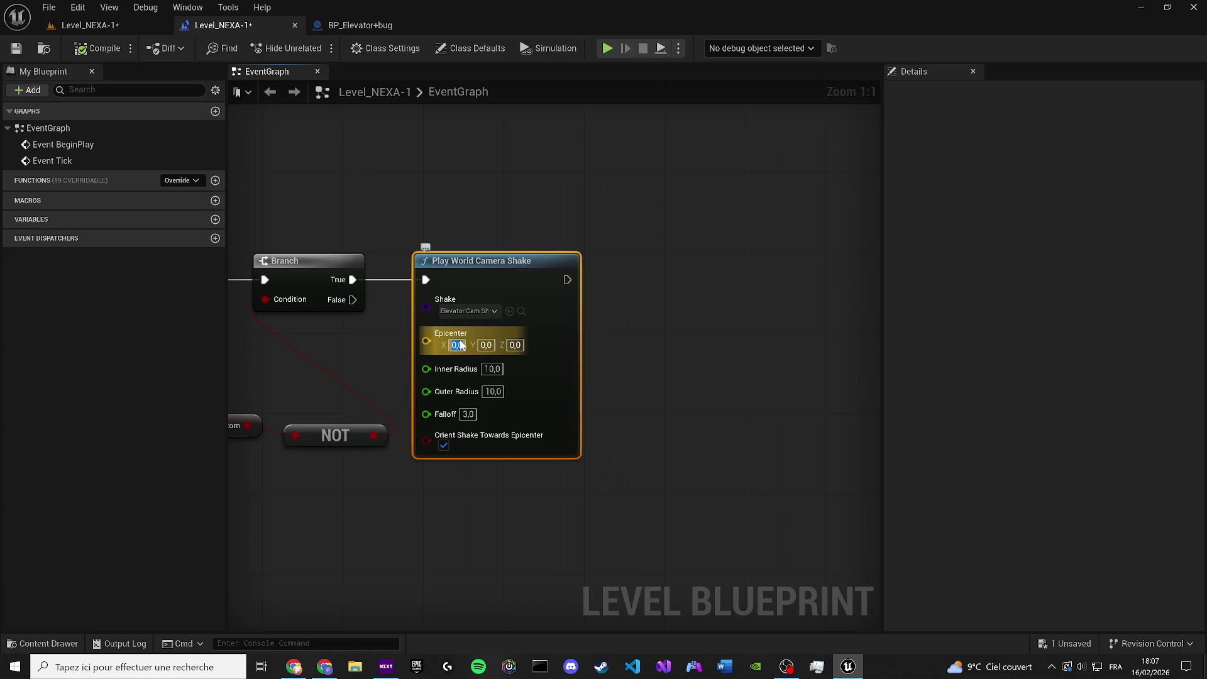
pyautogui.click(90, 25)
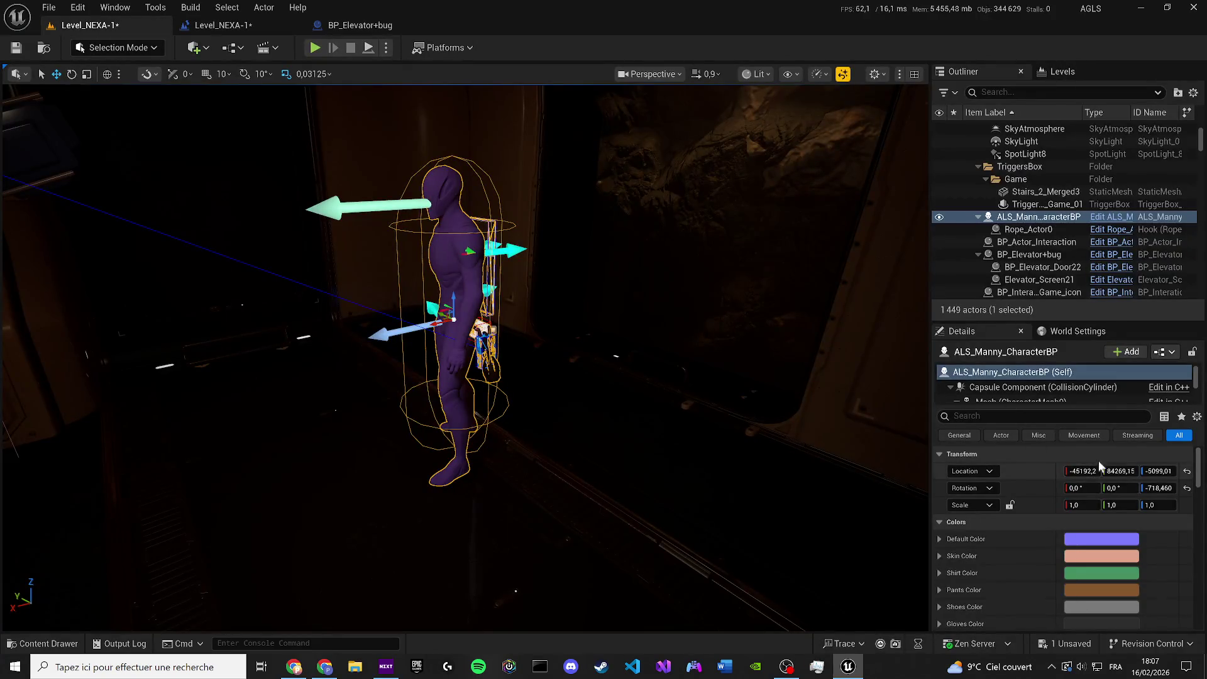
pyautogui.click(223, 25)
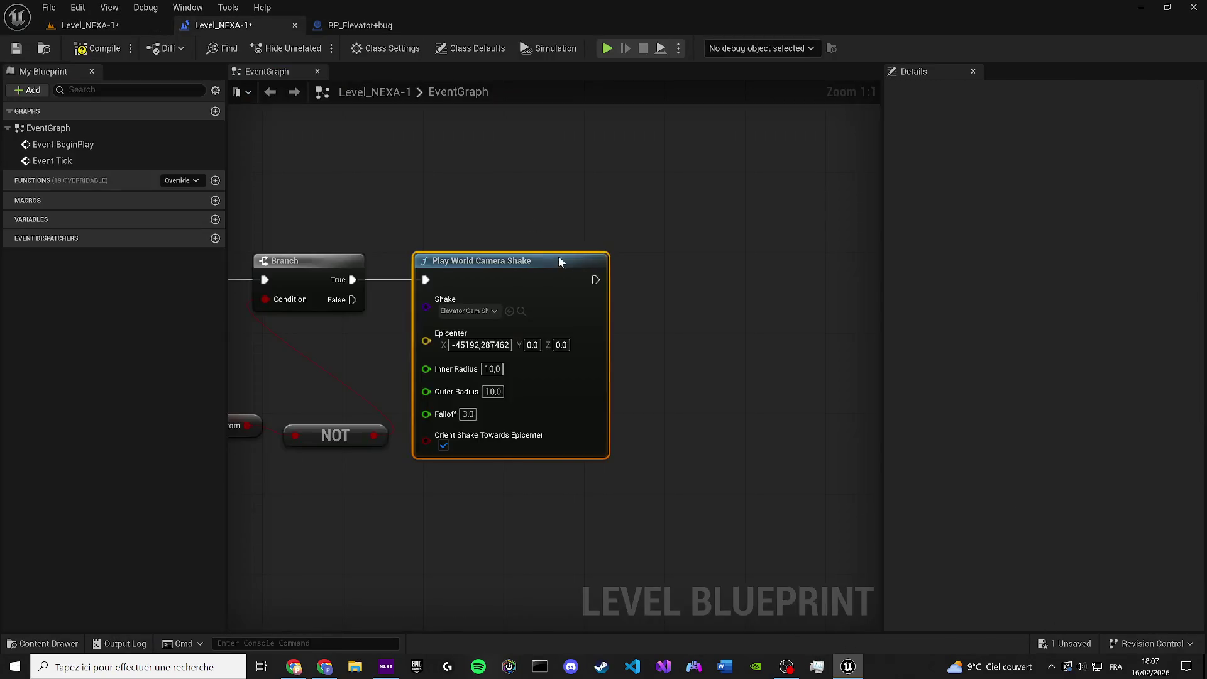
pyautogui.click(532, 345)
pyautogui.write('84269,154208')
# - Paste the character's Z coordinate, -5099,019803, into the Epicenter Z field
pyautogui.click(94, 25)
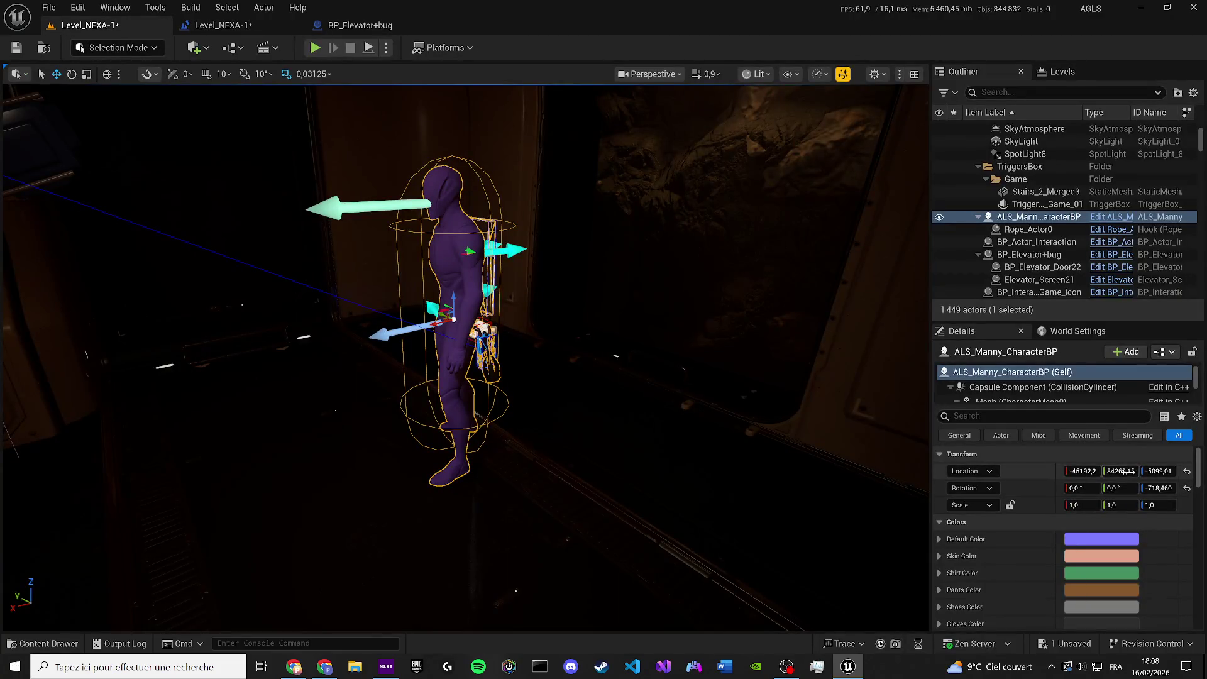
pyautogui.click(223, 26)
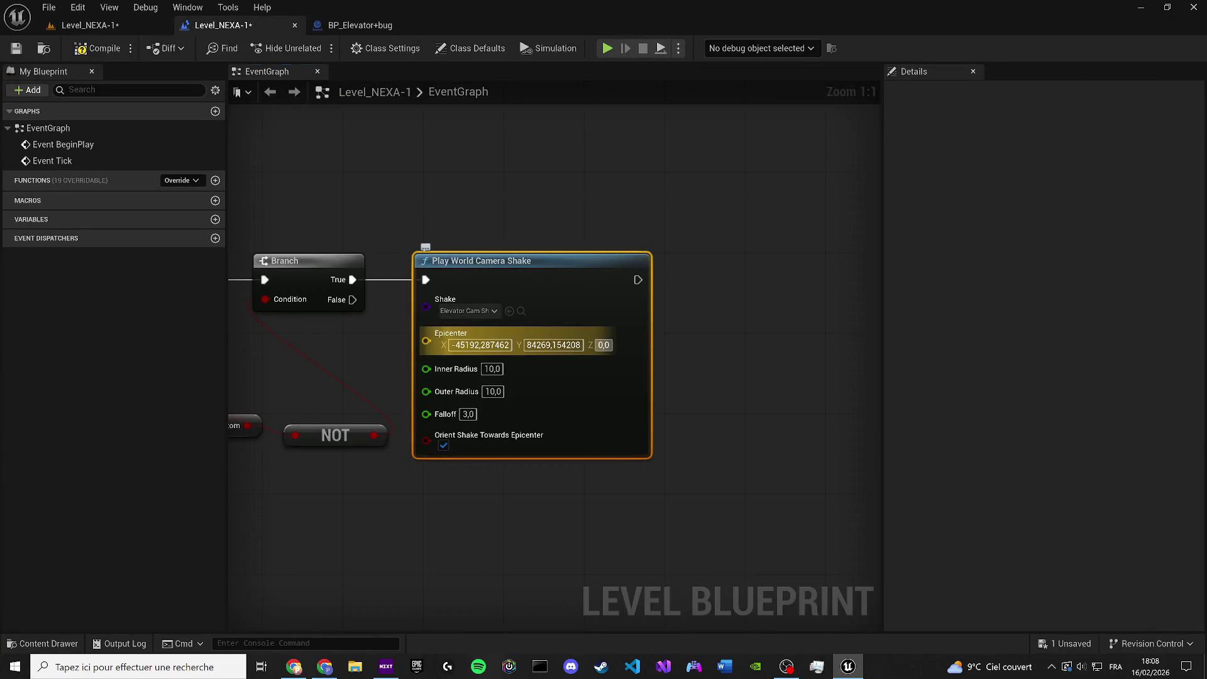
pyautogui.click(603, 344)
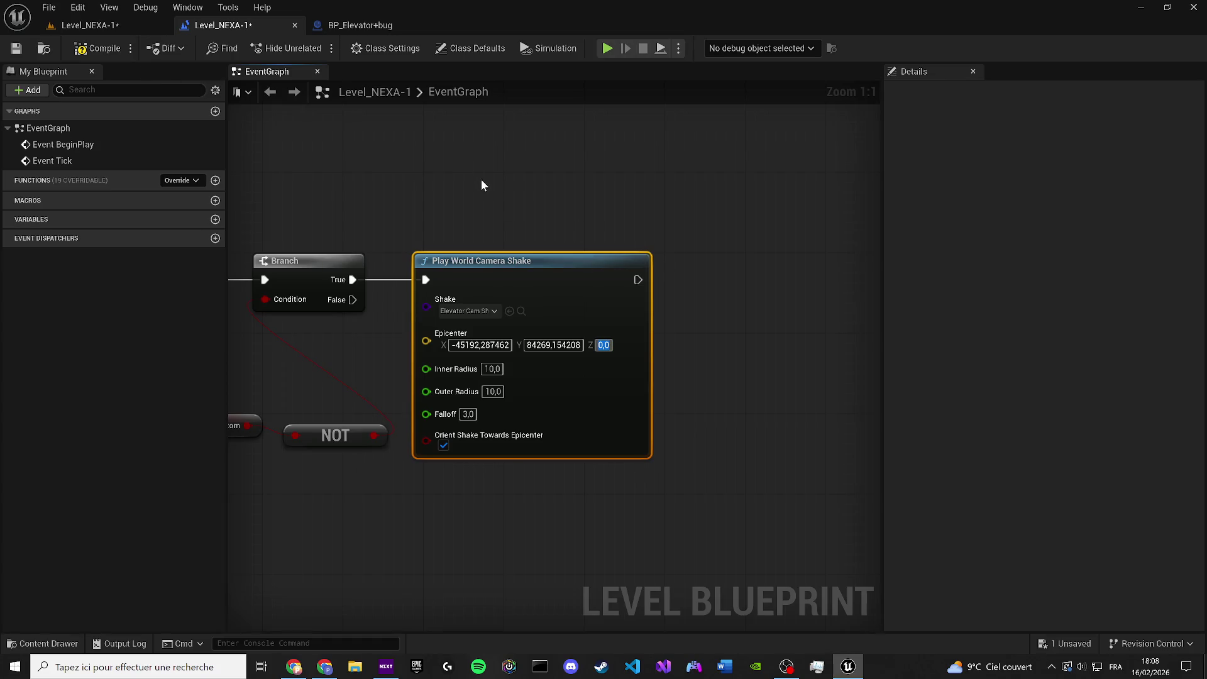
pyautogui.write('-5099,019803')
pyautogui.press('Return')
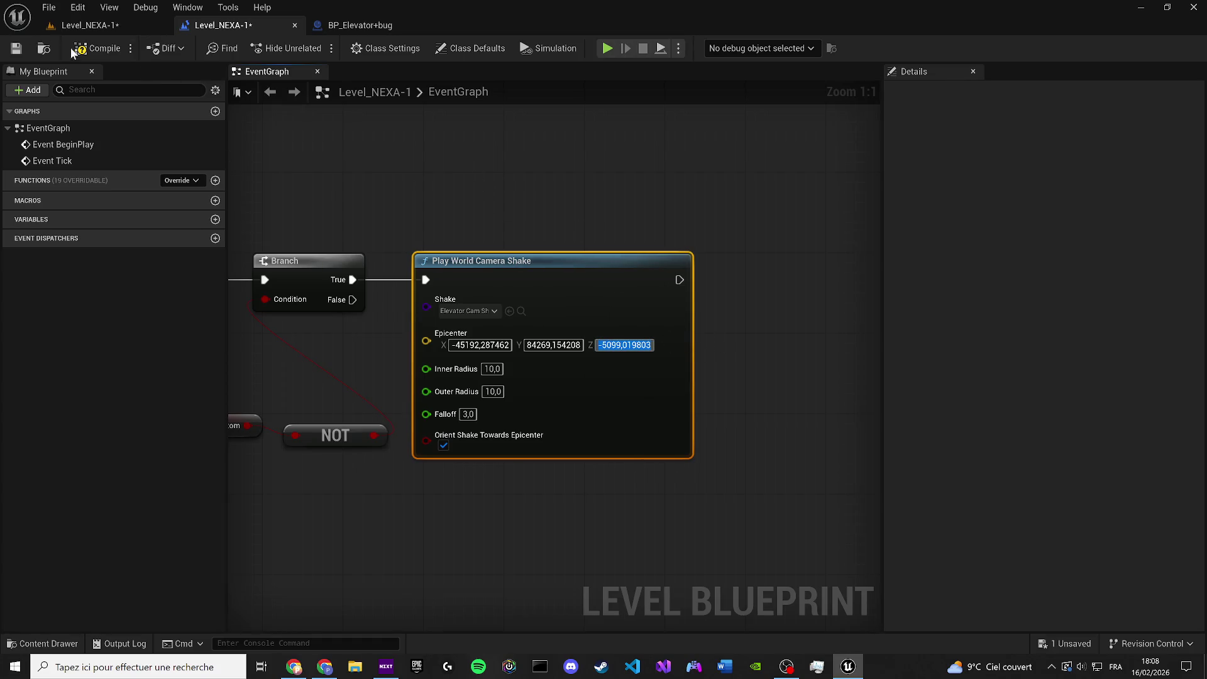
# - Save everything with Orient Shake Towards Epicenter unchecked, then play-test the level
pyautogui.click(16, 50)
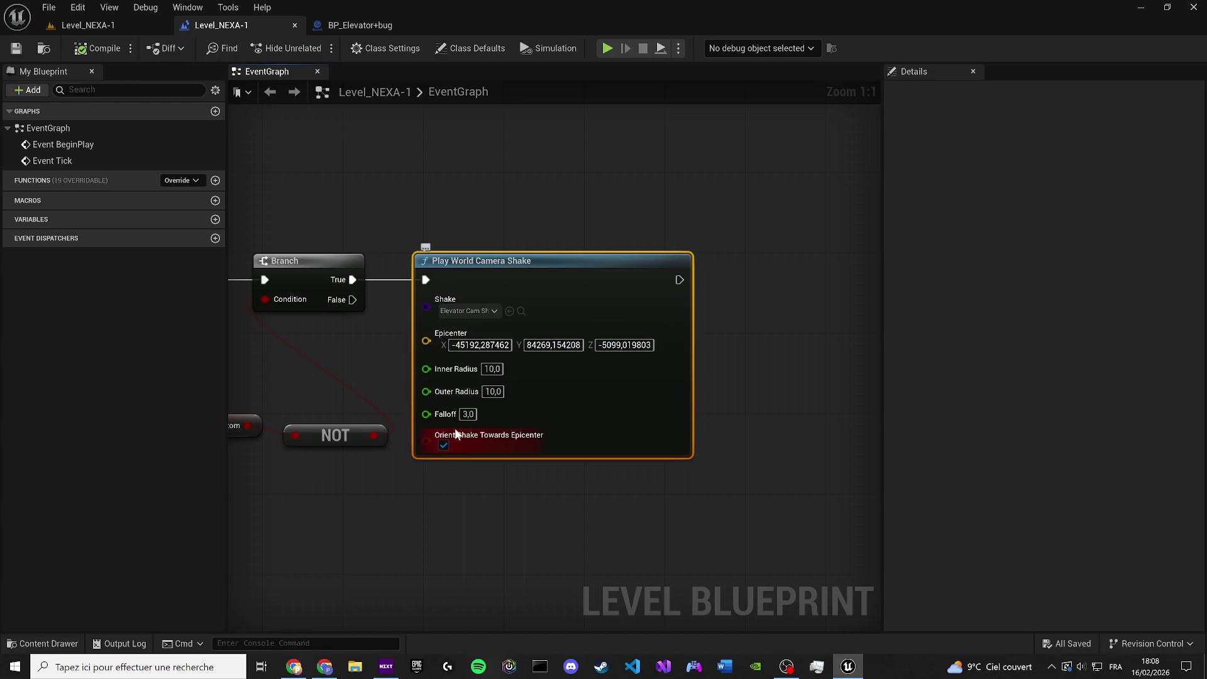
pyautogui.click(445, 446)
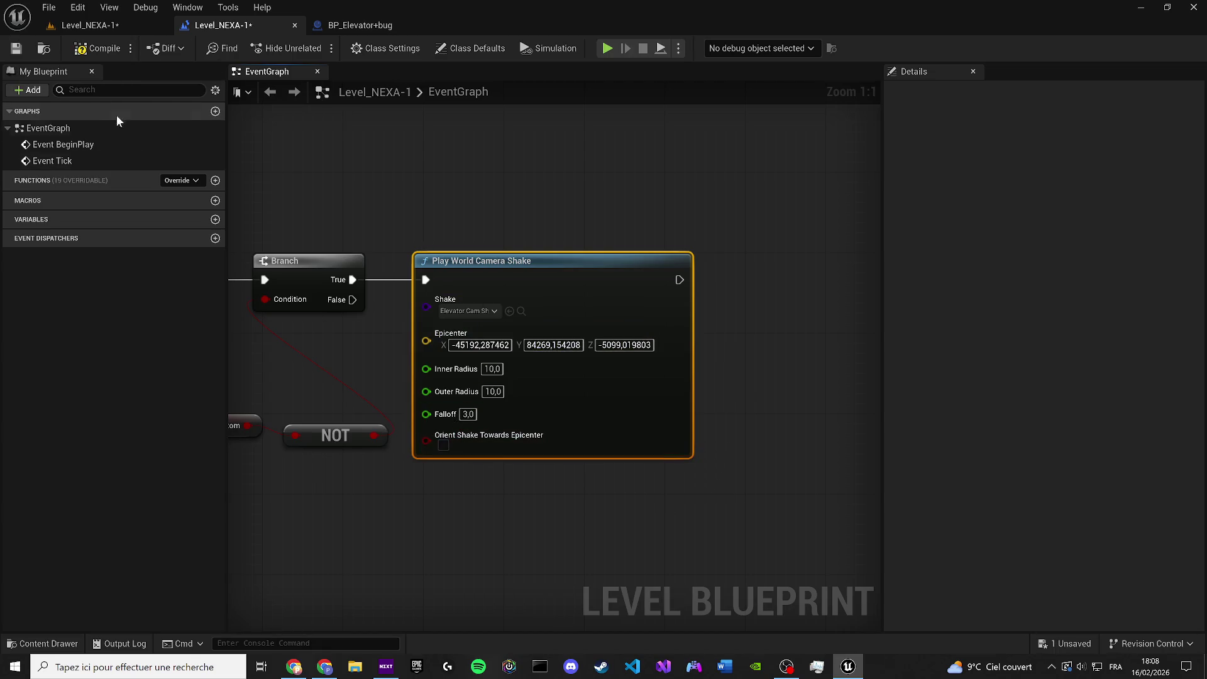
pyautogui.click(14, 49)
pyautogui.click(82, 24)
pyautogui.click(319, 50)
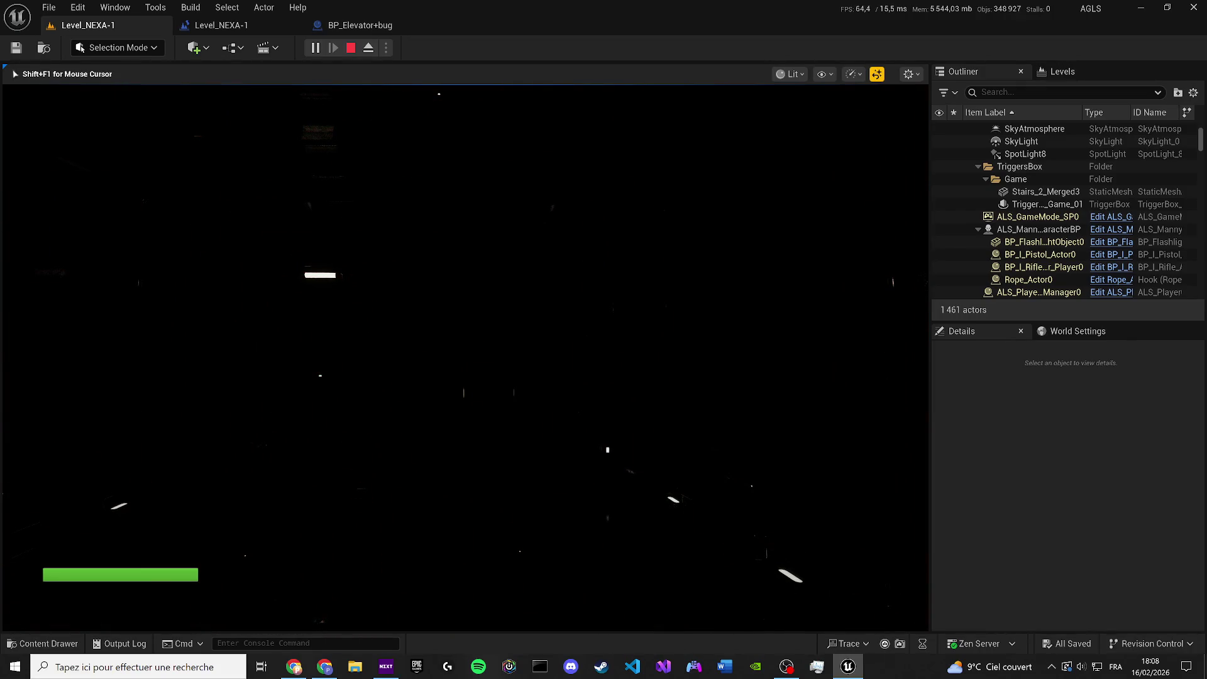
# - Stop the test, enter huge strings of nines into Epicenter X, Y and Z, and play again
pyautogui.press('Escape')
pyautogui.click(203, 25)
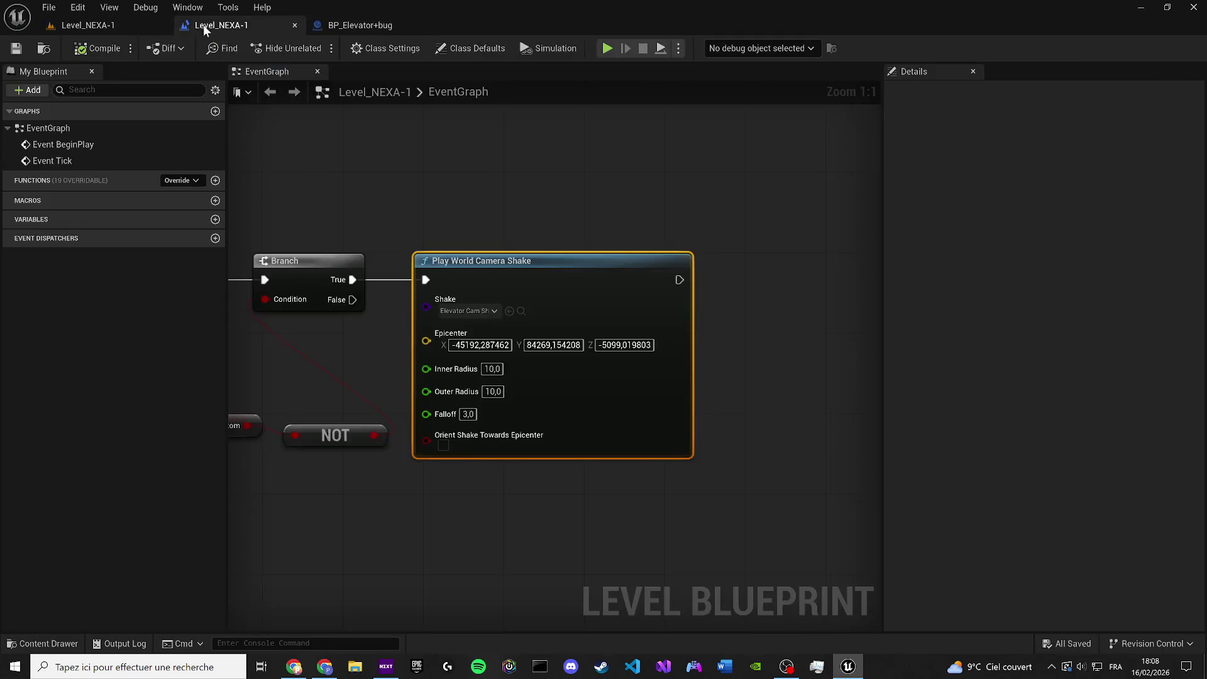
pyautogui.write('49999999999999')
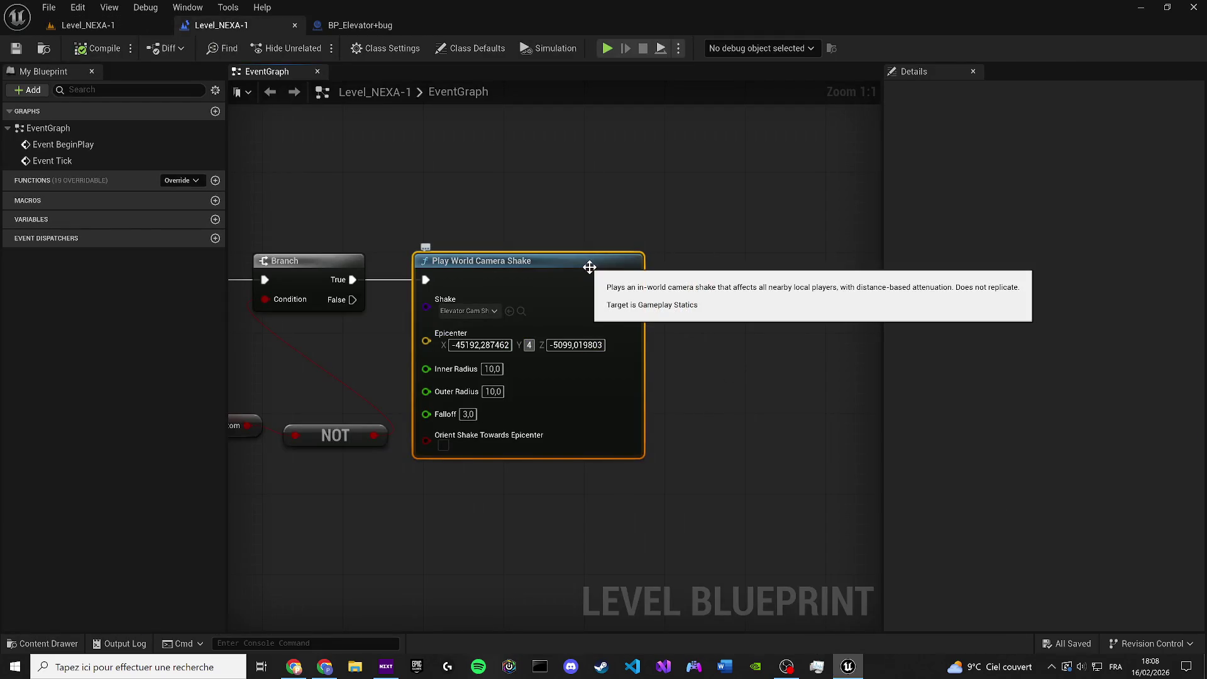
pyautogui.write('99999999')
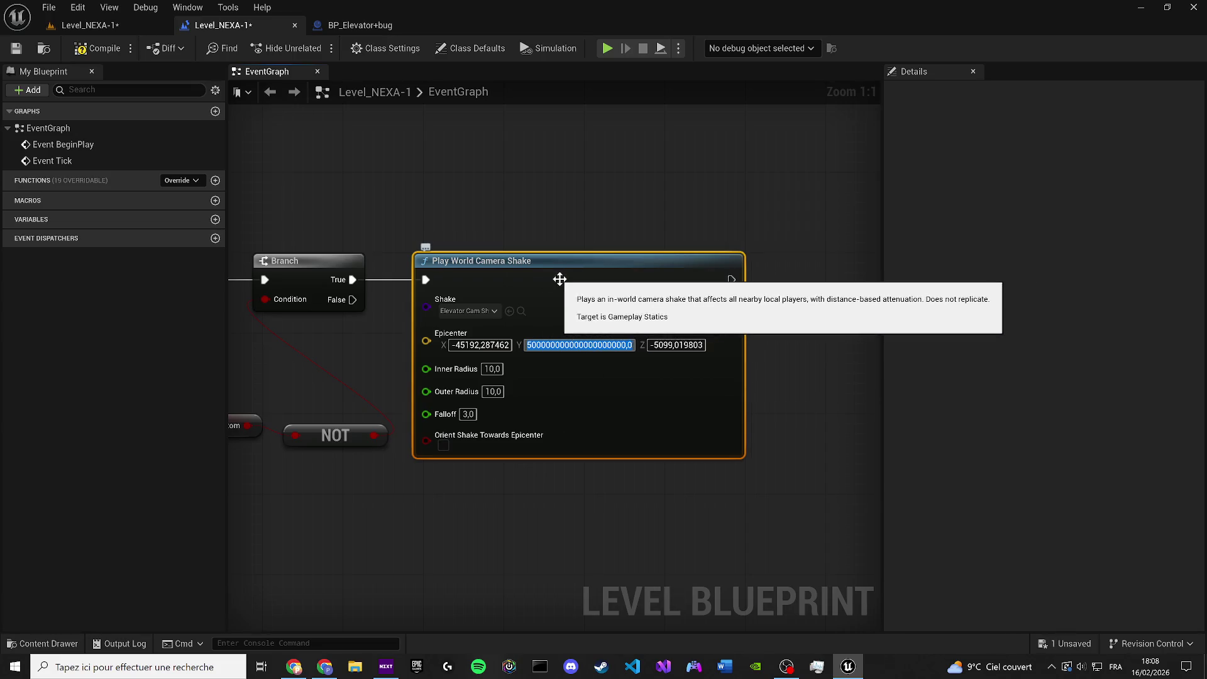
pyautogui.hotkey('shift', 'Tab')
pyautogui.write('999999999999999999999999999')
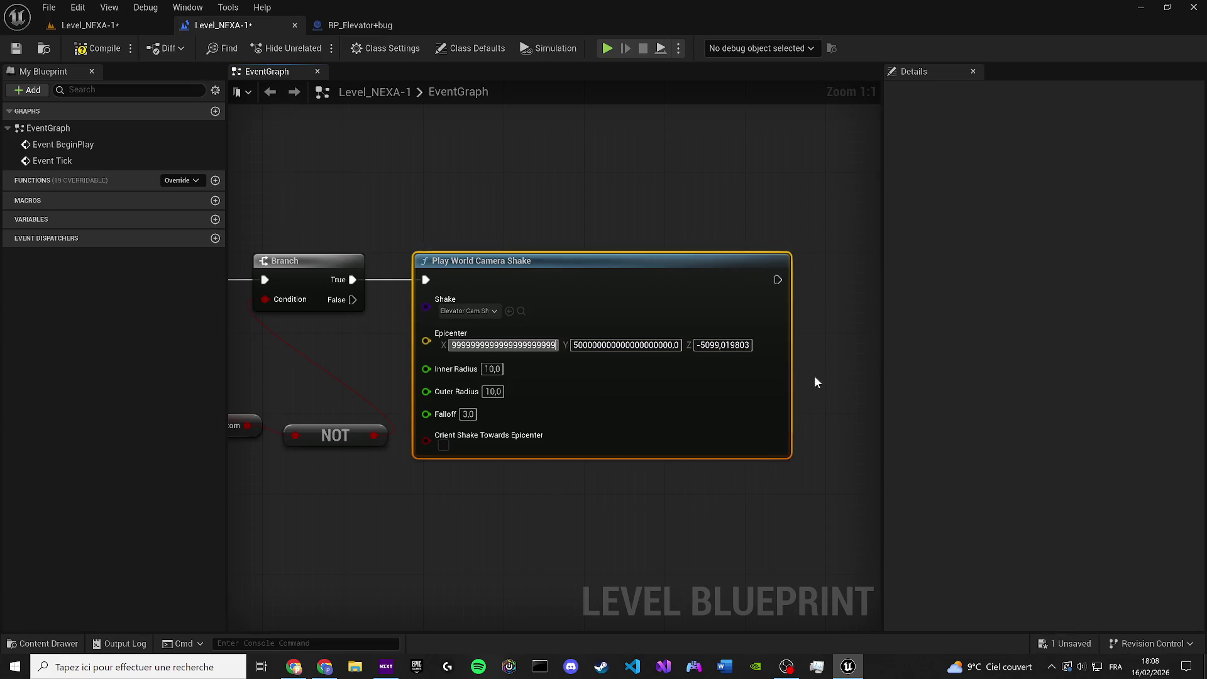
pyautogui.press('Tab')
pyautogui.press('Tab')
pyautogui.write('99999999999999999999999')
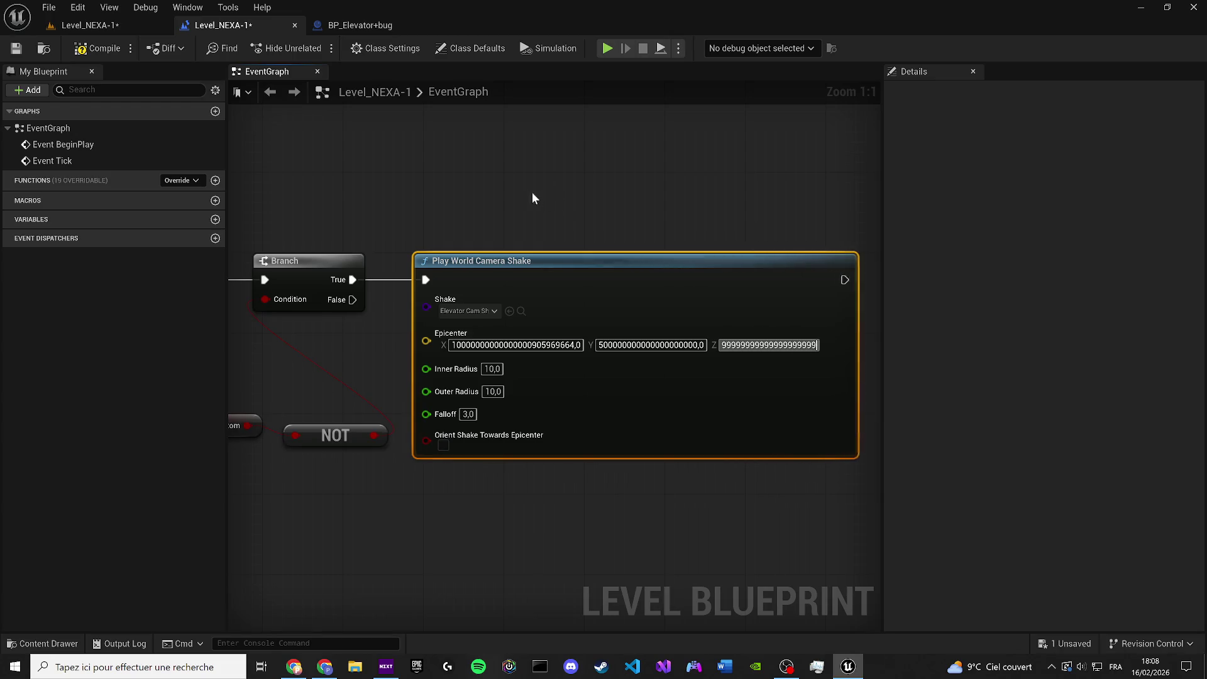
pyautogui.click(383, 148)
pyautogui.click(94, 26)
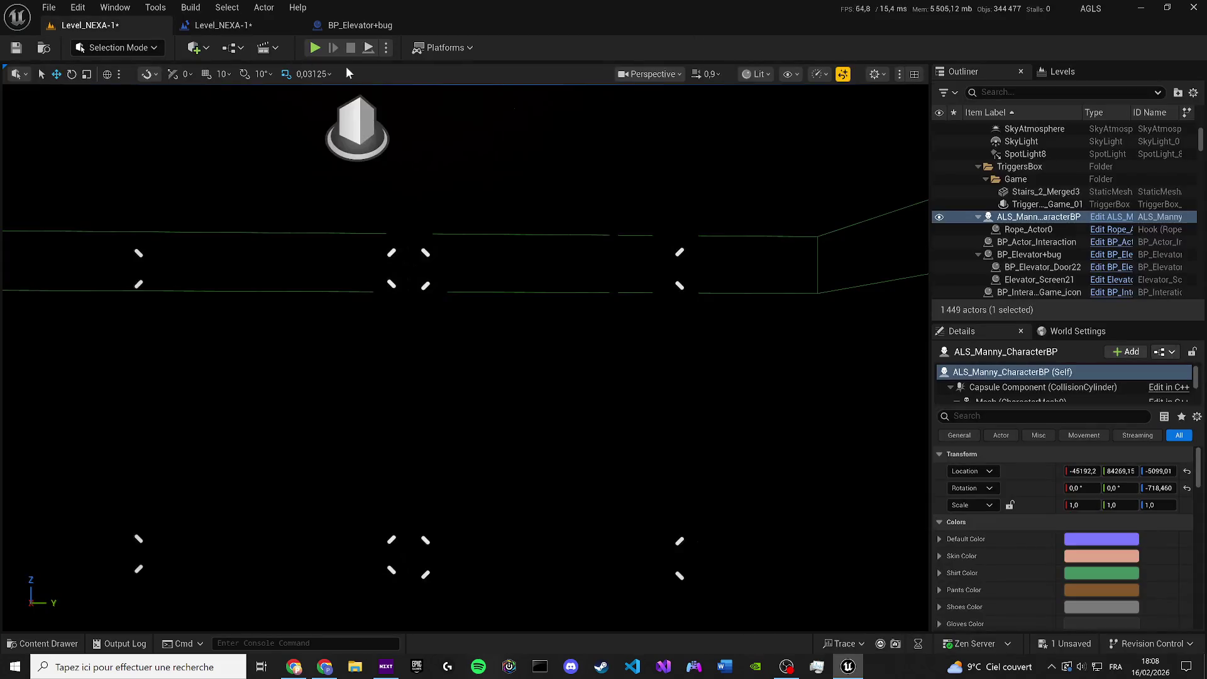
pyautogui.click(316, 48)
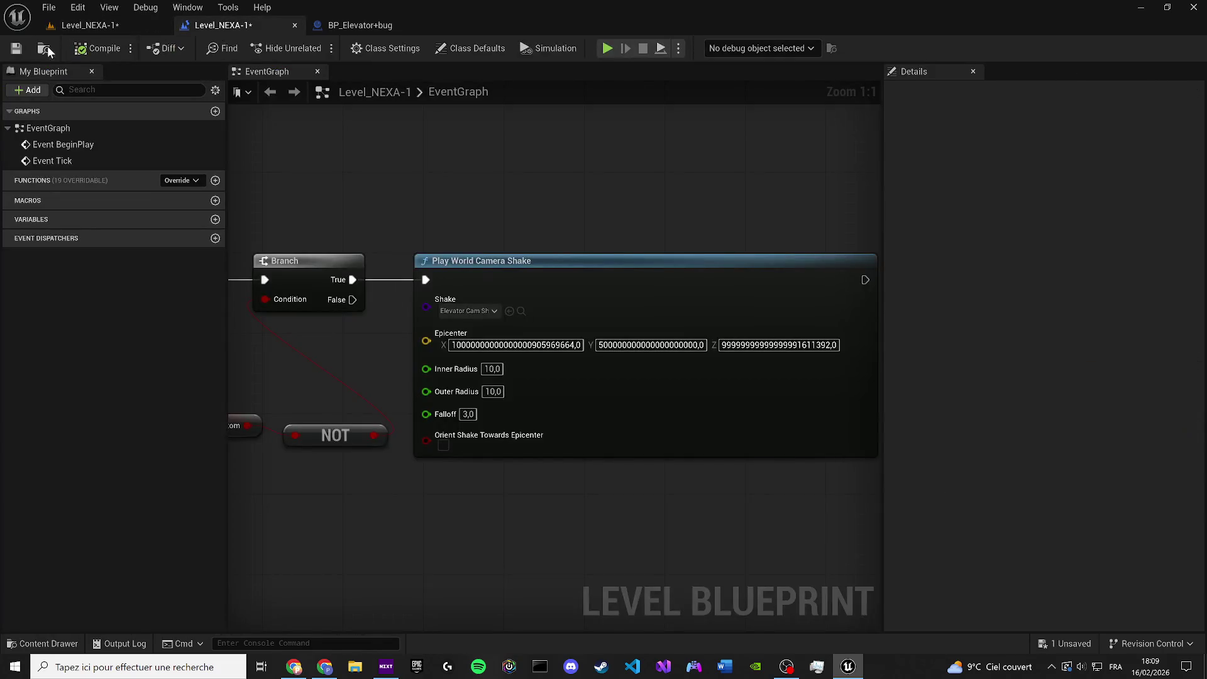
# - Save the Level Blueprint holding the huge epicenter values and zoom the graph out
pyautogui.click(15, 48)
pyautogui.scroll(-3, 474, 182)
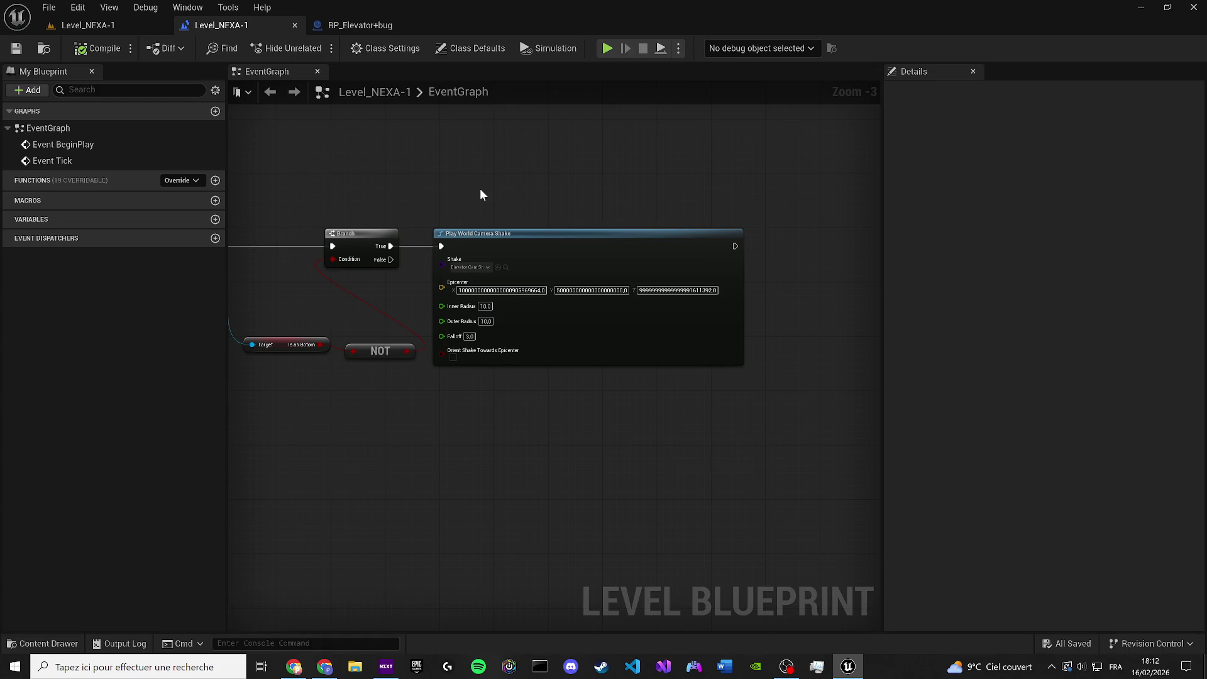
# - Split the Epicenter pin, undo the split, then reset Epicenter to its default 0,0,0
pyautogui.rightClick(452, 286)
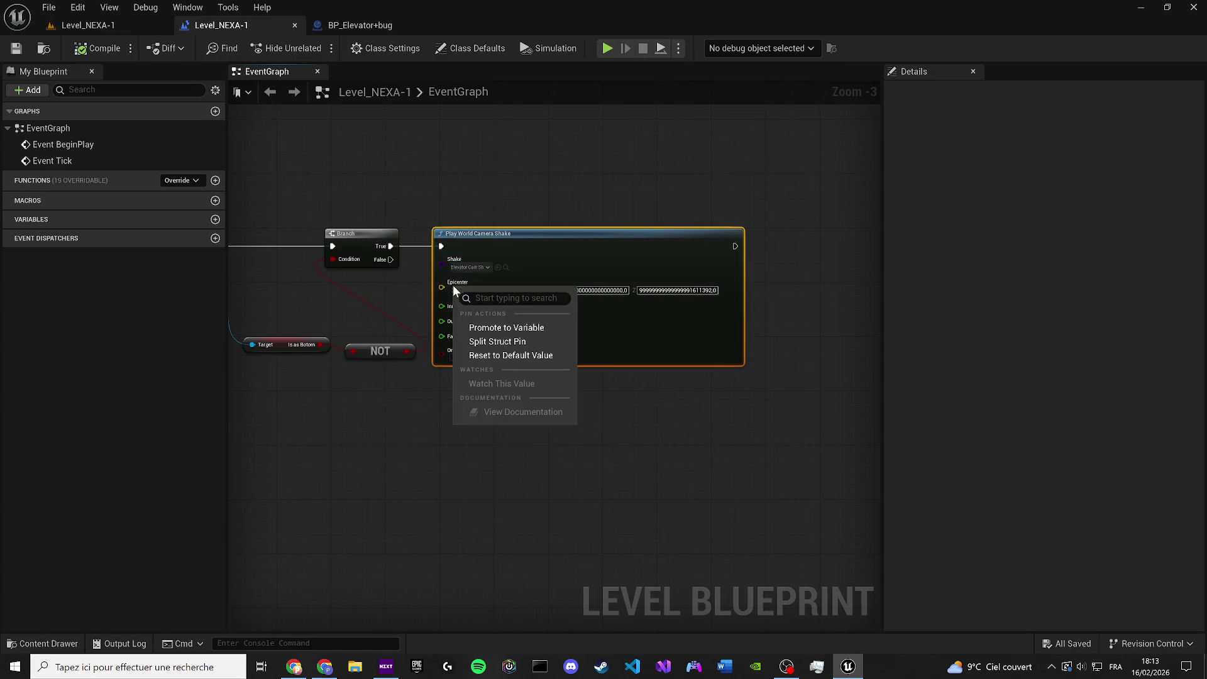
pyautogui.click(497, 342)
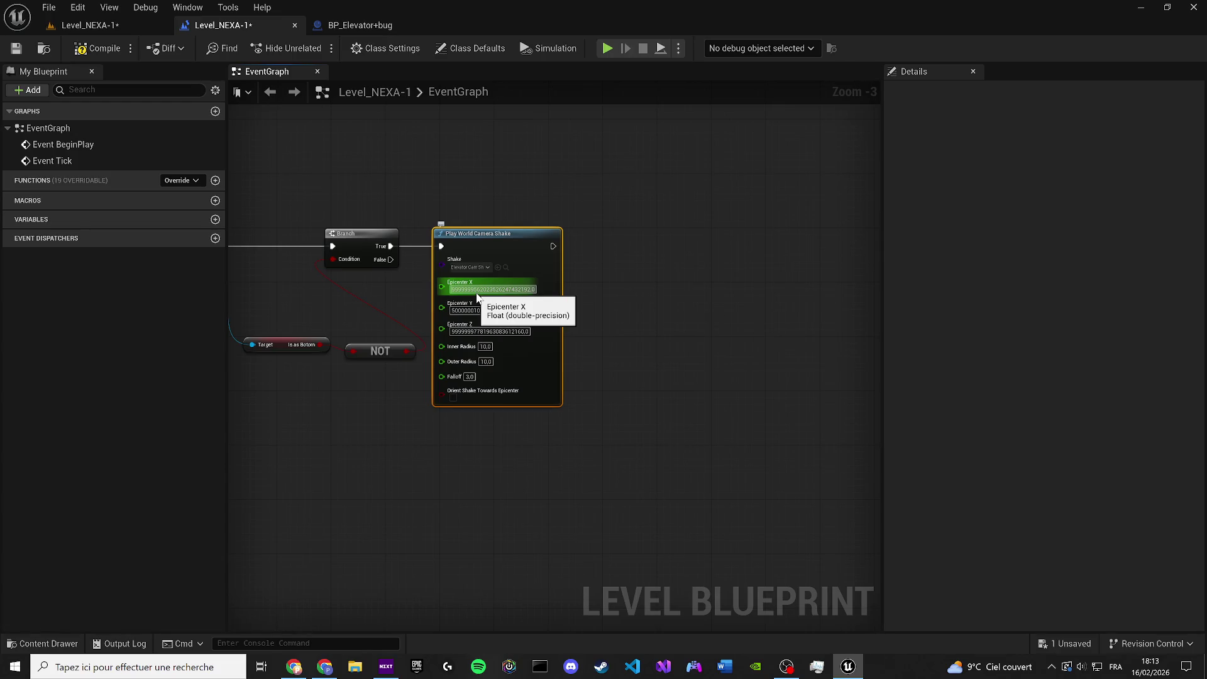
pyautogui.scroll(1, 616, 235)
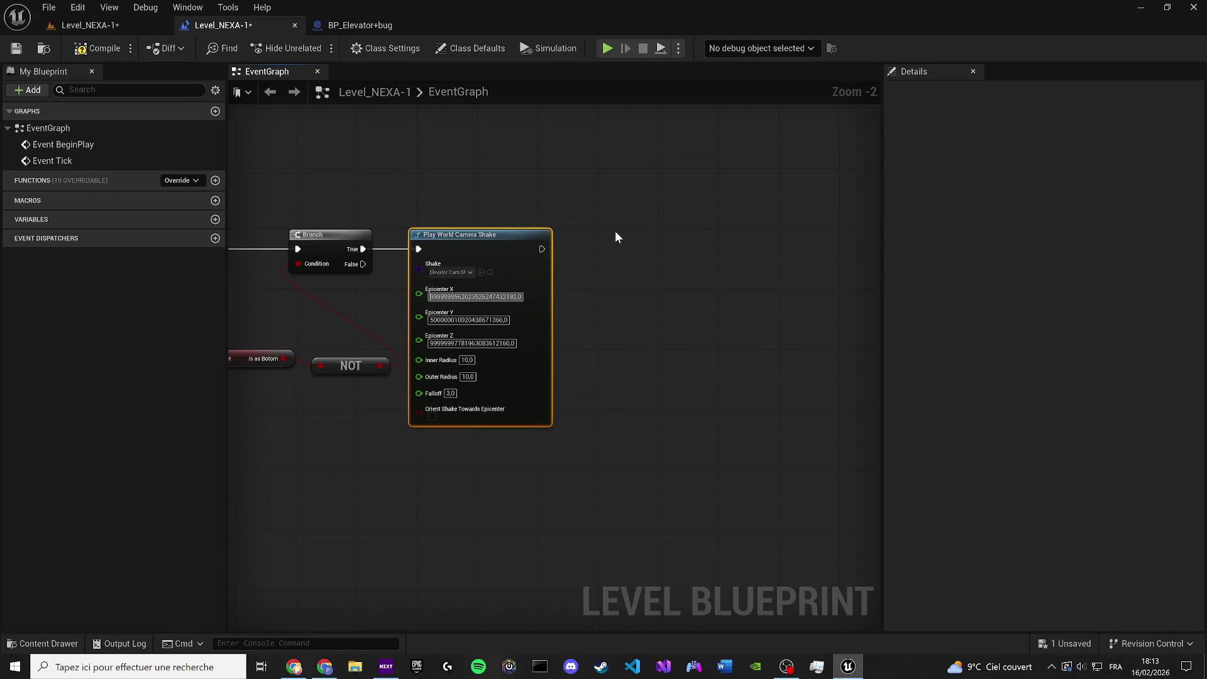
pyautogui.click(597, 237)
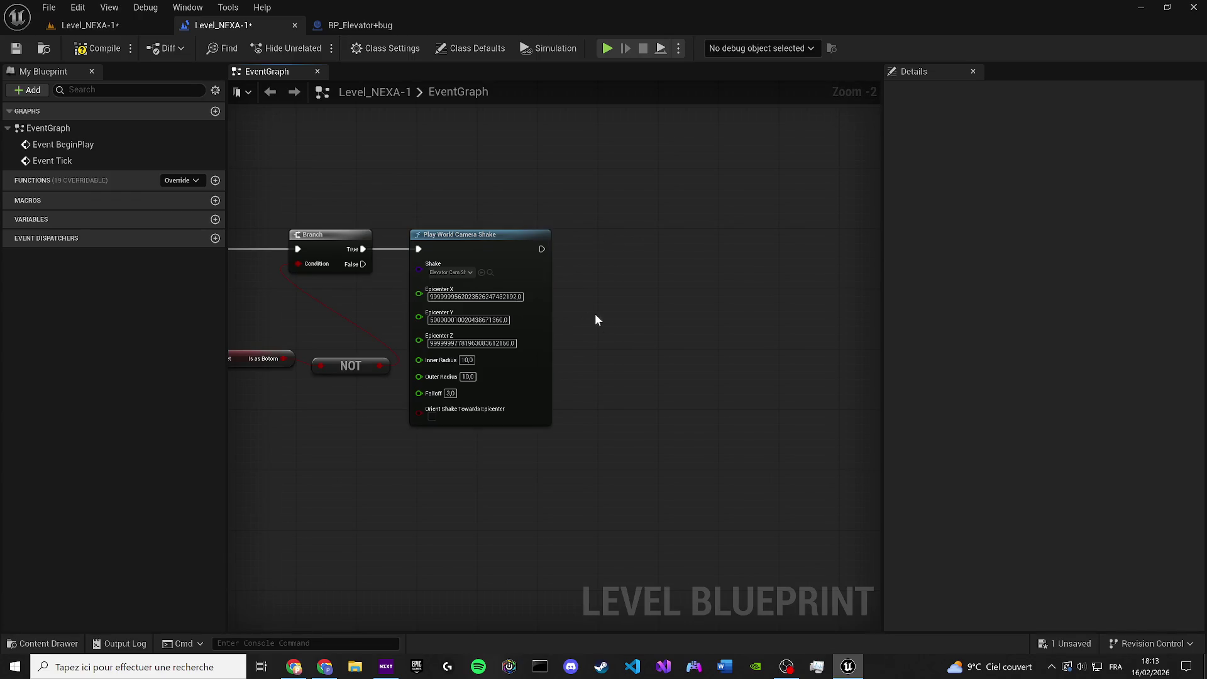
pyautogui.hotkey('ctrl', 'z')
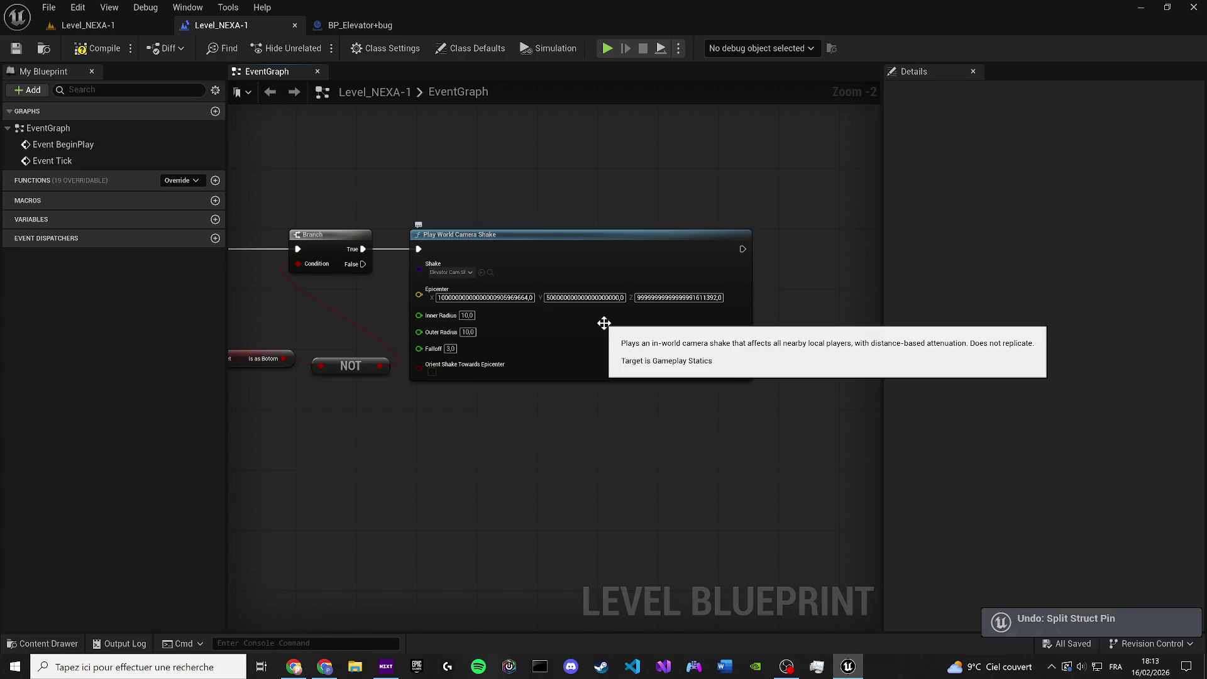
pyautogui.rightClick(420, 297)
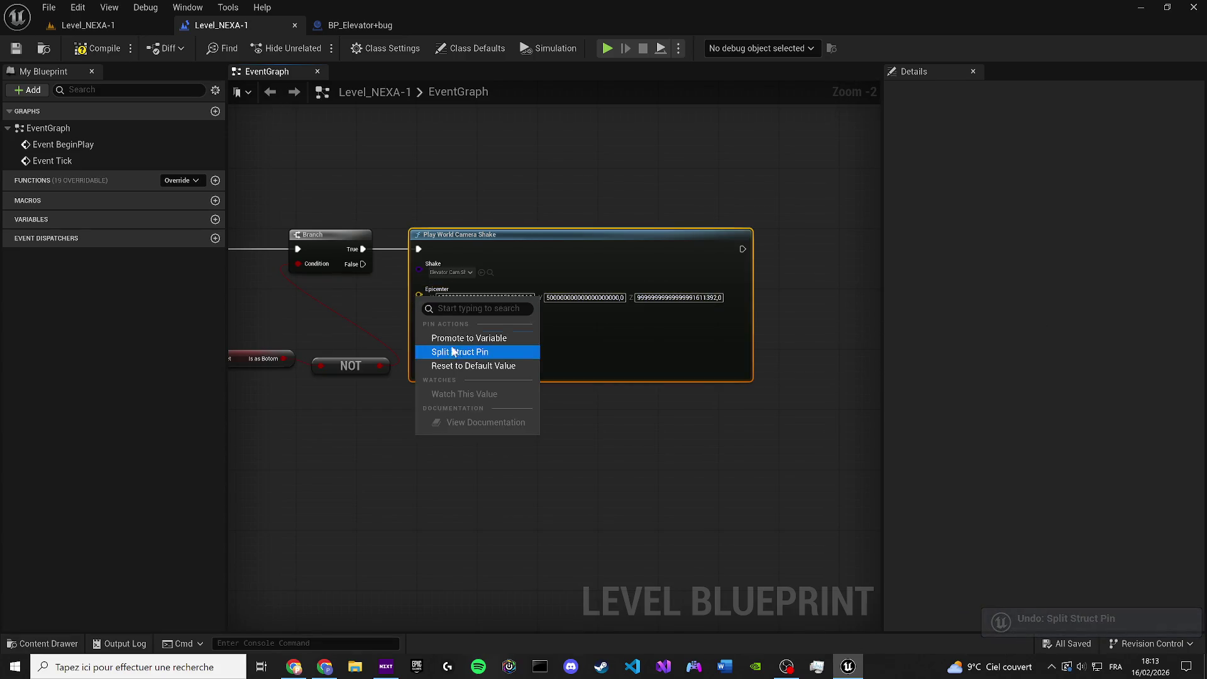
pyautogui.click(461, 366)
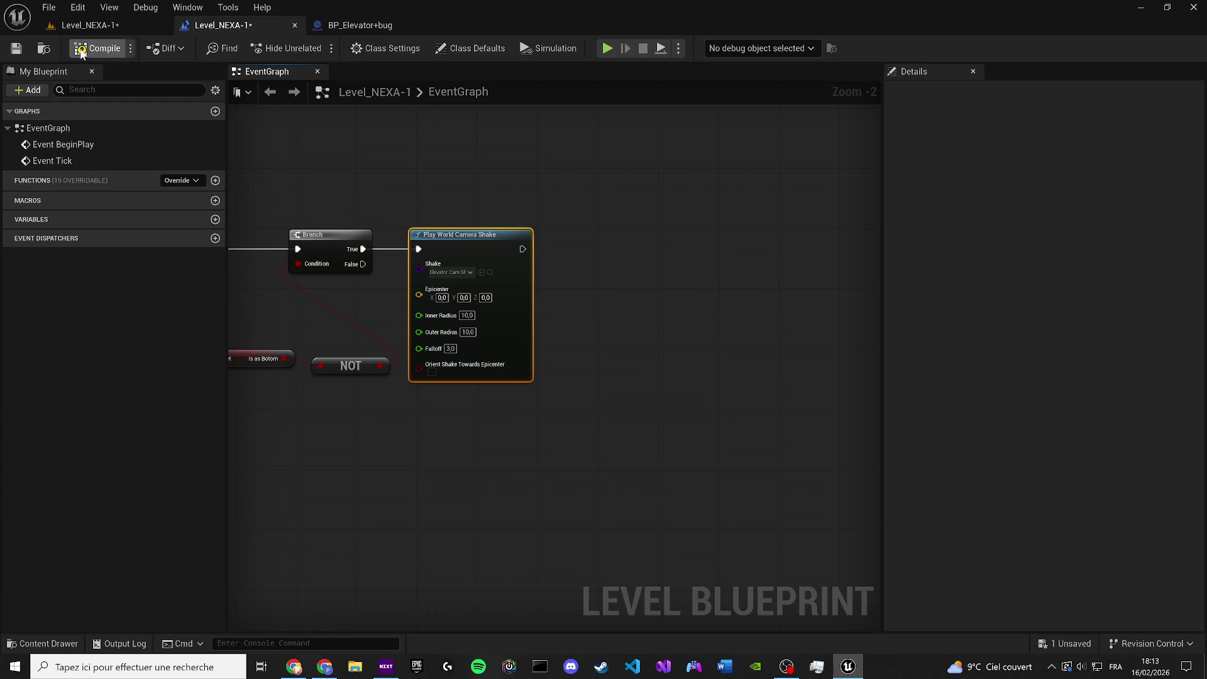
# - Play-test the level again, eject to look around at the character, then stop
pyautogui.click(91, 30)
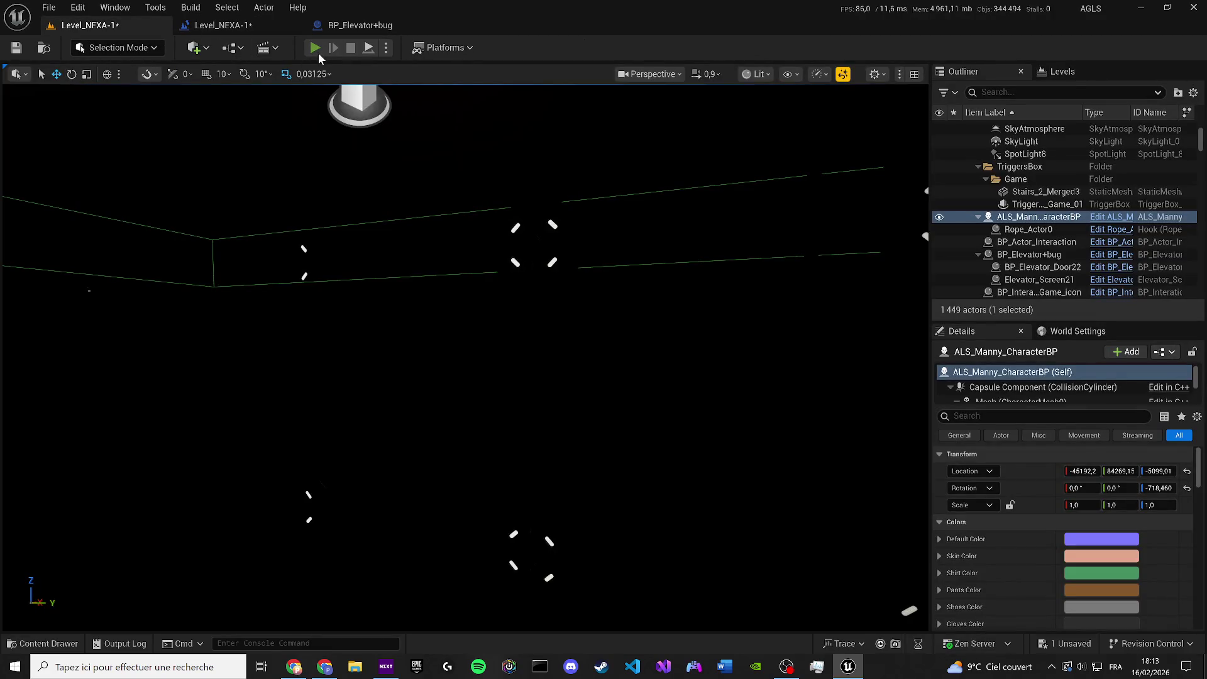
pyautogui.hotkey('alt', 'p')
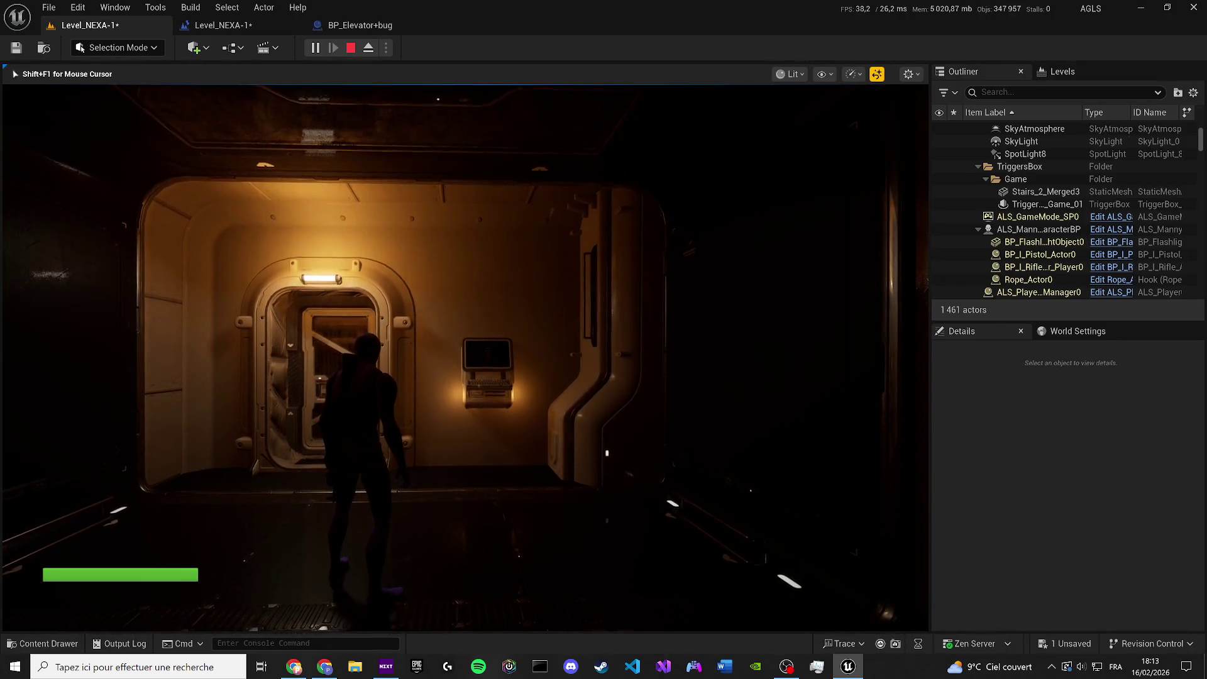
pyautogui.press('super')
pyautogui.click(368, 48)
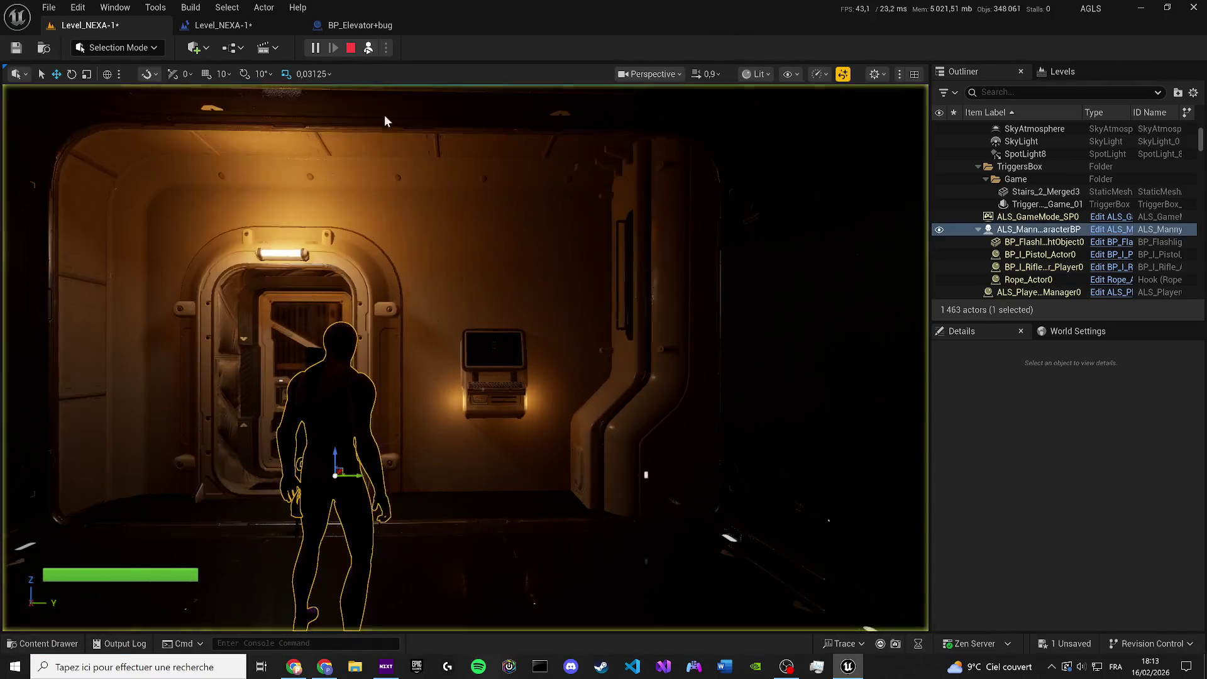
pyautogui.moveTo(553, 323)
pyautogui.mouseDown()
pyautogui.moveTo(478, 352)
pyautogui.moveTo(440, 383)
pyautogui.moveTo(421, 440)
pyautogui.moveTo(356, 125)
pyautogui.mouseUp()
pyautogui.click(351, 48)
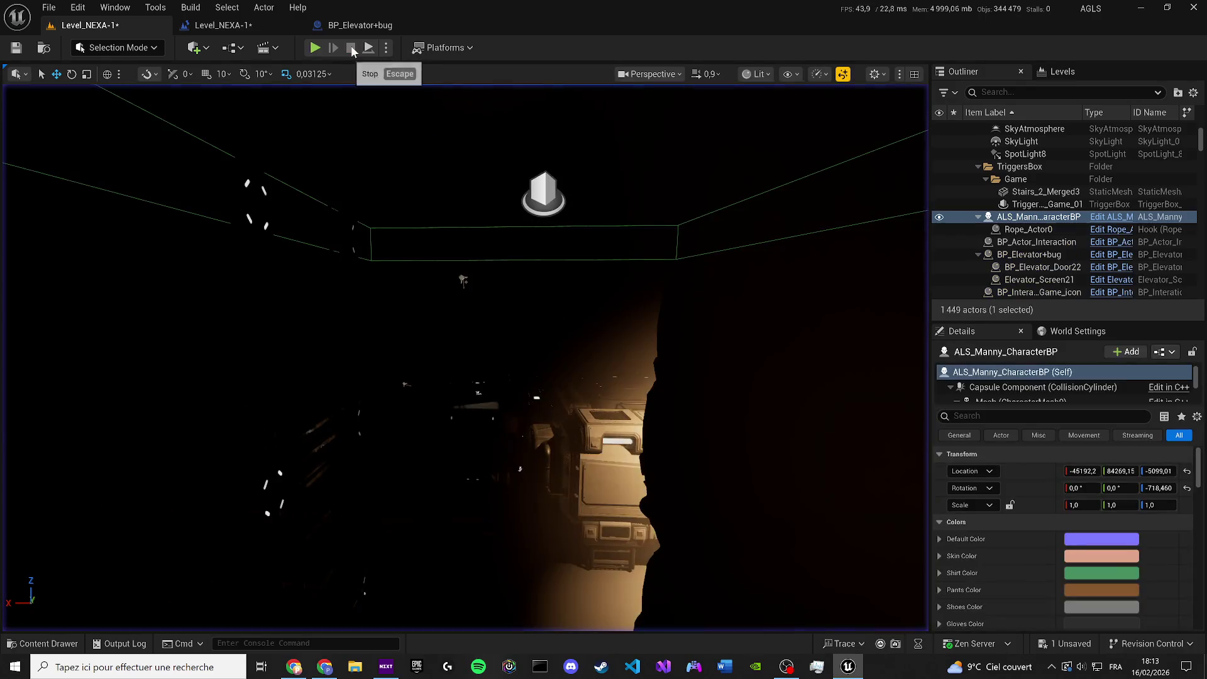
# - Place Cube3 via Quick Add and scale it into a 9,875 × 13,90625 × 1,0 slab
pyautogui.click(206, 49)
pyautogui.moveTo(239, 173)
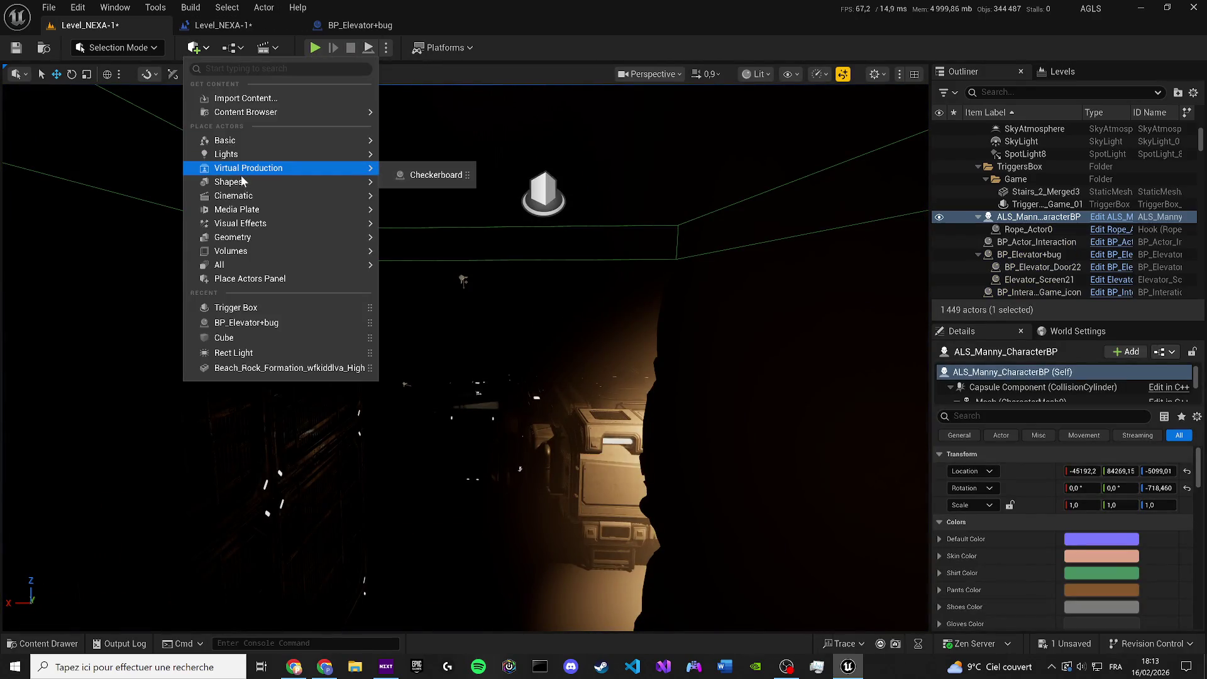
pyautogui.click(410, 190)
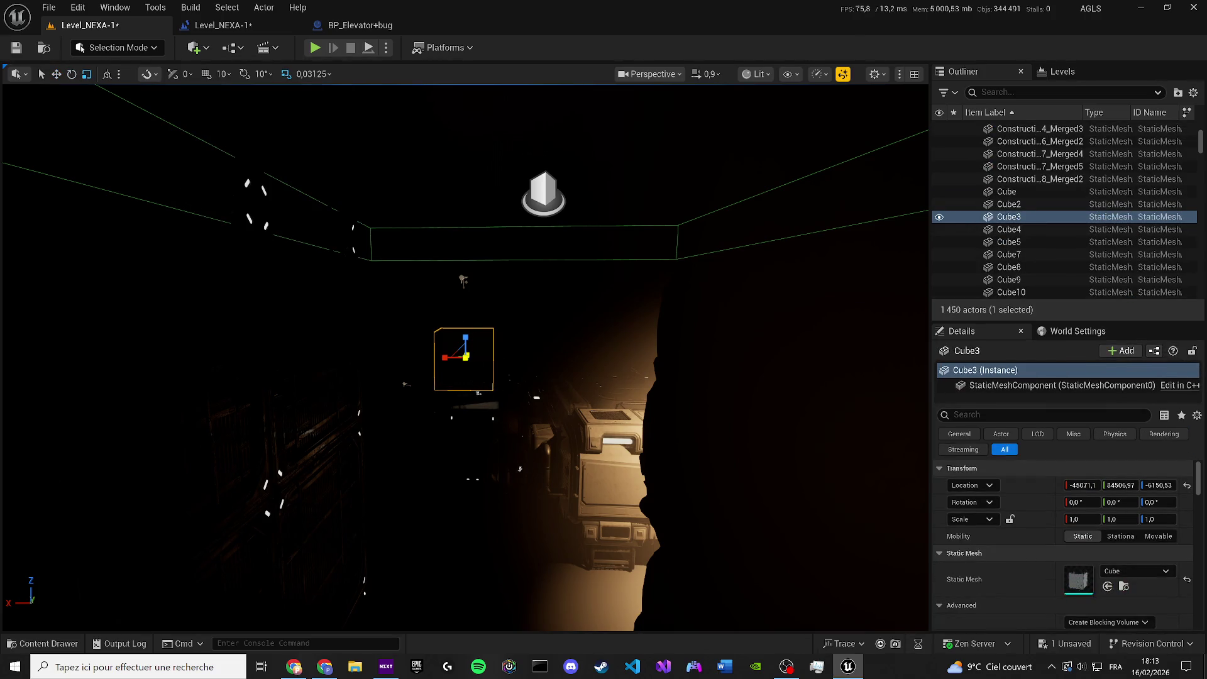
pyautogui.moveTo(465, 355); pyautogui.dragTo(434, 362)
pyautogui.press('w')
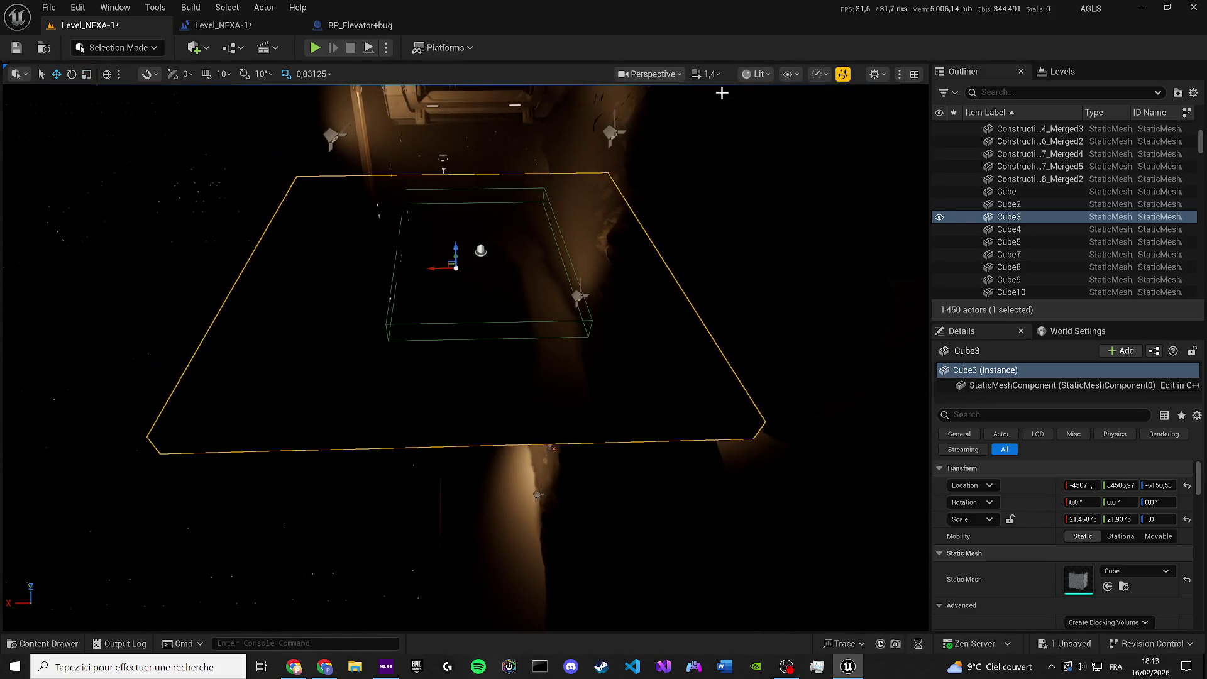
pyautogui.scroll(3, 481, 318)
pyautogui.press('r')
pyautogui.moveTo(489, 302)
pyautogui.mouseDown()
pyautogui.moveTo(440, 327)
pyautogui.moveTo(444, 372)
pyautogui.moveTo(475, 372)
pyautogui.moveTo(456, 388)
pyautogui.moveTo(465, 371)
pyautogui.moveTo(426, 381)
pyautogui.moveTo(450, 358)
pyautogui.mouseUp()
# - Add a Cube3 reference node to the Level Blueprint graph
pyautogui.press('f')
pyautogui.click(201, 32)
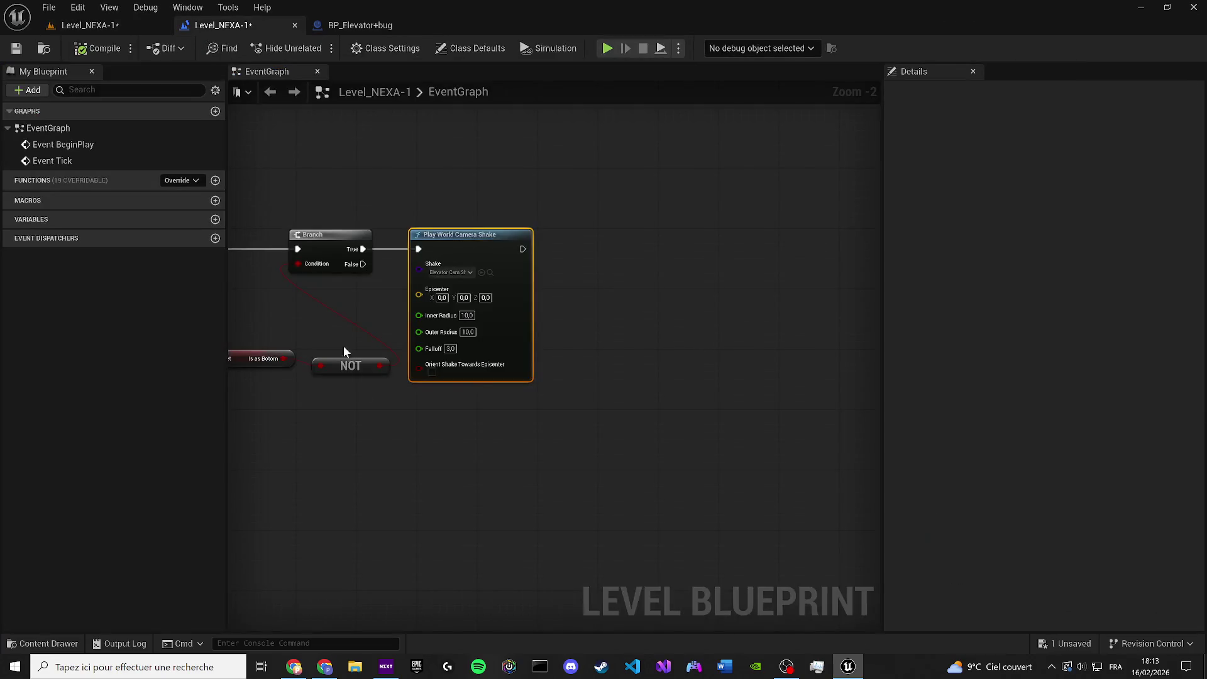
pyautogui.rightClick(344, 212)
pyautogui.click(377, 269)
pyautogui.moveTo(364, 207)
pyautogui.mouseDown()
pyautogui.moveTo(299, 454)
pyautogui.moveTo(487, 440)
pyautogui.mouseUp()
# - Add Get Actor Location from Cube3 and wire its Return Value into the shake's Epicenter
pyautogui.write('GET AC')
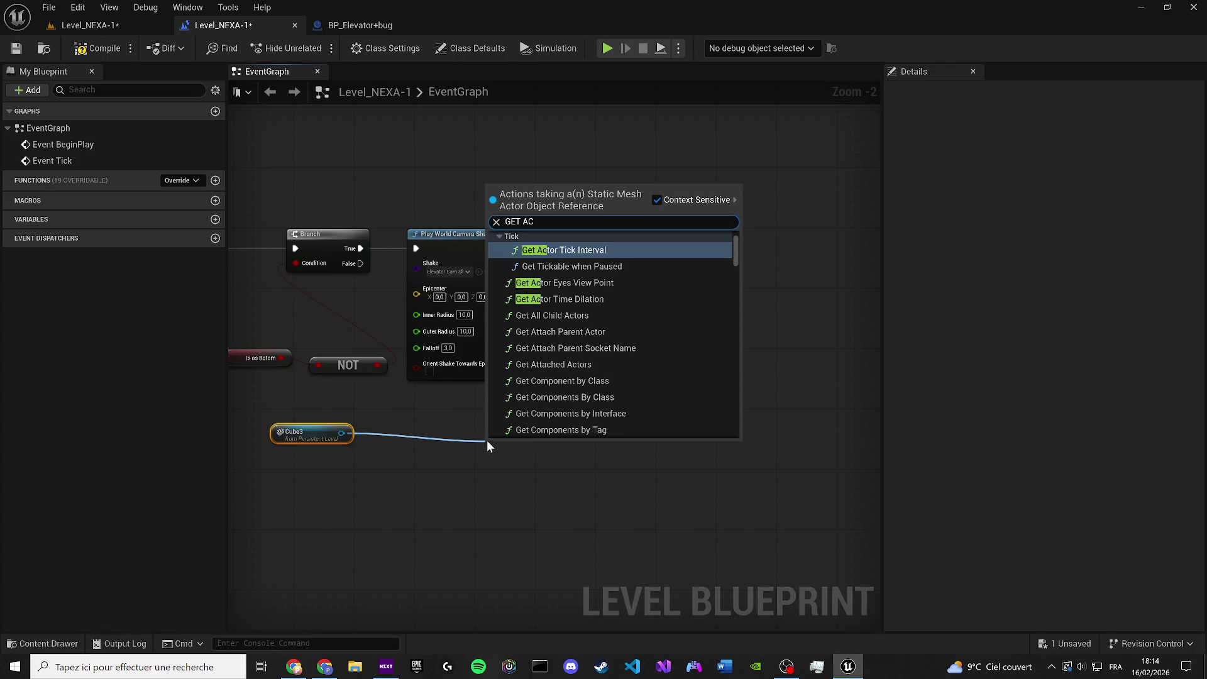
pyautogui.write('TOR LOC')
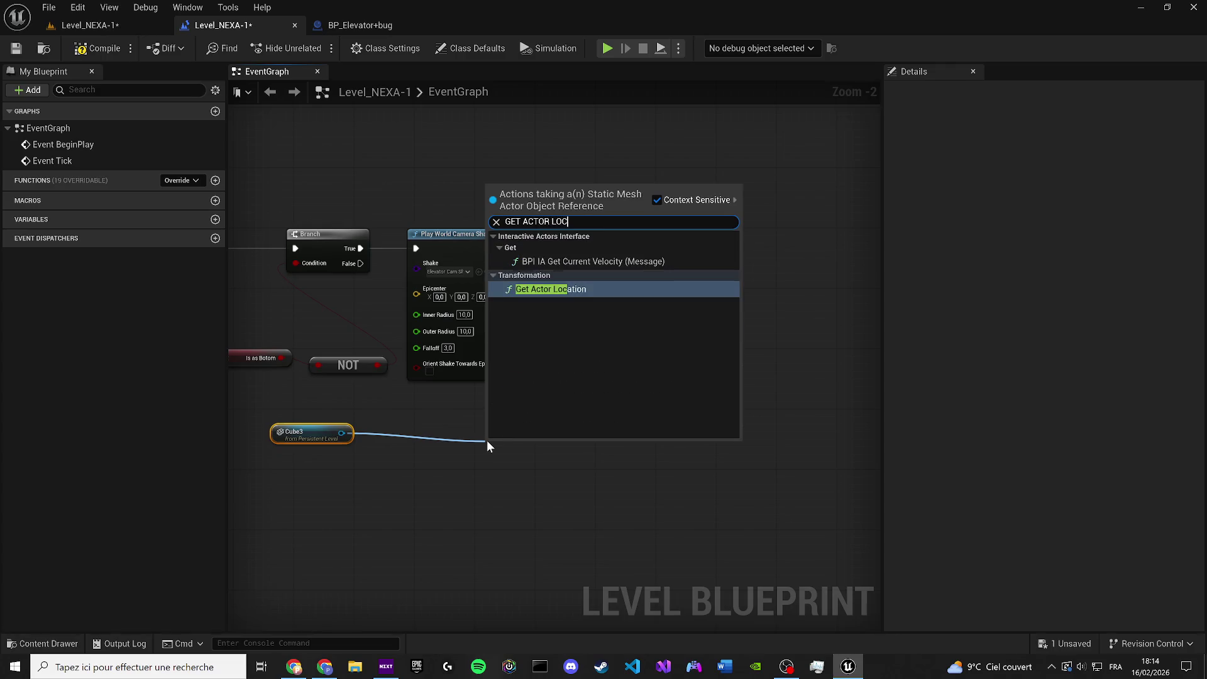
pyautogui.press('Return')
pyautogui.moveTo(520, 453); pyautogui.dragTo(460, 423)
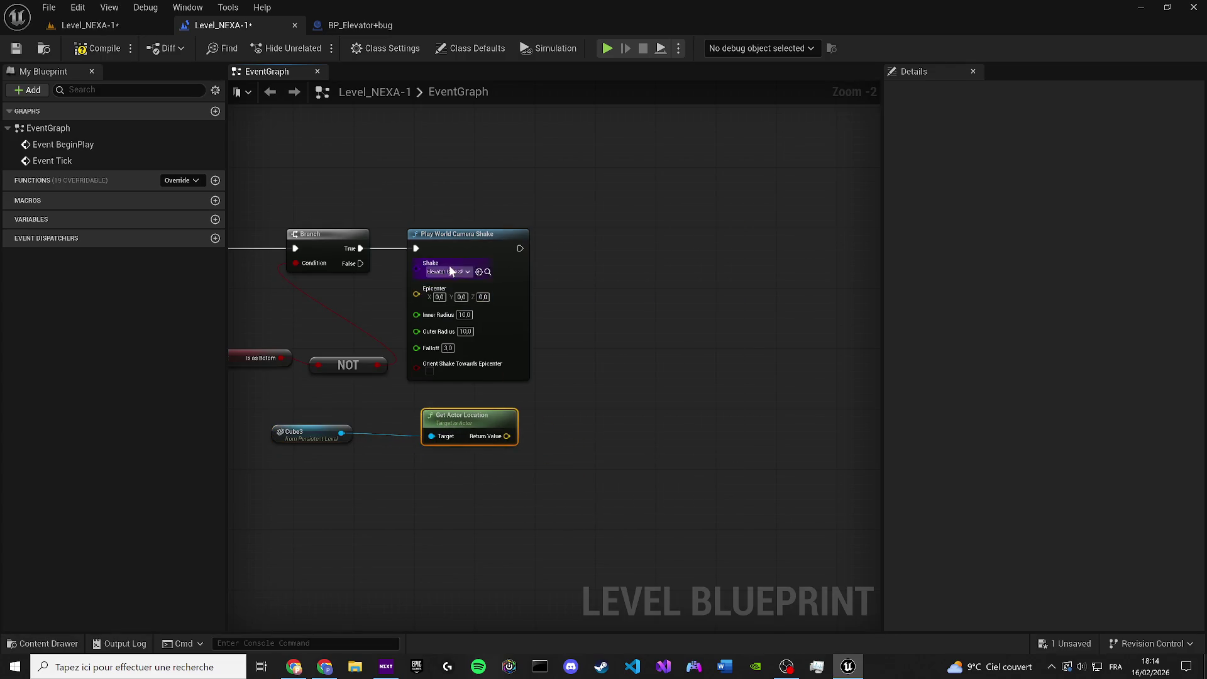
pyautogui.moveTo(442, 251); pyautogui.dragTo(556, 251)
pyautogui.scroll(1, 553, 264)
pyautogui.moveTo(501, 466)
pyautogui.mouseDown()
pyautogui.moveTo(548, 295)
pyautogui.moveTo(547, 307)
pyautogui.mouseUp()
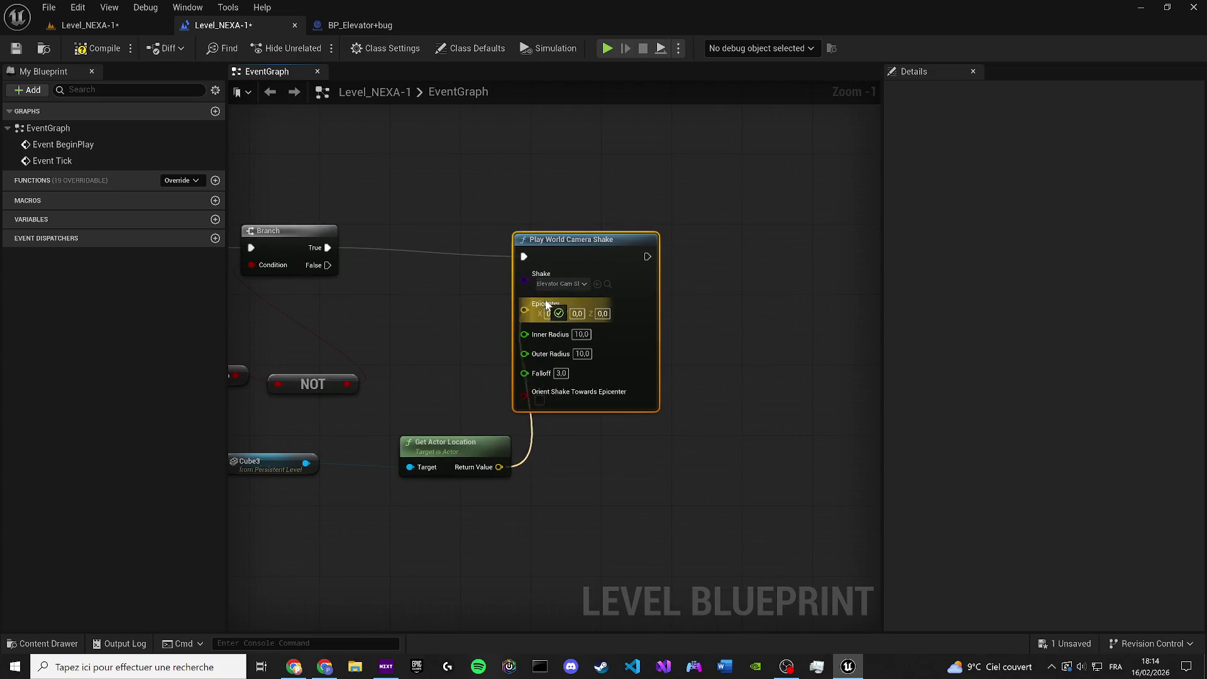
pyautogui.moveTo(556, 251); pyautogui.dragTo(566, 243)
pyautogui.moveTo(459, 409)
pyautogui.mouseDown()
pyautogui.moveTo(585, 489)
pyautogui.moveTo(455, 499)
pyautogui.mouseUp()
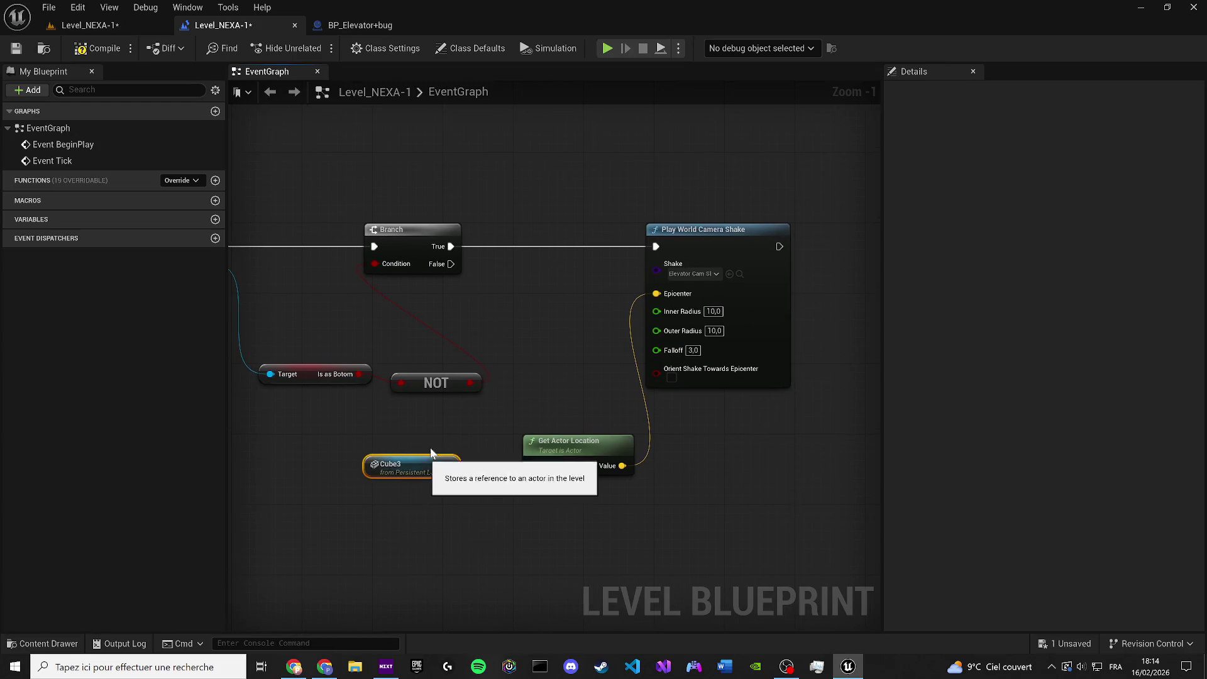
# - Set the slab's Collision Presets to NoCollision
pyautogui.click(85, 25)
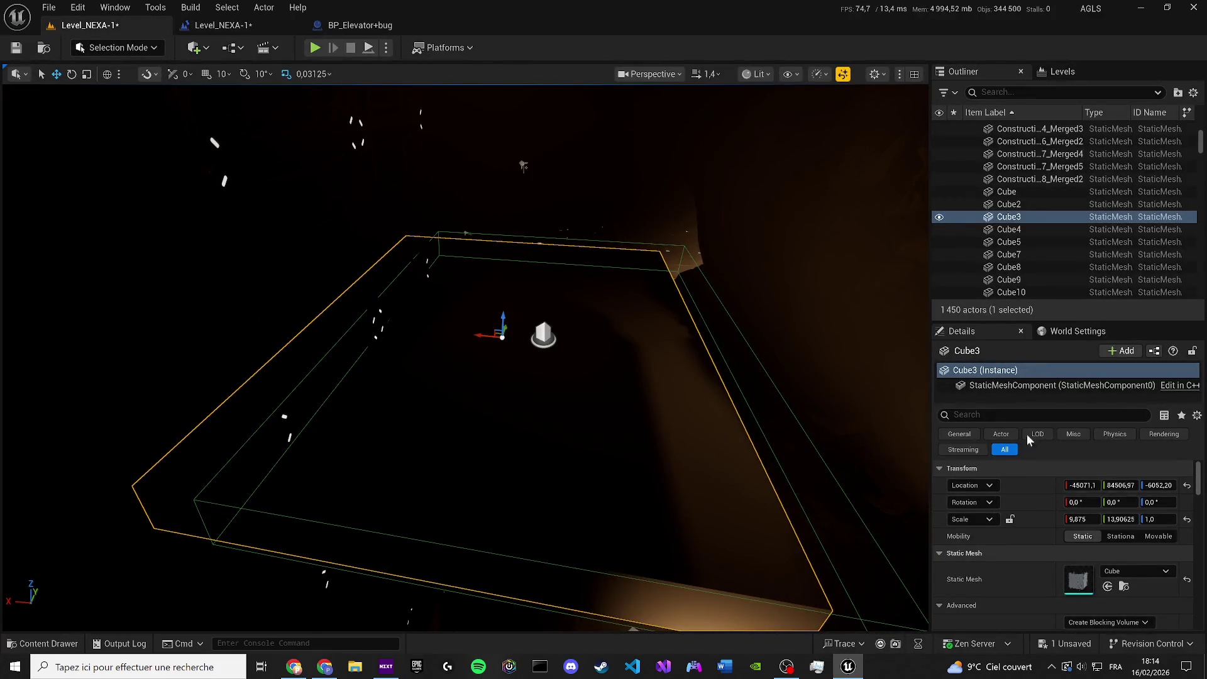
pyautogui.write('COLL')
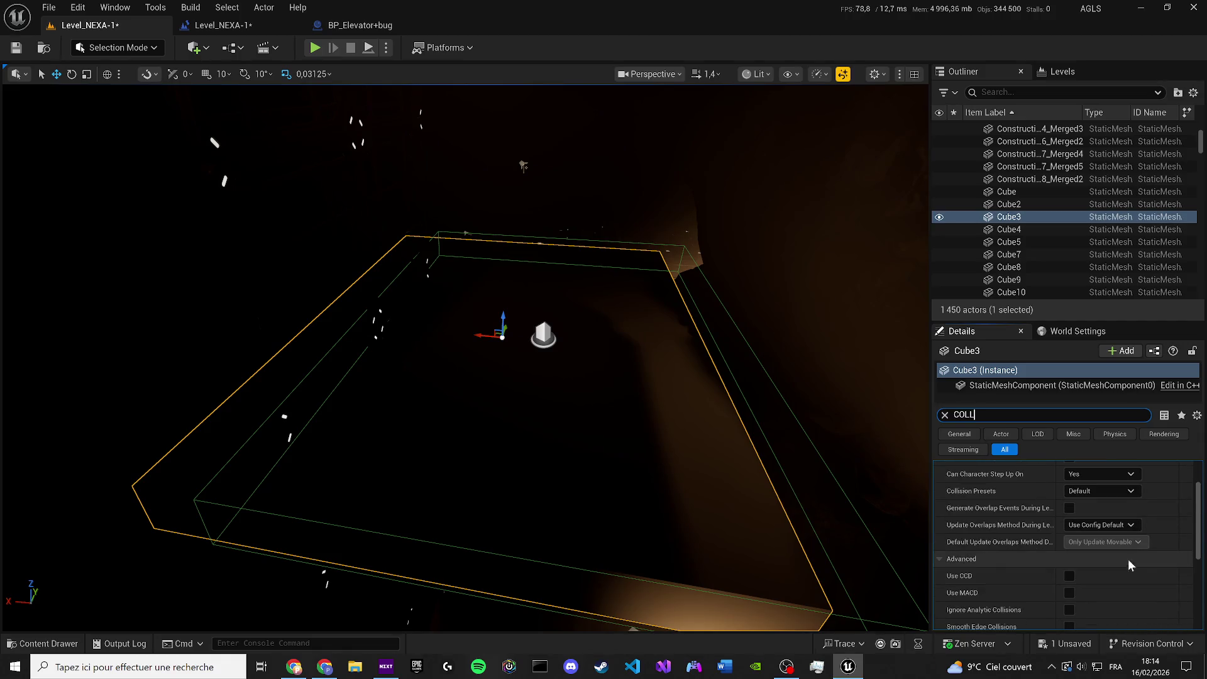
pyautogui.click(1106, 616)
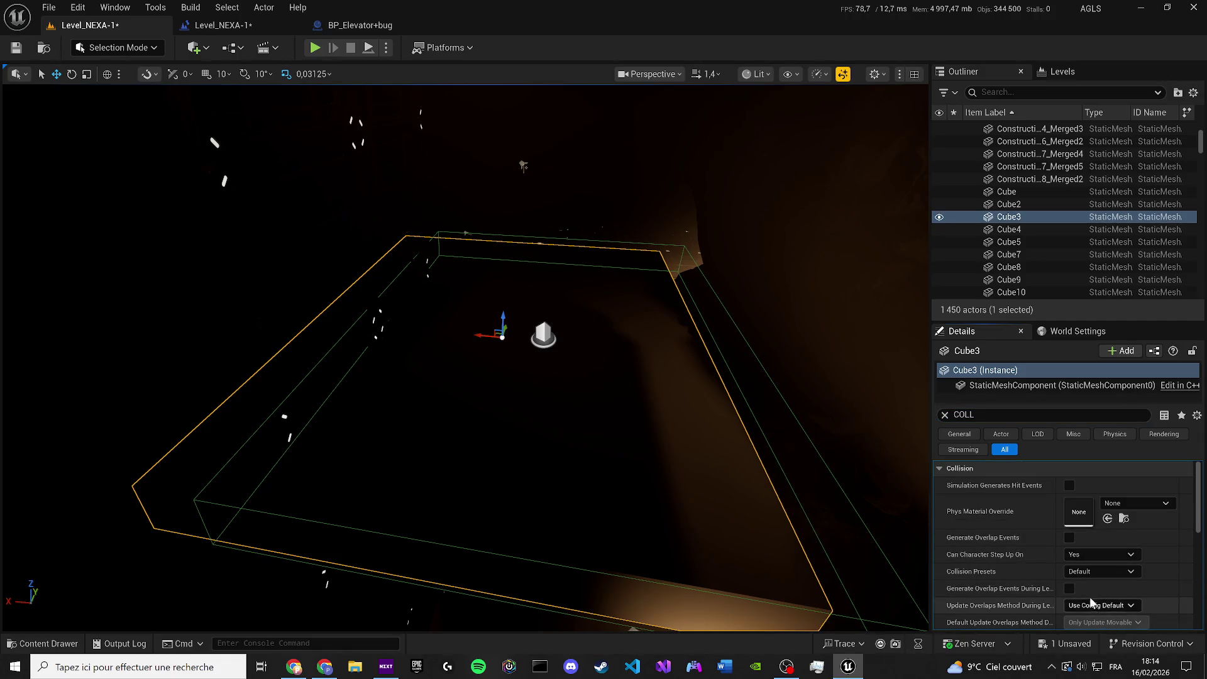
pyautogui.click(1088, 571)
pyautogui.click(1101, 318)
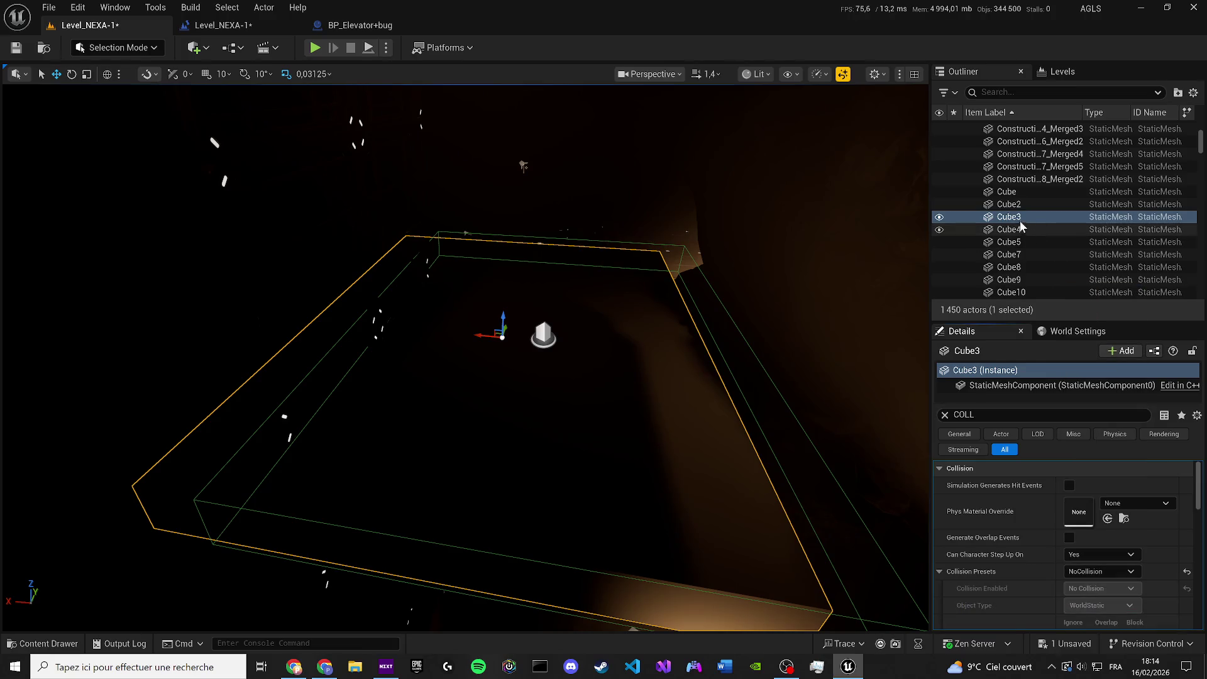
# - Rename Cube3 to Cube_For_Elevator
pyautogui.click(1018, 217)
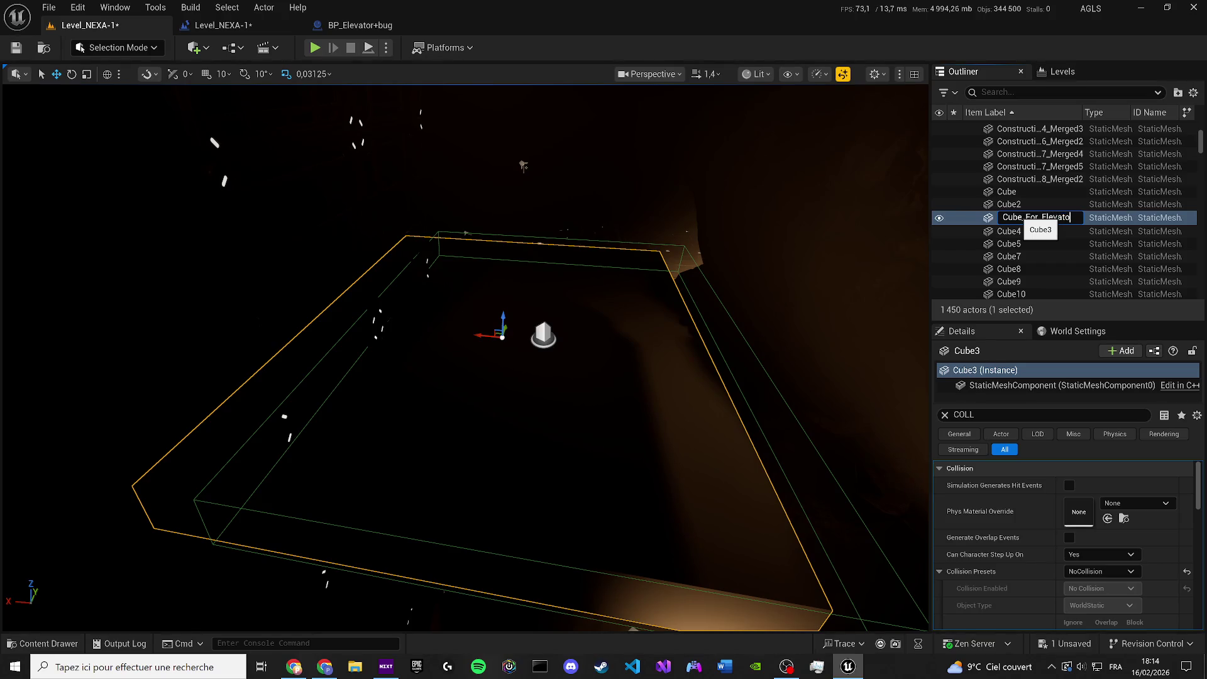
pyautogui.write('r')
pyautogui.press('Return')
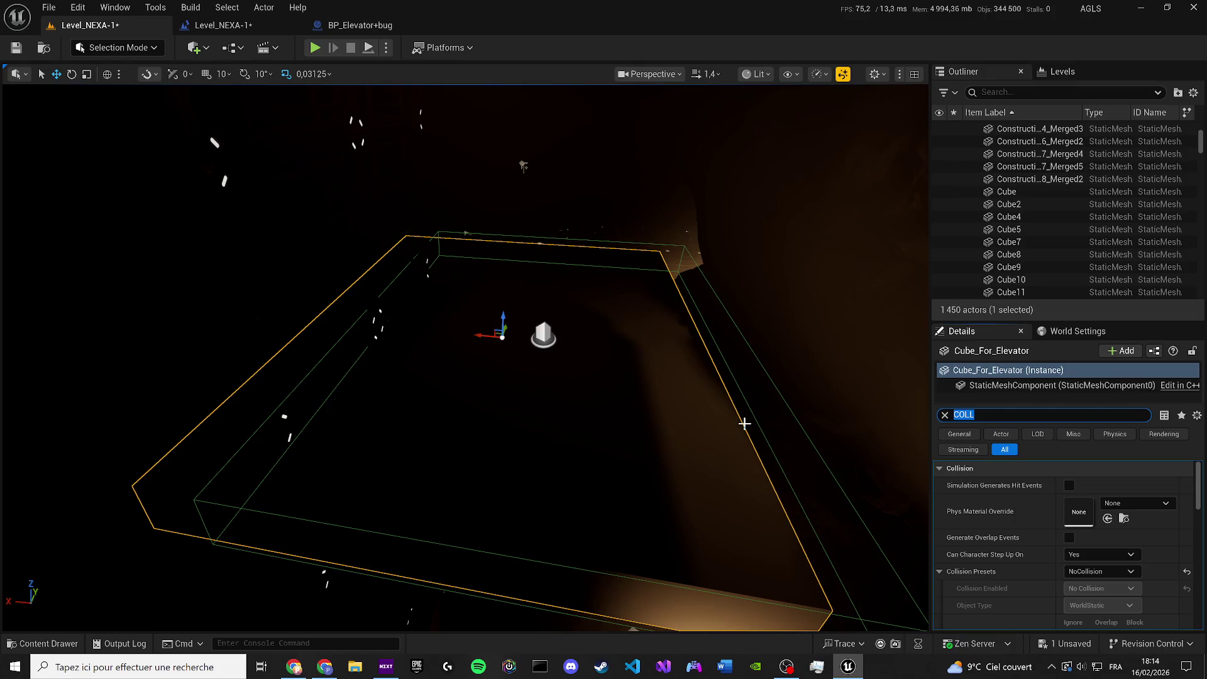
# - Uncheck Visible, reflection captures, real-time sky captures and ray tracing visibility, then save the level
pyautogui.write('visi')
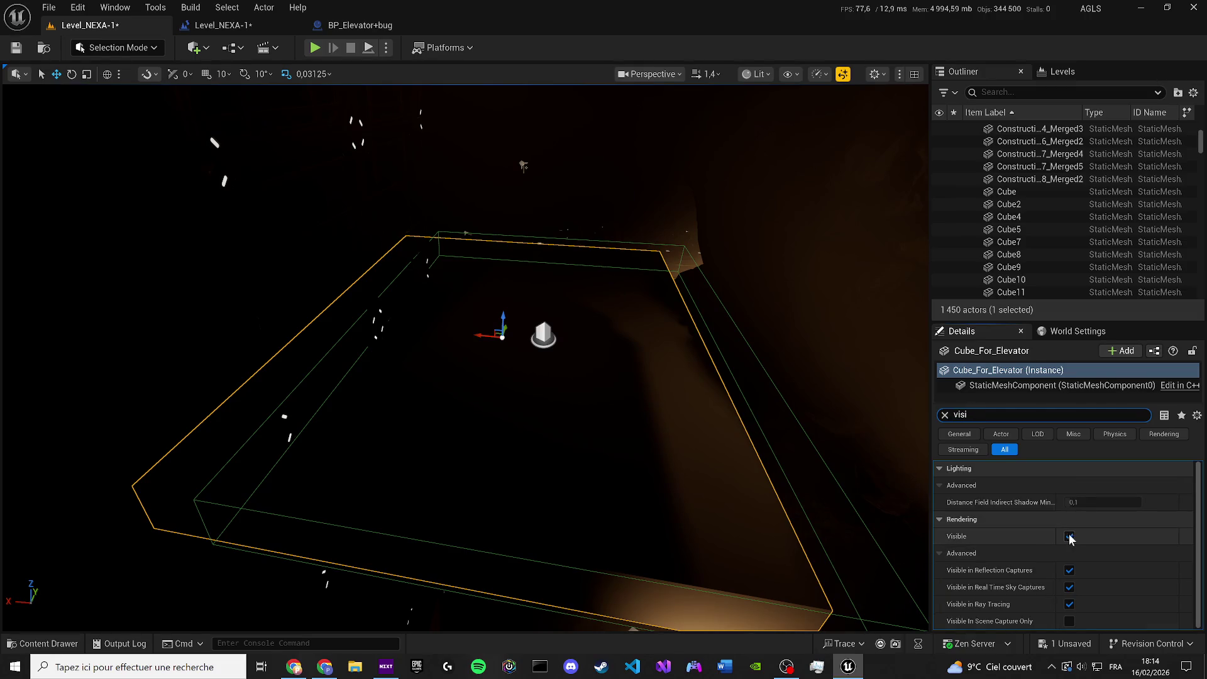
pyautogui.click(1069, 536)
pyautogui.click(1069, 570)
pyautogui.click(1069, 587)
pyautogui.click(1069, 604)
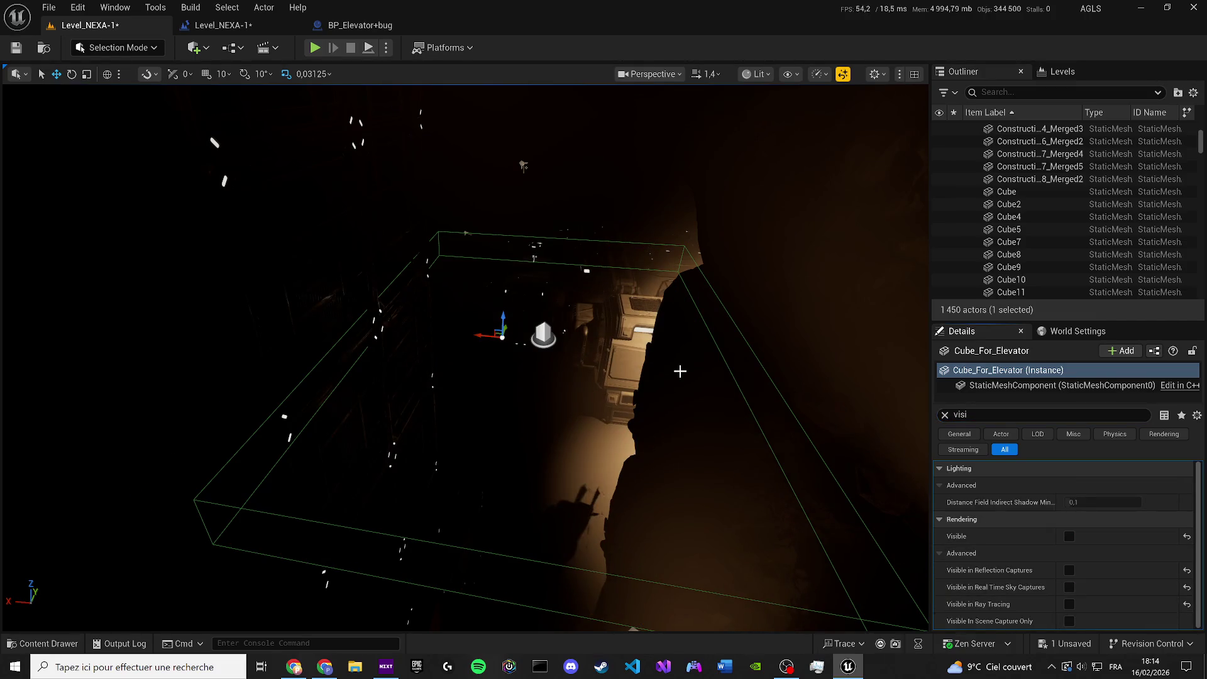
pyautogui.hotkey('ctrl', 's')
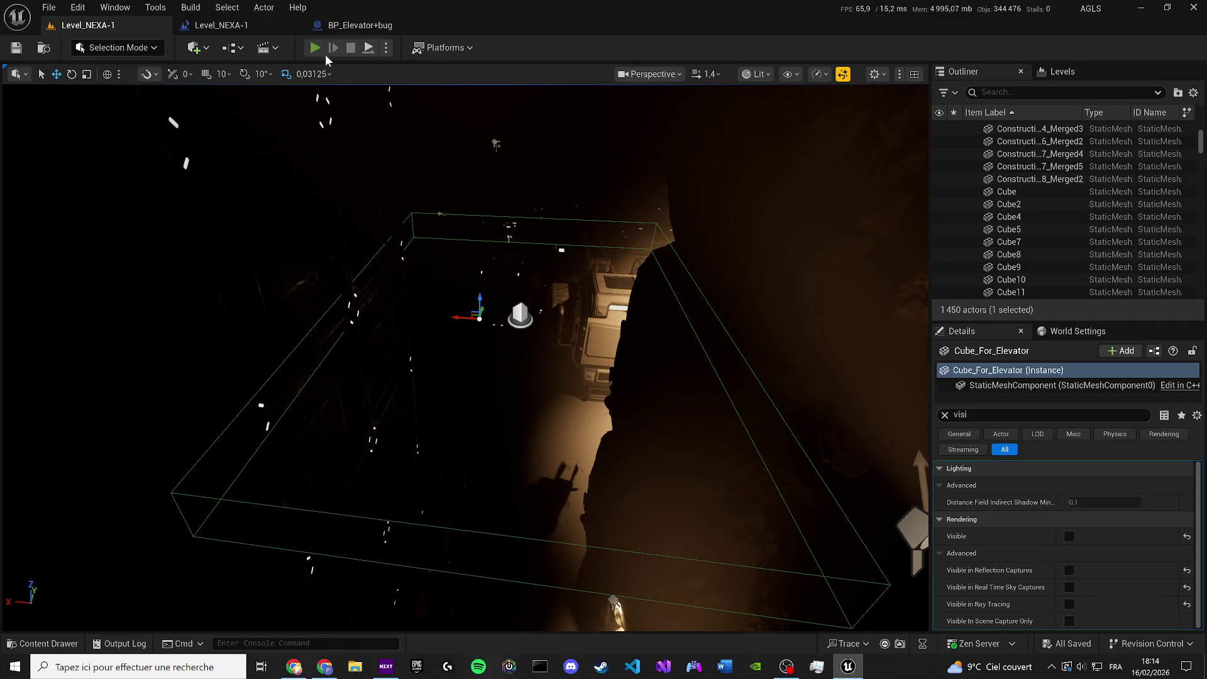
pyautogui.click(324, 52)
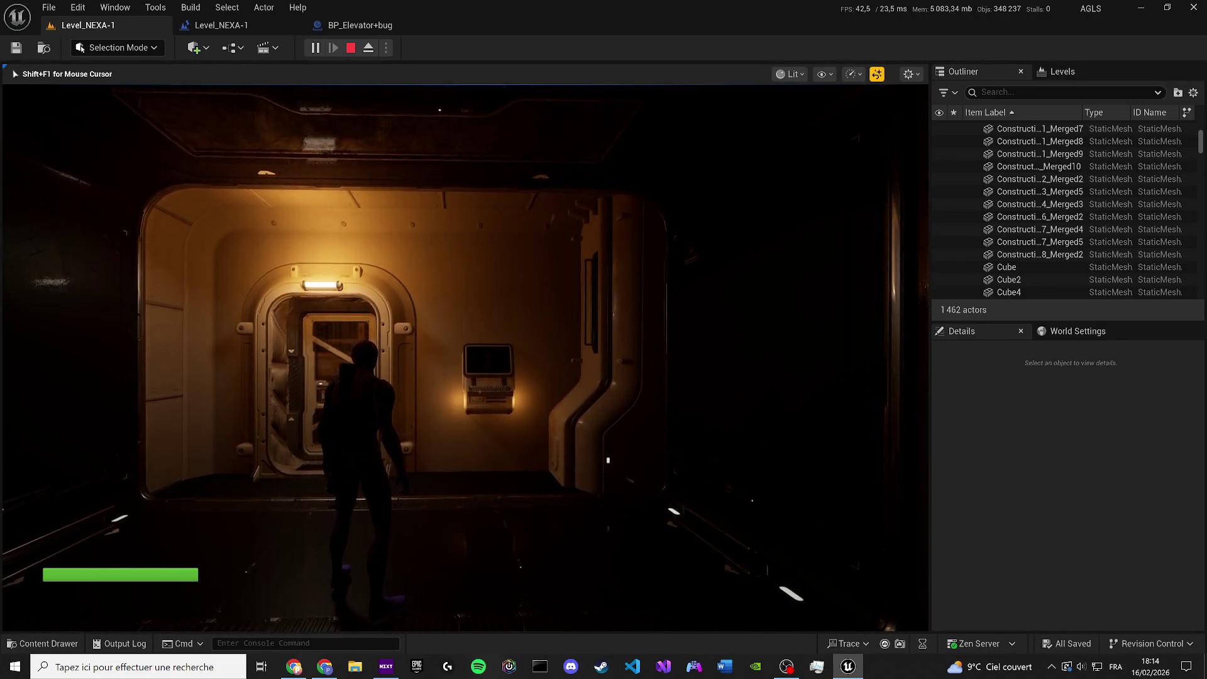
pyautogui.press('w')
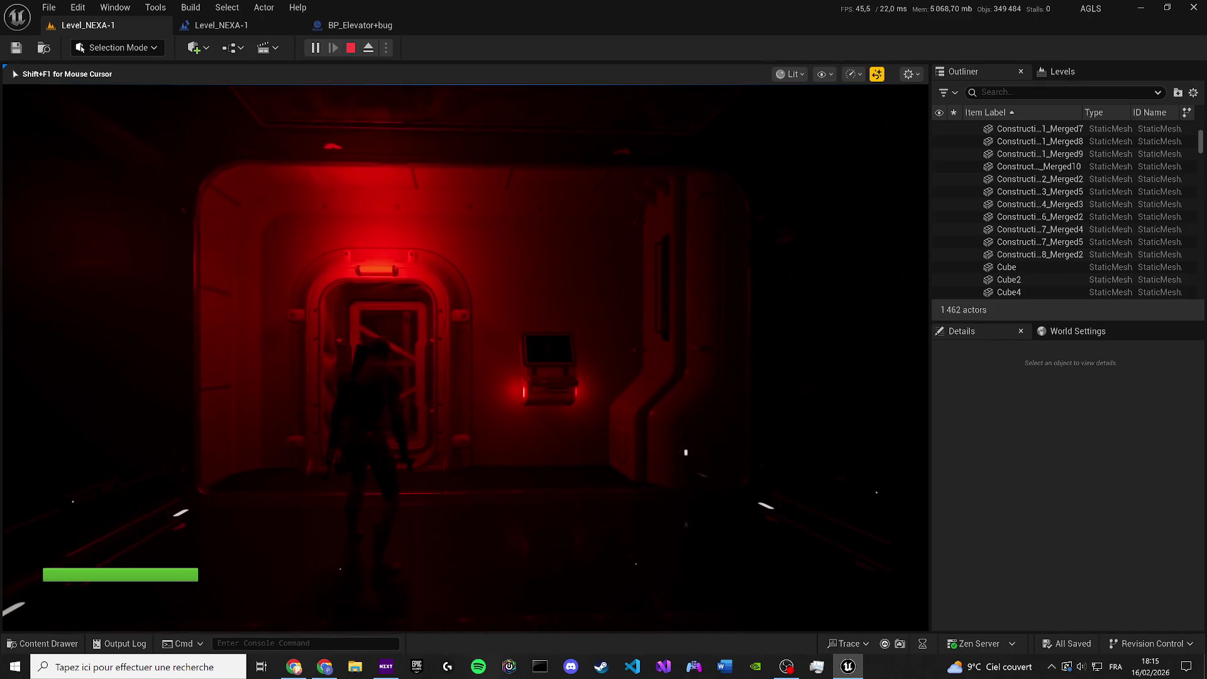
pyautogui.press('Escape')
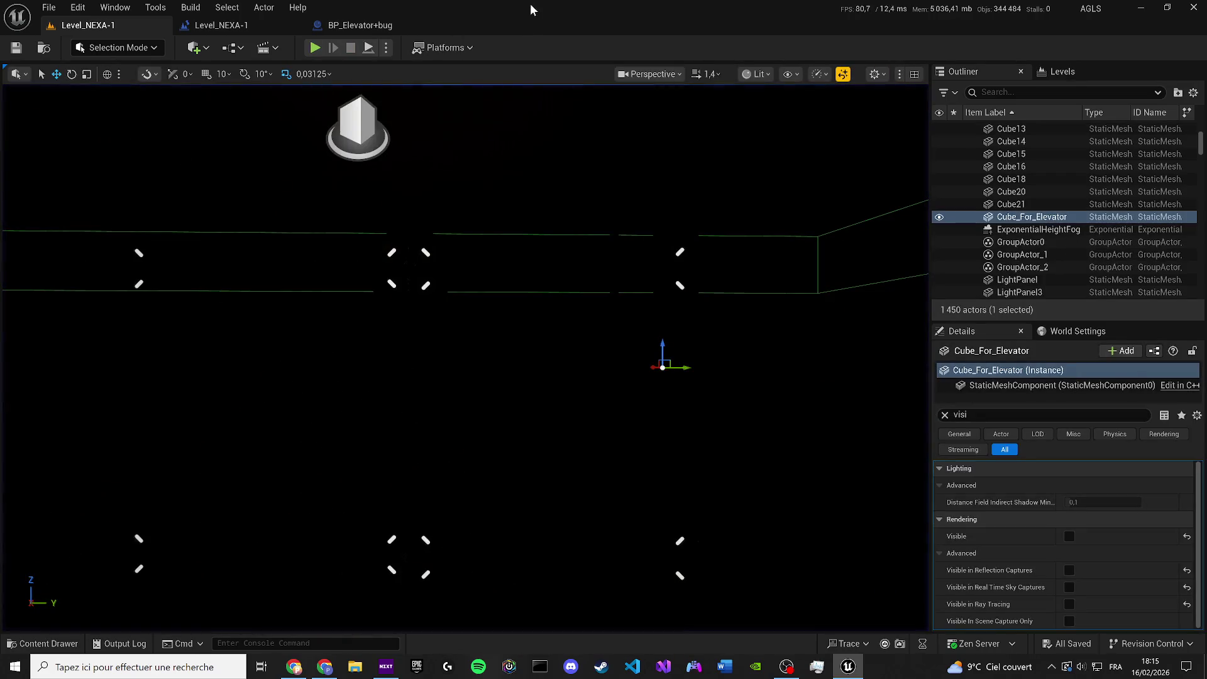
# - Assign BlackUnlitMaterial to Lift-M-2's element 12 Set Material node and save BP_Elevator+bug
pyautogui.click(361, 28)
pyautogui.scroll(-6, 551, 300)
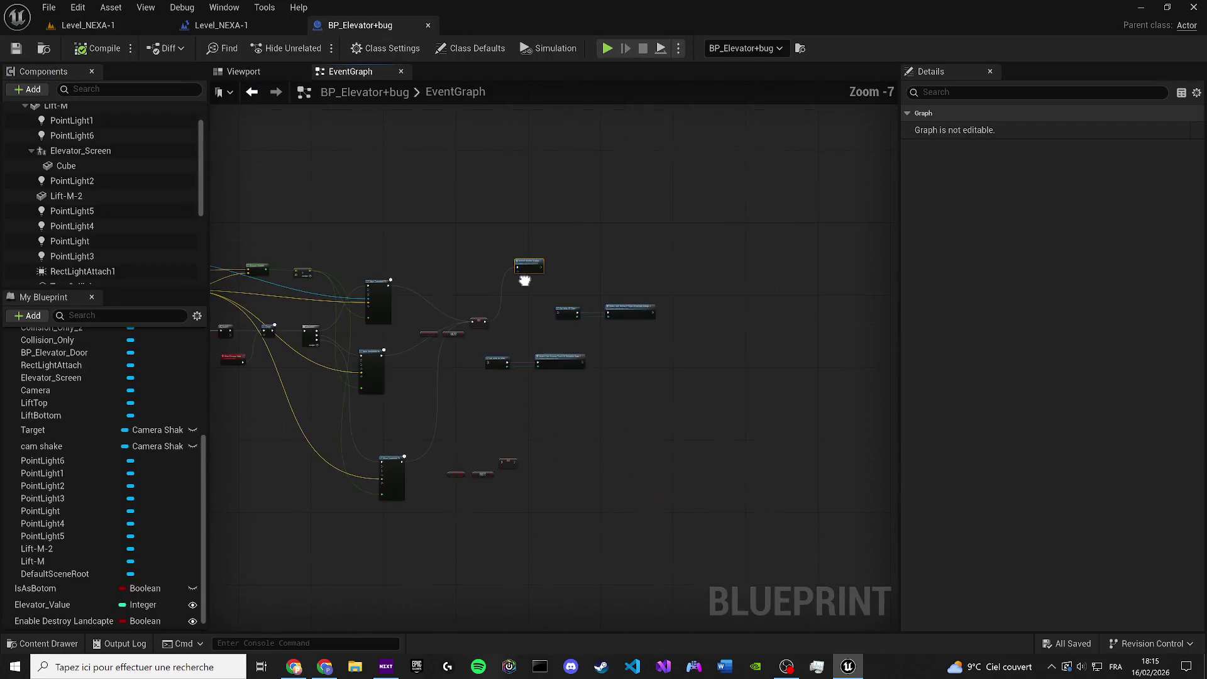
pyautogui.scroll(4, 694, 319)
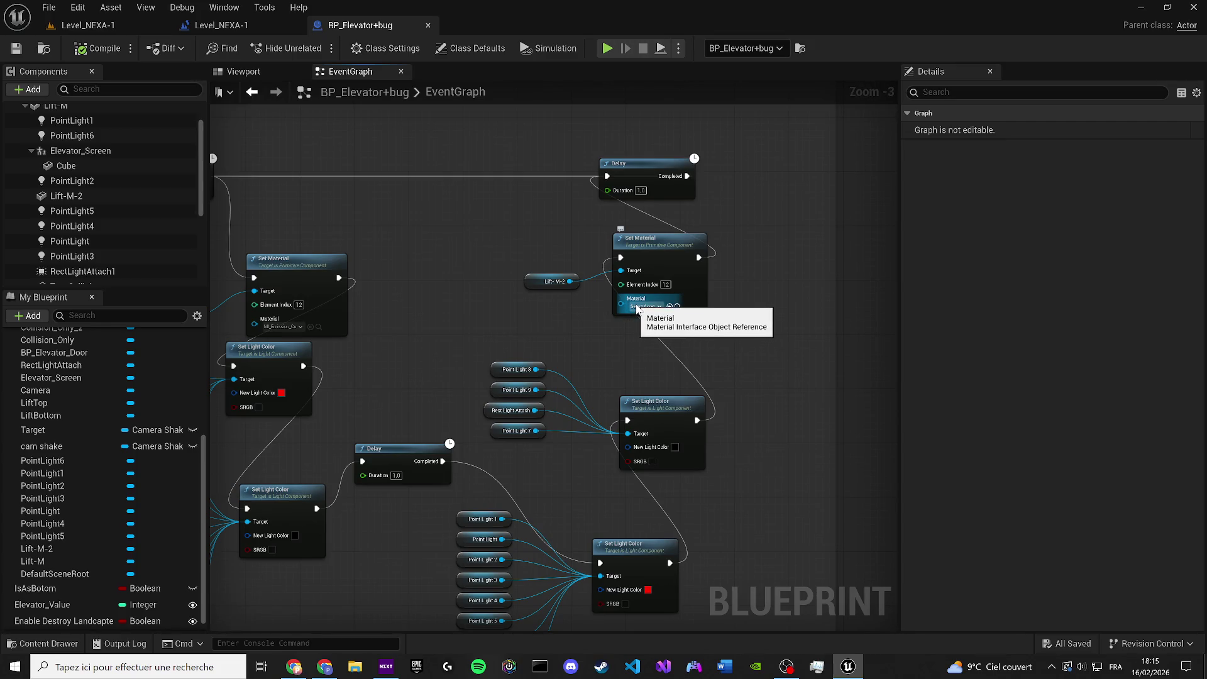
pyautogui.scroll(1, 545, 323)
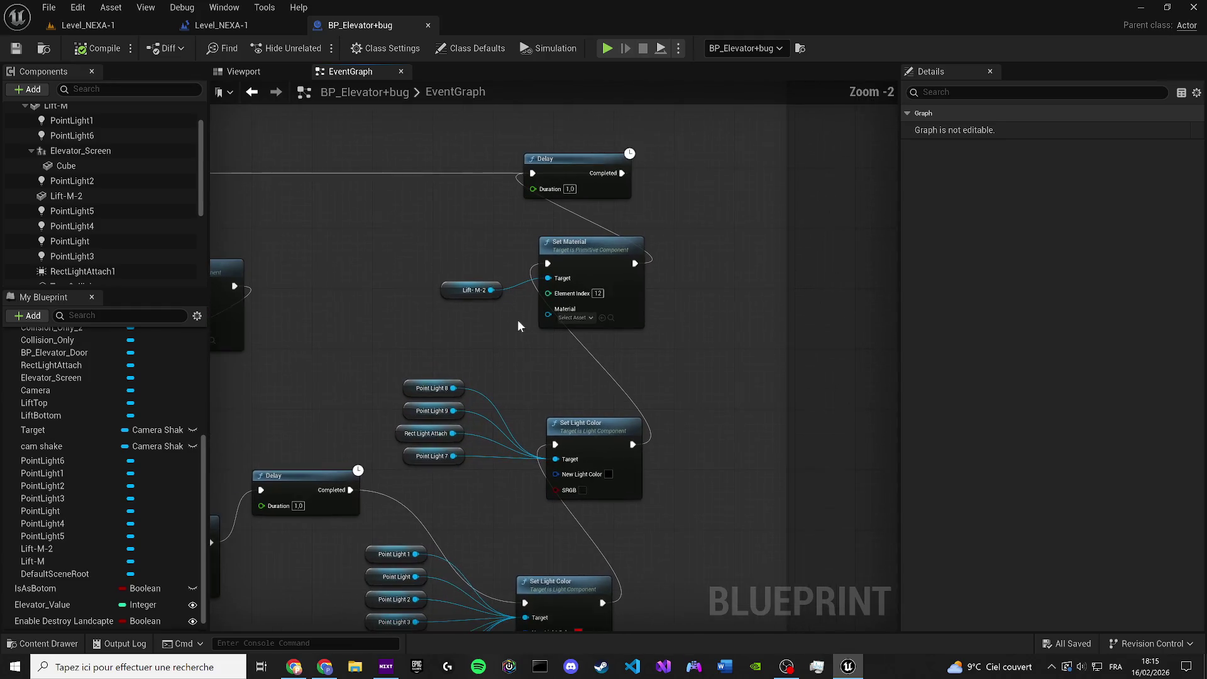
pyautogui.click(568, 318)
pyautogui.write('black')
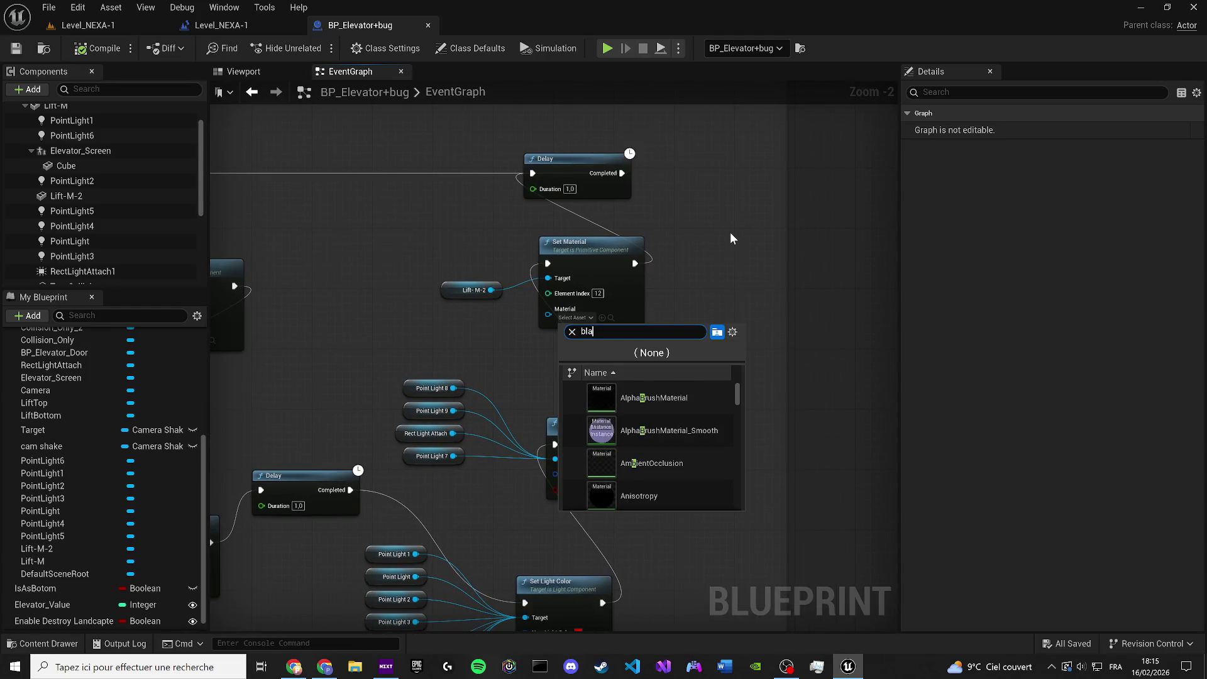
pyautogui.click(649, 405)
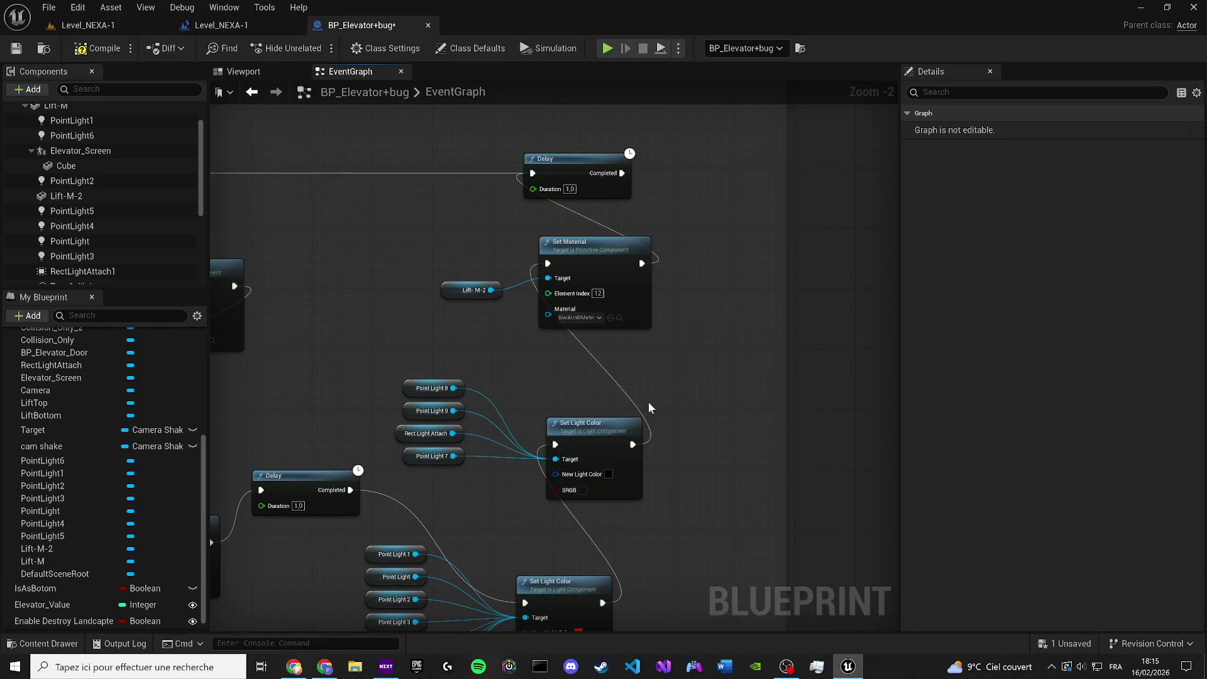
pyautogui.click(12, 51)
pyautogui.scroll(-3, 305, 349)
pyautogui.scroll(3, 447, 372)
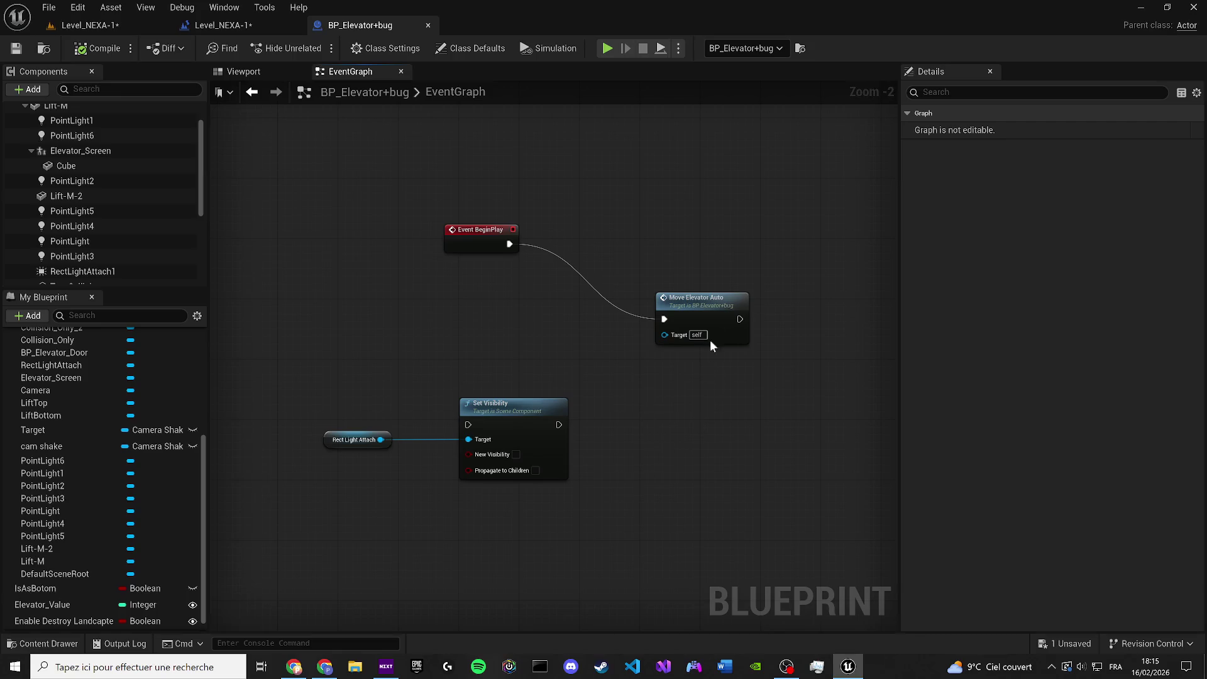
# - Tidy the BP_Elevator+bug graph, placing Move Elevator Auto beside Event BeginPlay
pyautogui.moveTo(710, 339); pyautogui.dragTo(590, 247)
pyautogui.moveTo(584, 357); pyautogui.dragTo(324, 456)
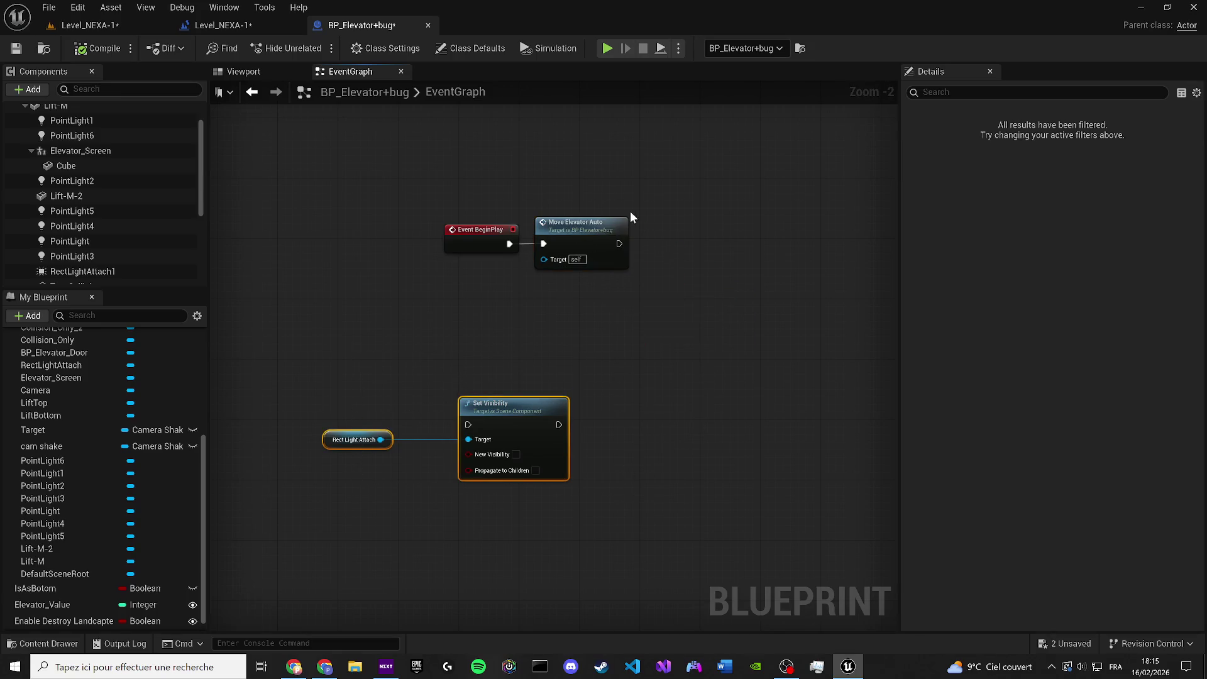
pyautogui.doubleClick(590, 231)
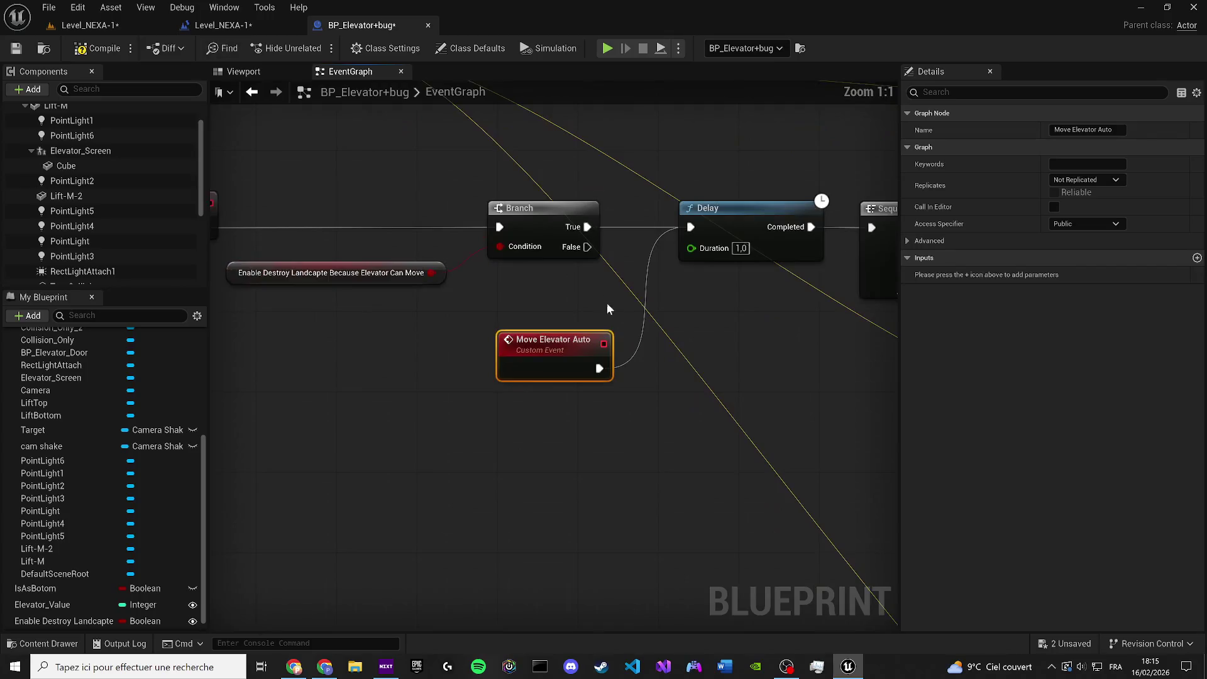
pyautogui.scroll(-3, 502, 393)
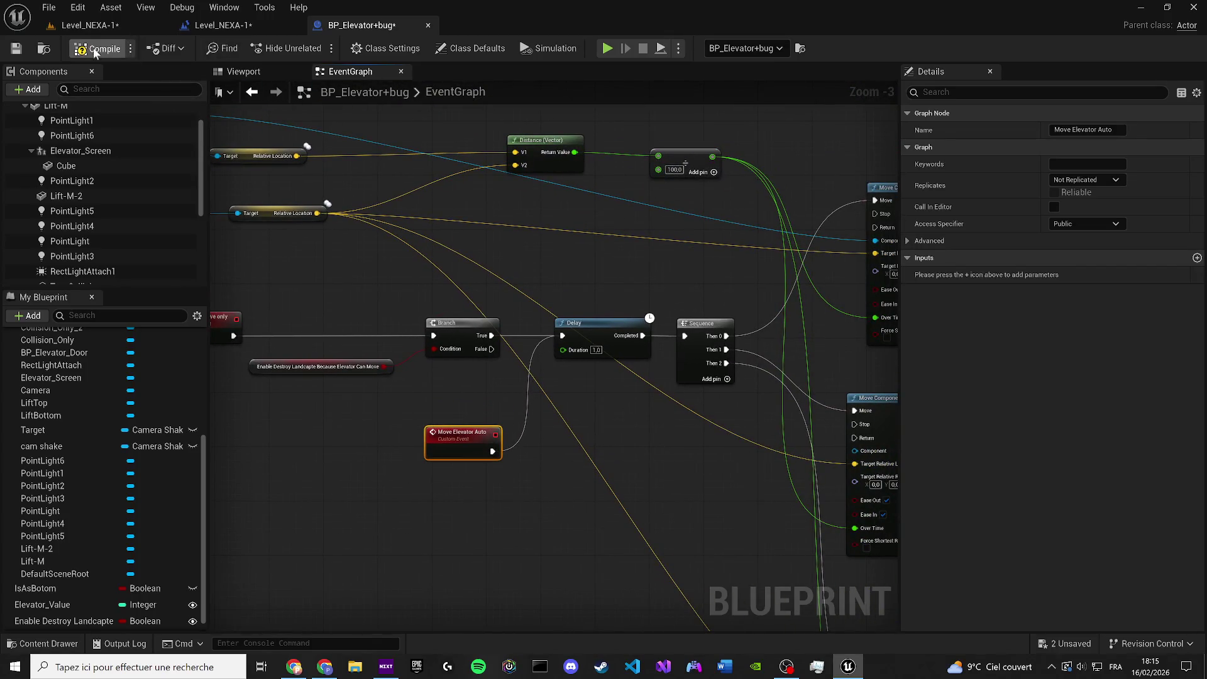
pyautogui.moveTo(440, 432); pyautogui.dragTo(388, 447)
pyautogui.click(386, 390)
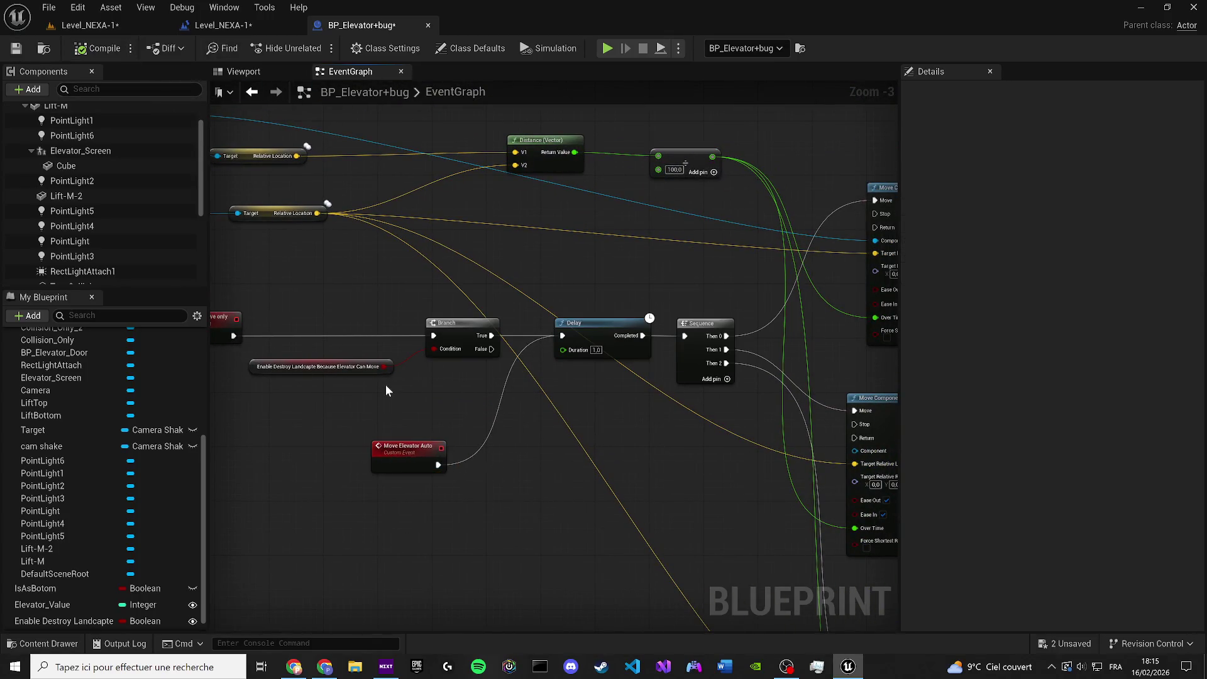
# - Paste the Level Blueprint's Play World Camera Shake node into BP_Elevator+bug near Alarme Elevator == Error
pyautogui.scroll(-1, 469, 425)
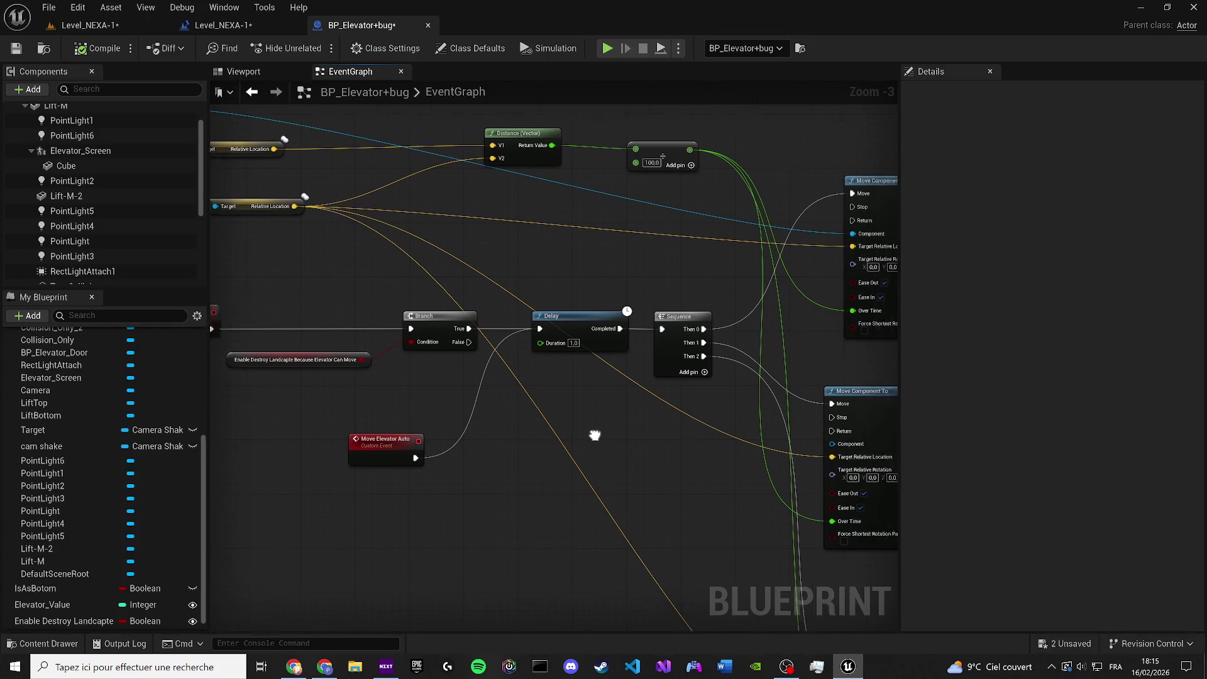
pyautogui.moveTo(469, 425)
pyautogui.mouseDown()
pyautogui.moveTo(401, 390)
pyautogui.moveTo(339, 328)
pyautogui.moveTo(460, 392)
pyautogui.moveTo(587, 406)
pyautogui.moveTo(538, 412)
pyautogui.moveTo(699, 459)
pyautogui.mouseUp()
pyautogui.scroll(-3, 639, 417)
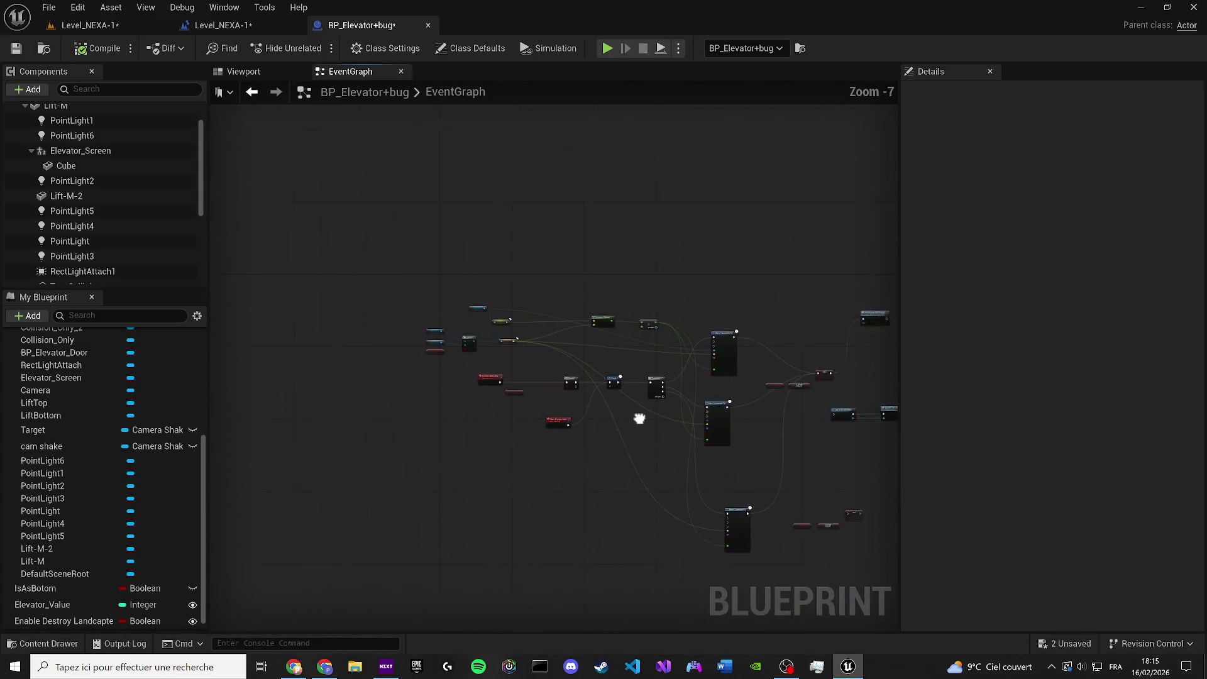
pyautogui.scroll(1, 463, 375)
pyautogui.scroll(1, 352, 353)
pyautogui.moveTo(352, 354); pyautogui.dragTo(372, 281)
pyautogui.scroll(1, 491, 282)
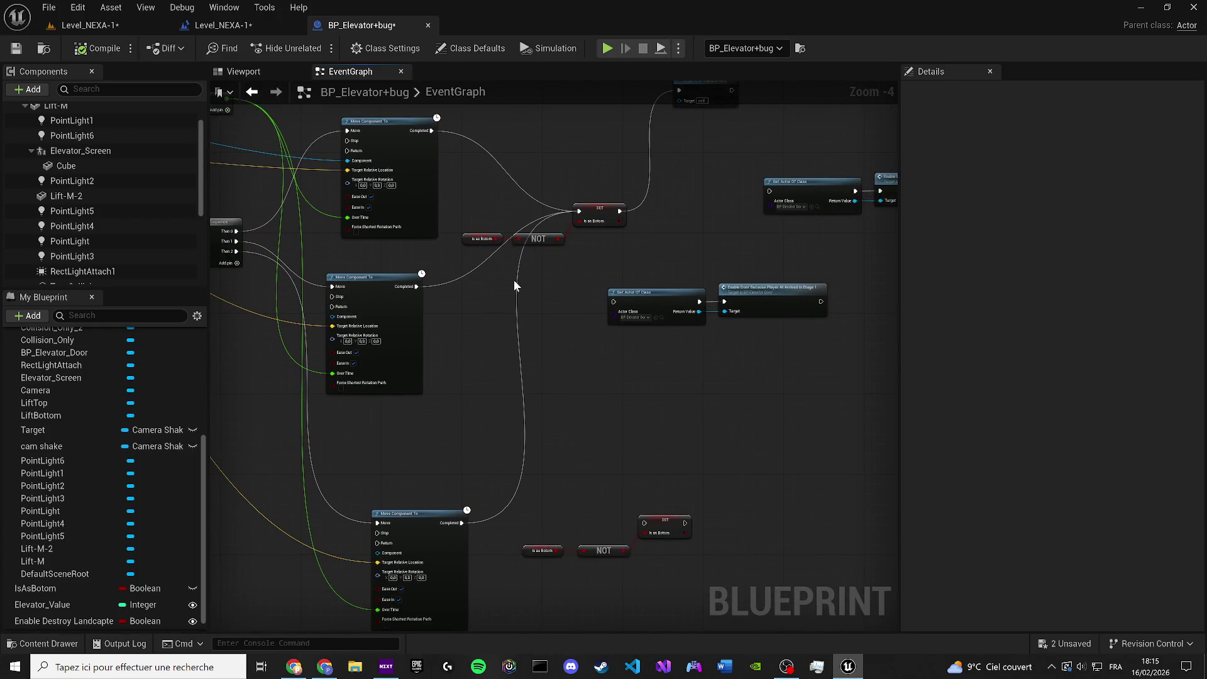
pyautogui.moveTo(514, 281); pyautogui.dragTo(470, 336)
pyautogui.scroll(2, 555, 345)
pyautogui.moveTo(622, 332); pyautogui.dragTo(543, 422)
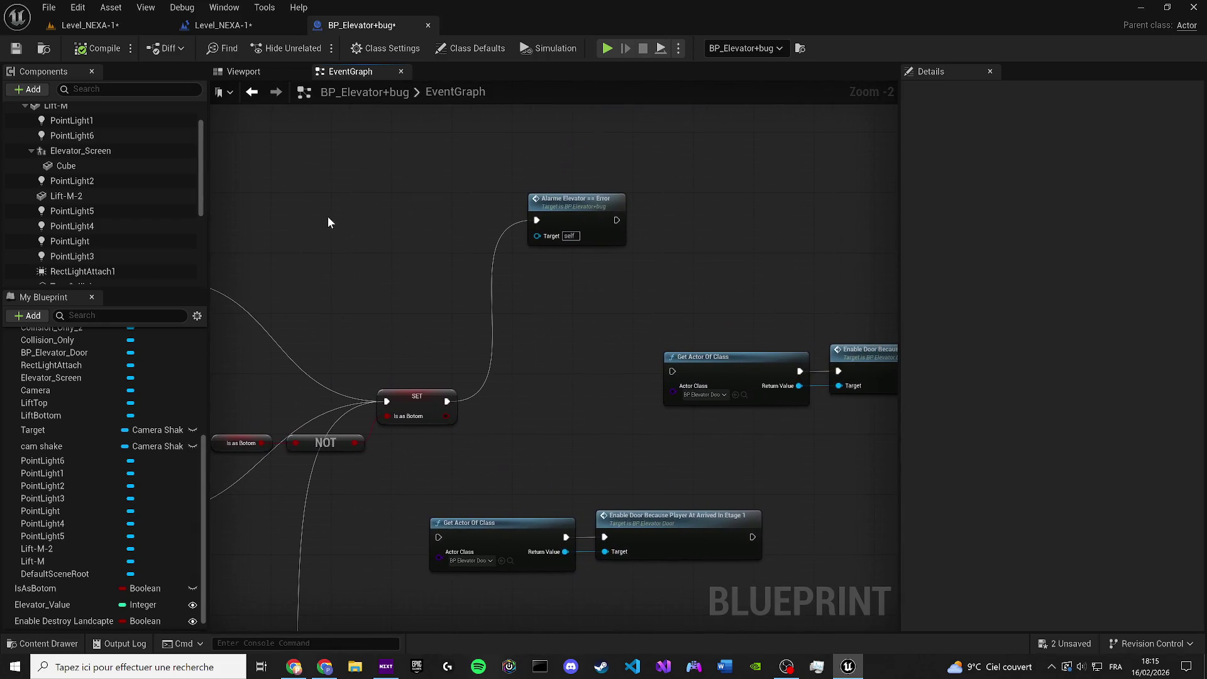
pyautogui.click(254, 31)
pyautogui.click(706, 250)
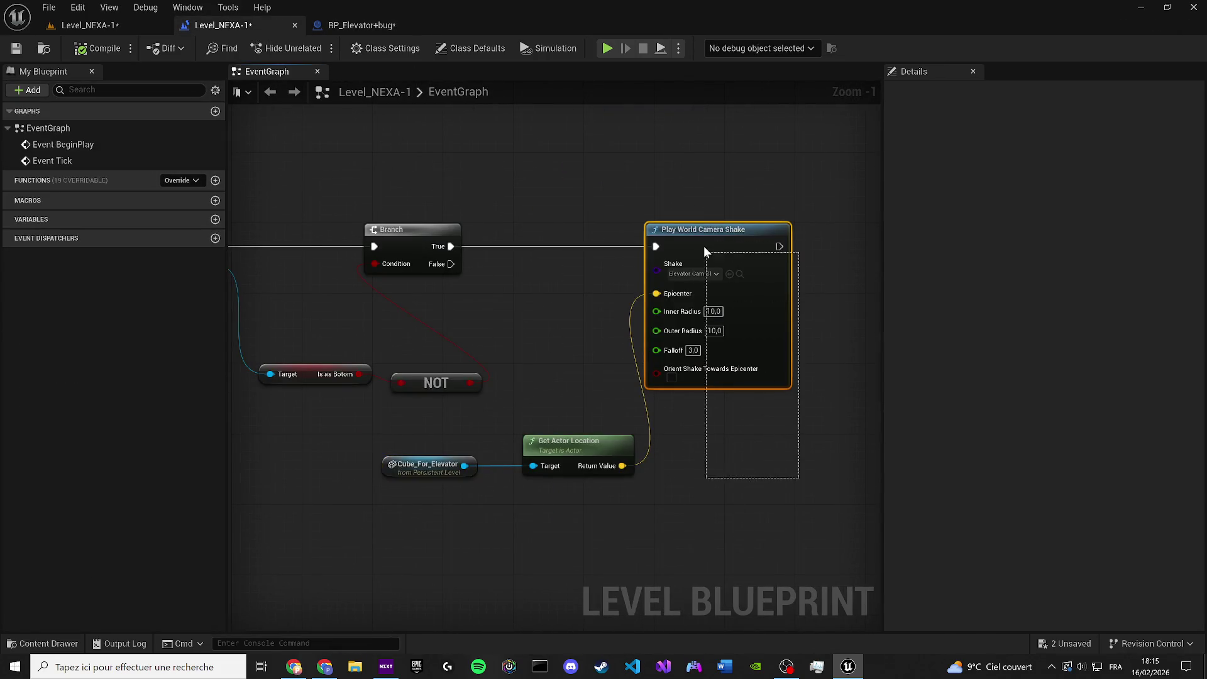
pyautogui.click(363, 28)
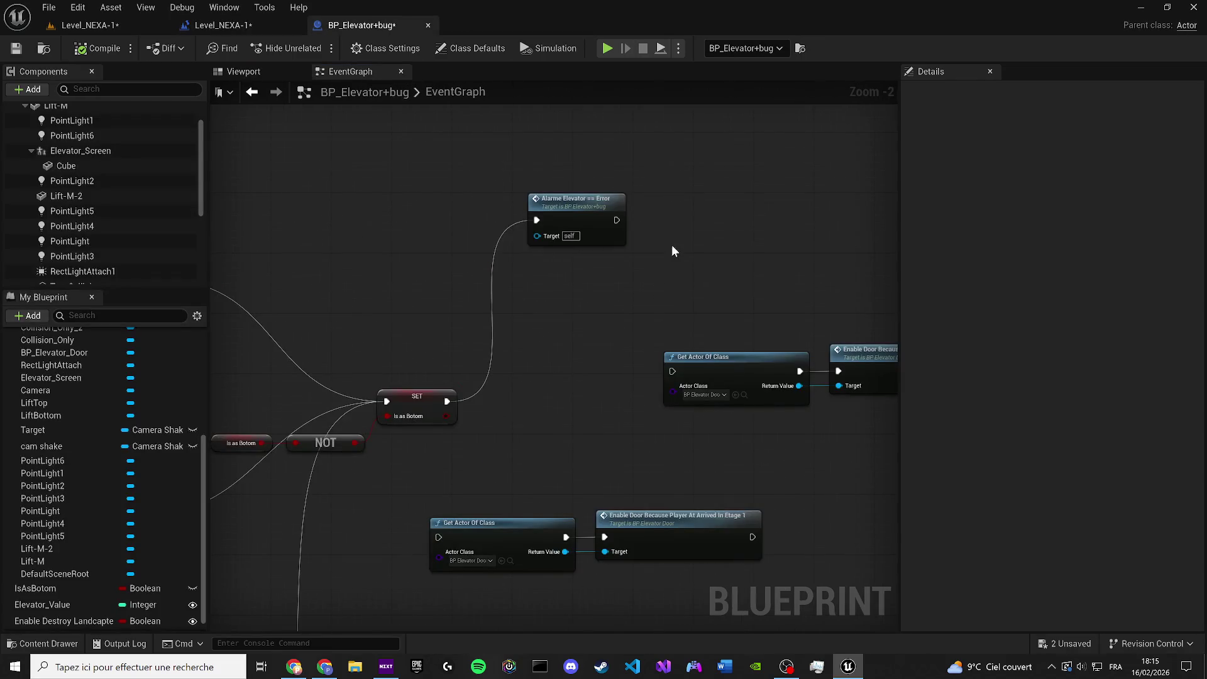
pyautogui.hotkey('ctrl', 'v')
# - Wire the shake's Epicenter to Relative Location and enable Orient Shake towards Epicenter
pyautogui.moveTo(738, 232); pyautogui.dragTo(738, 194)
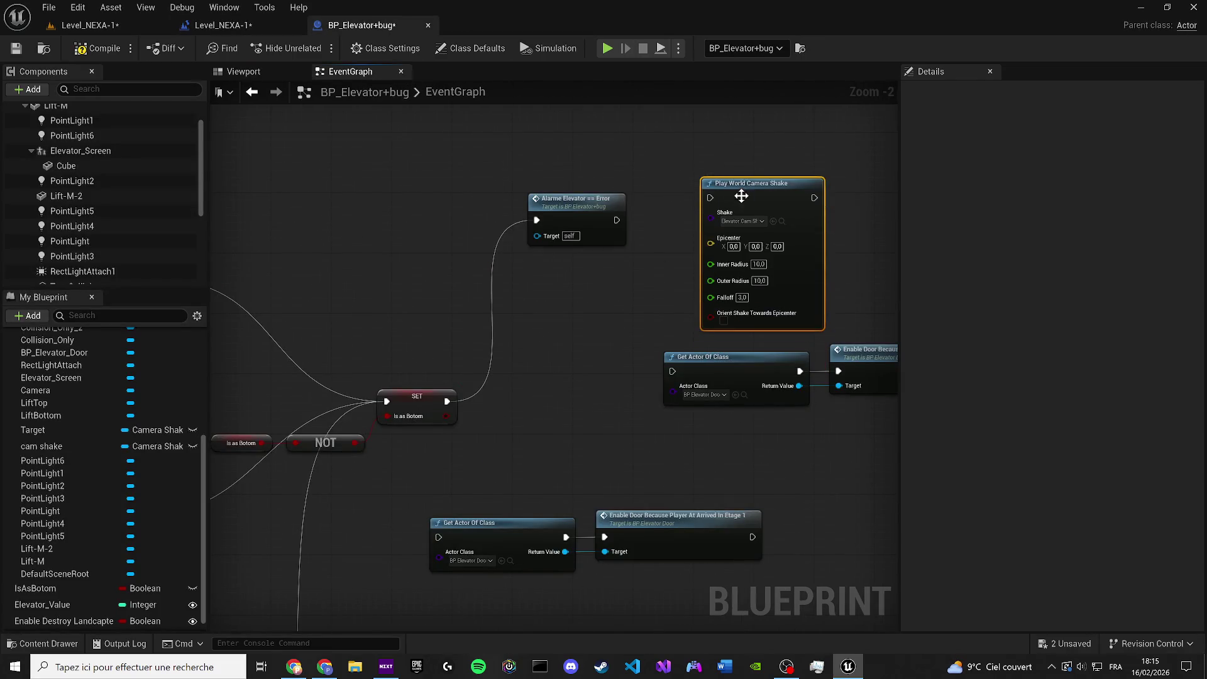
pyautogui.scroll(-1, 711, 242)
pyautogui.moveTo(712, 242)
pyautogui.mouseDown()
pyautogui.moveTo(526, 257)
pyautogui.moveTo(214, 239)
pyautogui.moveTo(705, 293)
pyautogui.mouseUp()
pyautogui.scroll(2, 706, 292)
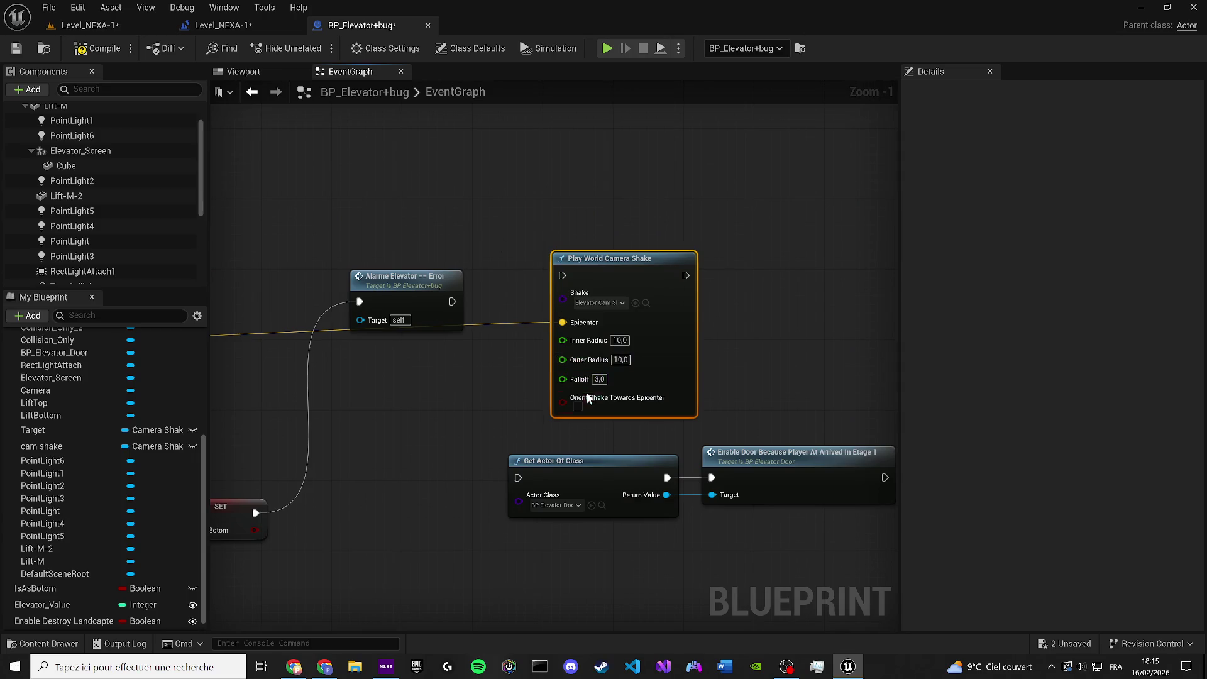
pyautogui.click(577, 406)
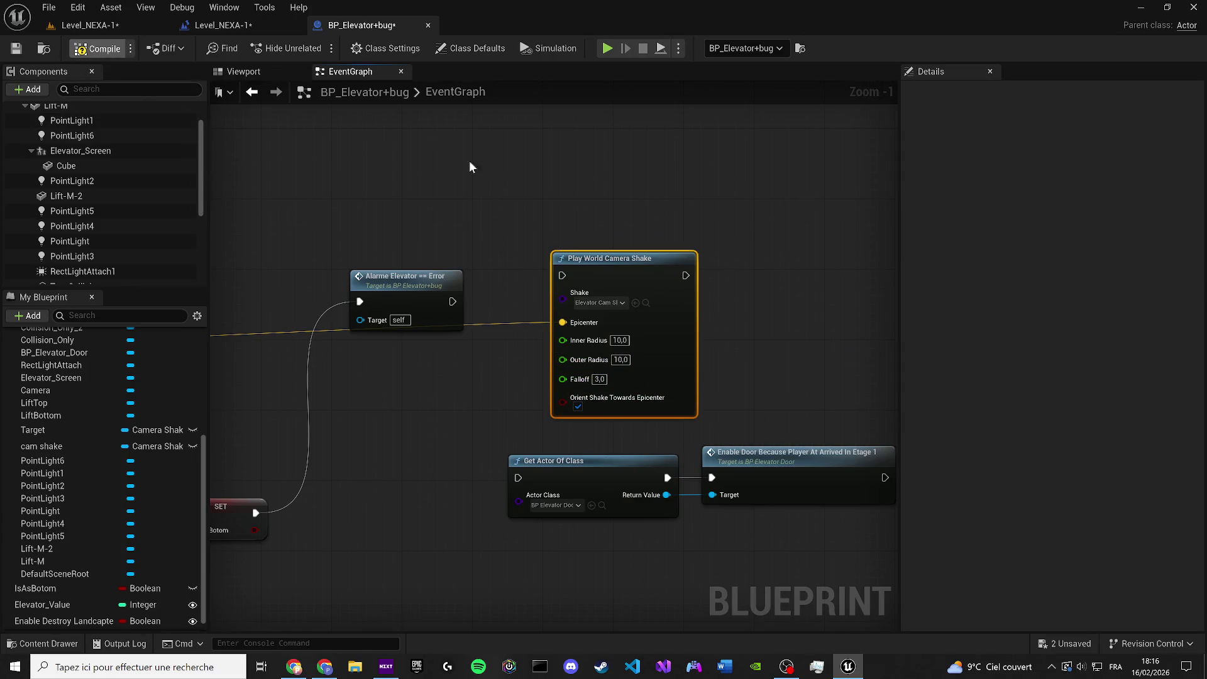
pyautogui.click(82, 25)
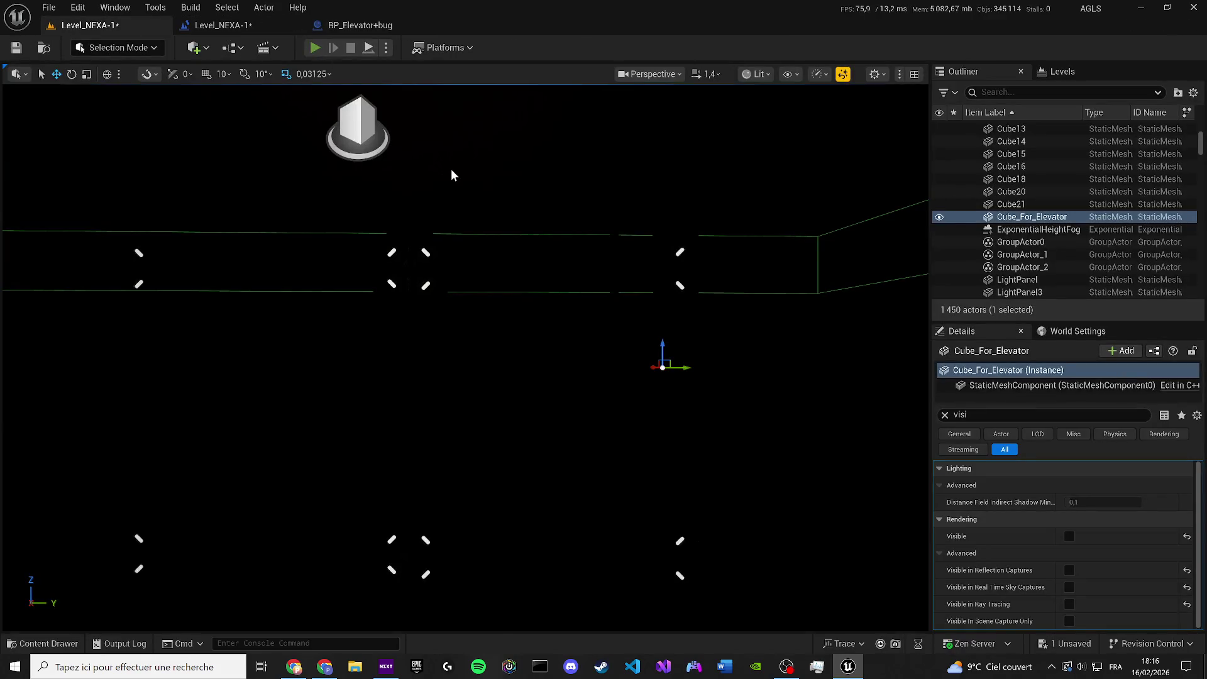
pyautogui.hotkey('alt', 'p')
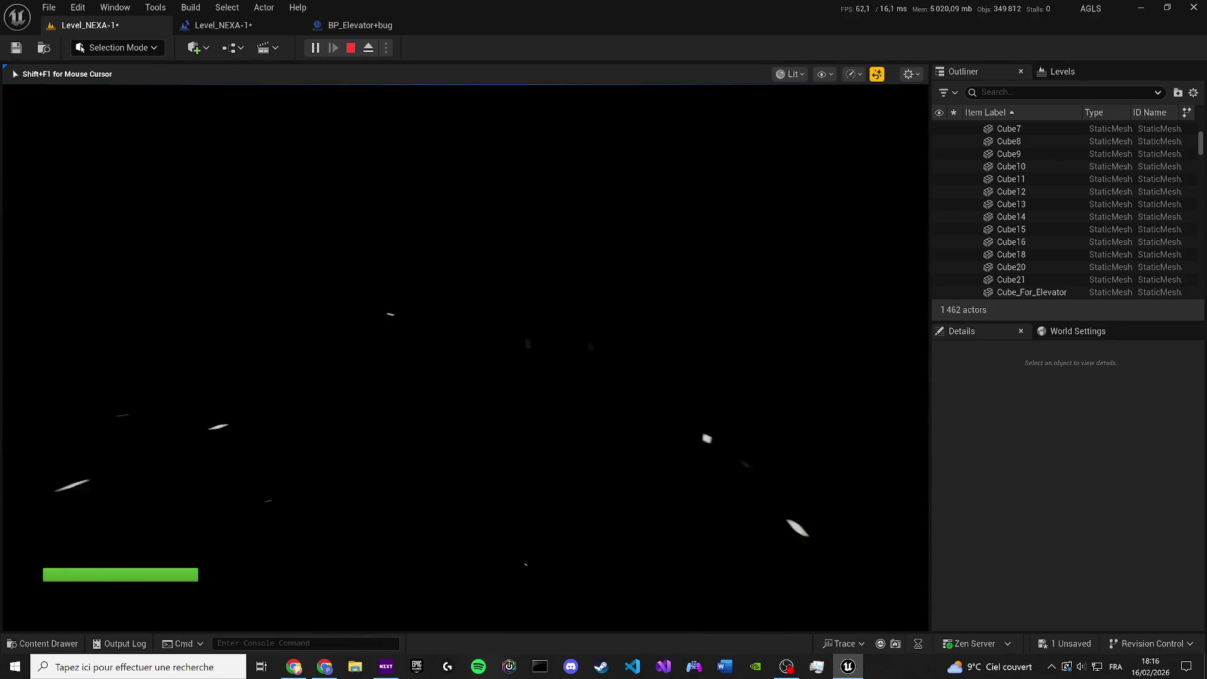
pyautogui.press('super')
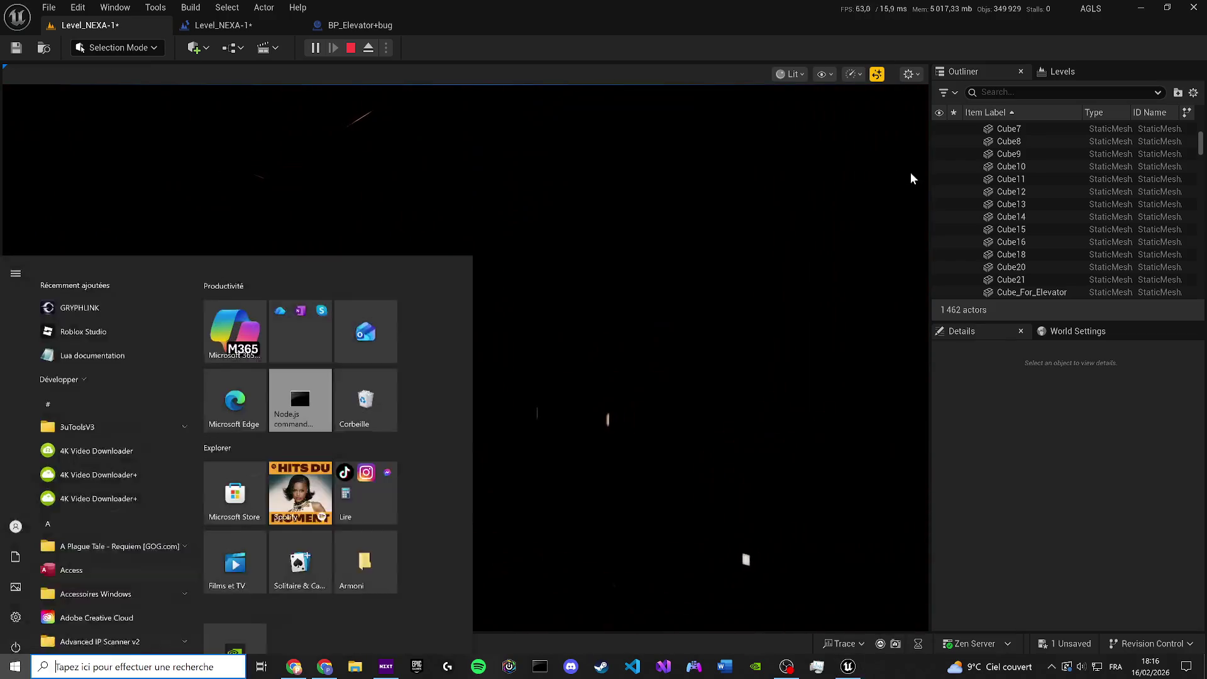
pyautogui.click(1092, 444)
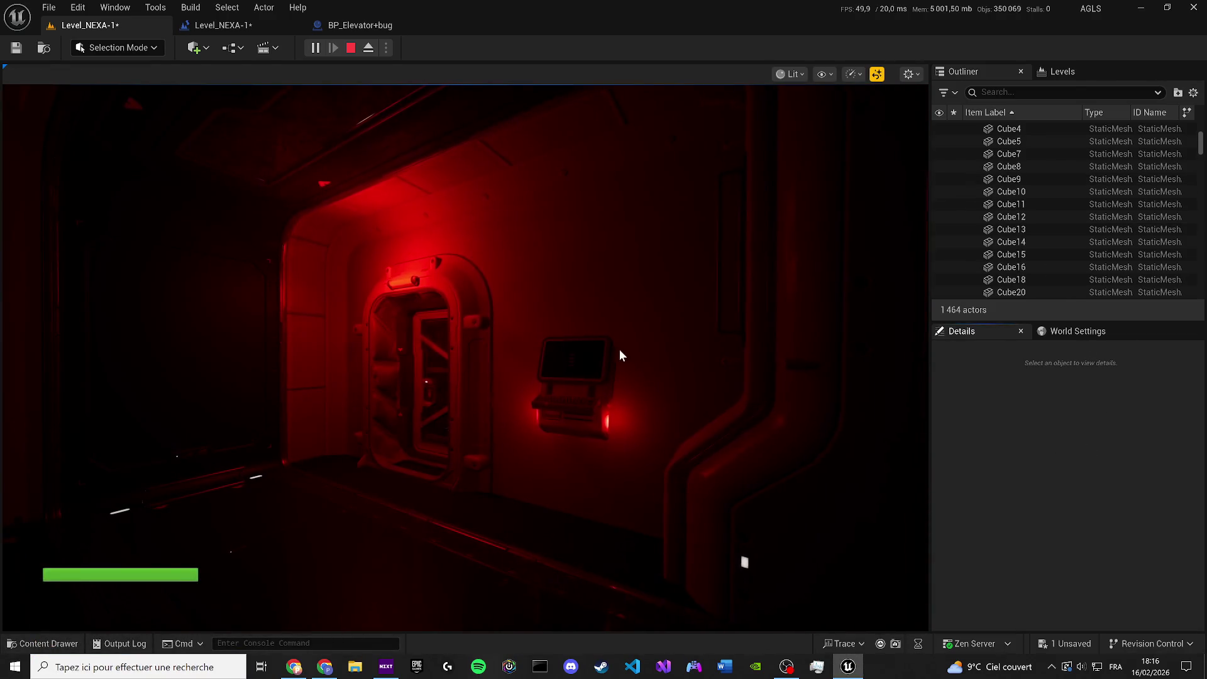
pyautogui.click(620, 349)
pyautogui.press('Escape')
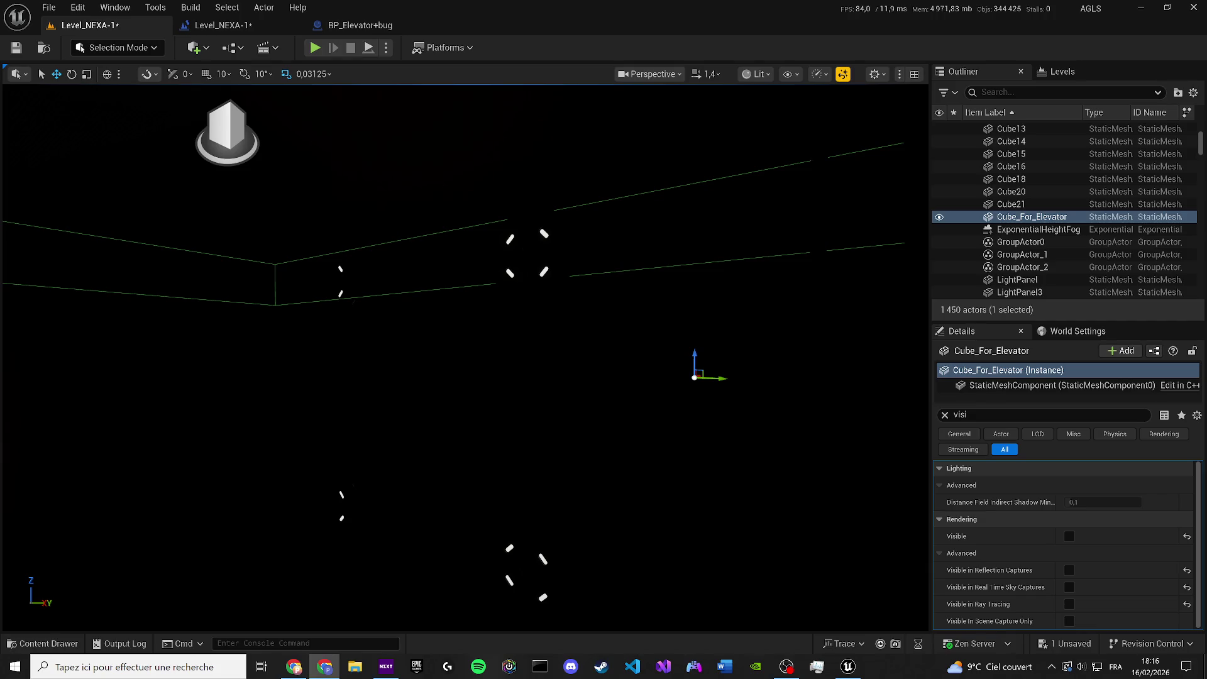
# - Fly the viewport around the elevator shaft and select the TriggerBox there
pyautogui.moveTo(460, 328)
pyautogui.mouseDown()
pyautogui.moveTo(252, 191)
pyautogui.moveTo(202, 192)
pyautogui.moveTo(157, 173)
pyautogui.mouseUp()
pyautogui.scroll(-1, 226, 186)
pyautogui.scroll(-2, 170, 176)
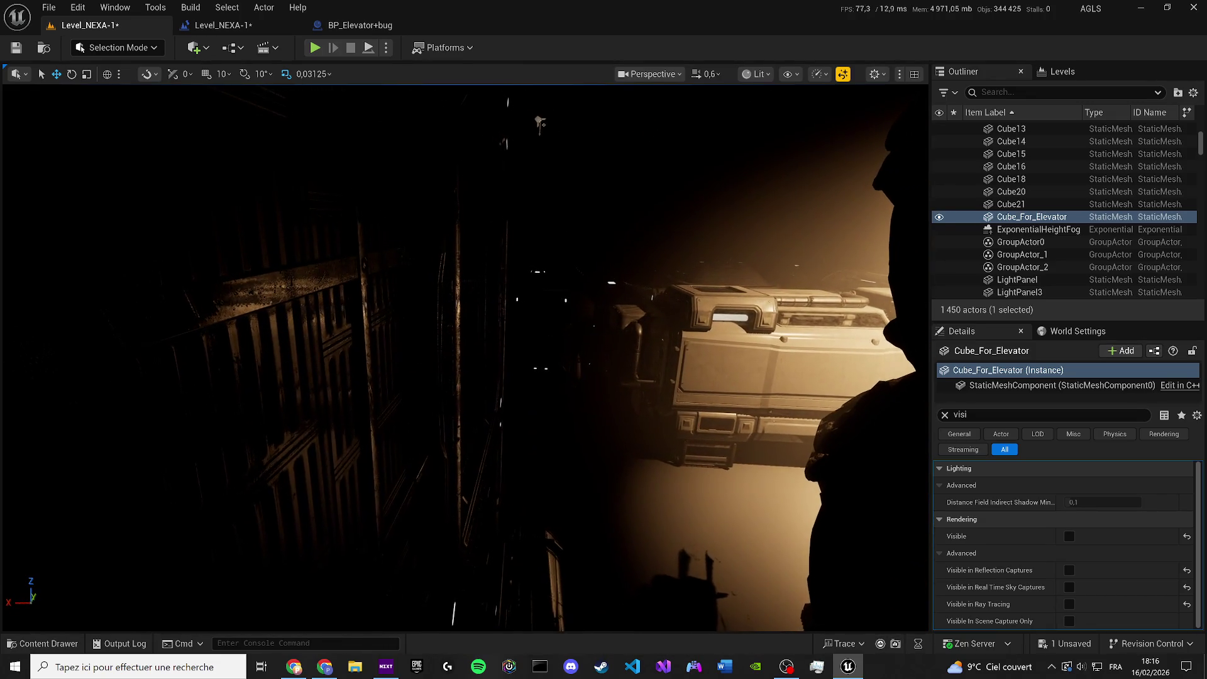
pyautogui.moveTo(460, 329)
pyautogui.mouseDown()
pyautogui.moveTo(364, 327)
pyautogui.moveTo(434, 327)
pyautogui.mouseUp()
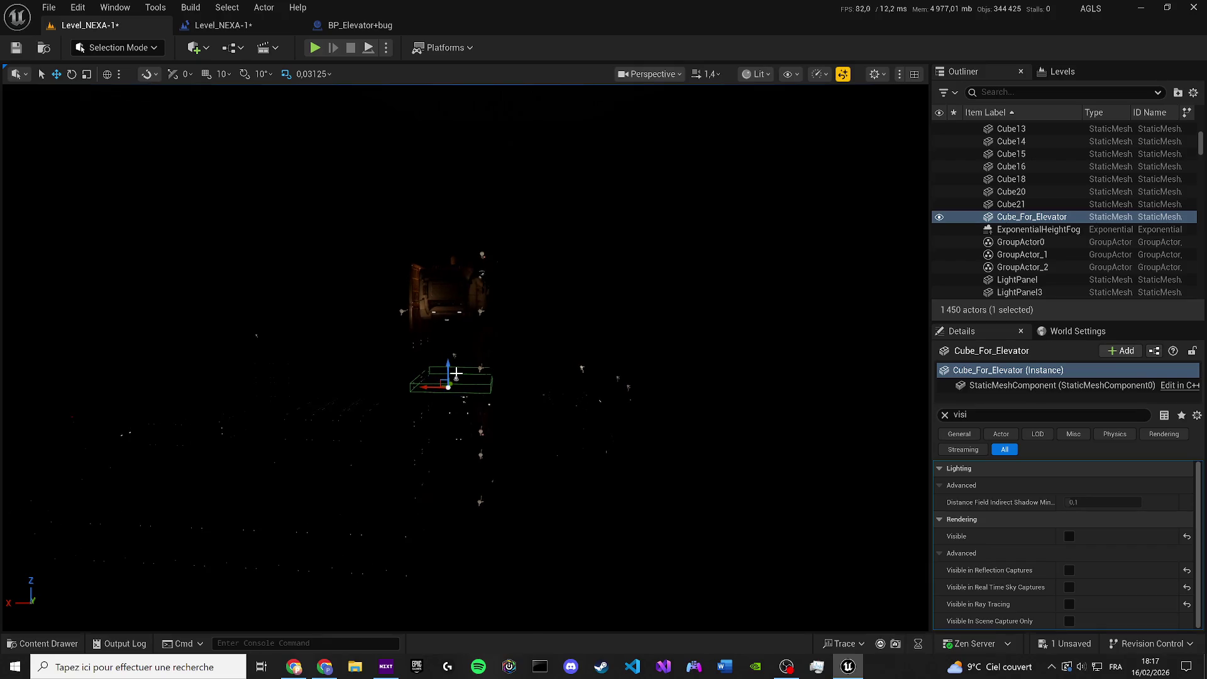
pyautogui.scroll(1, 459, 373)
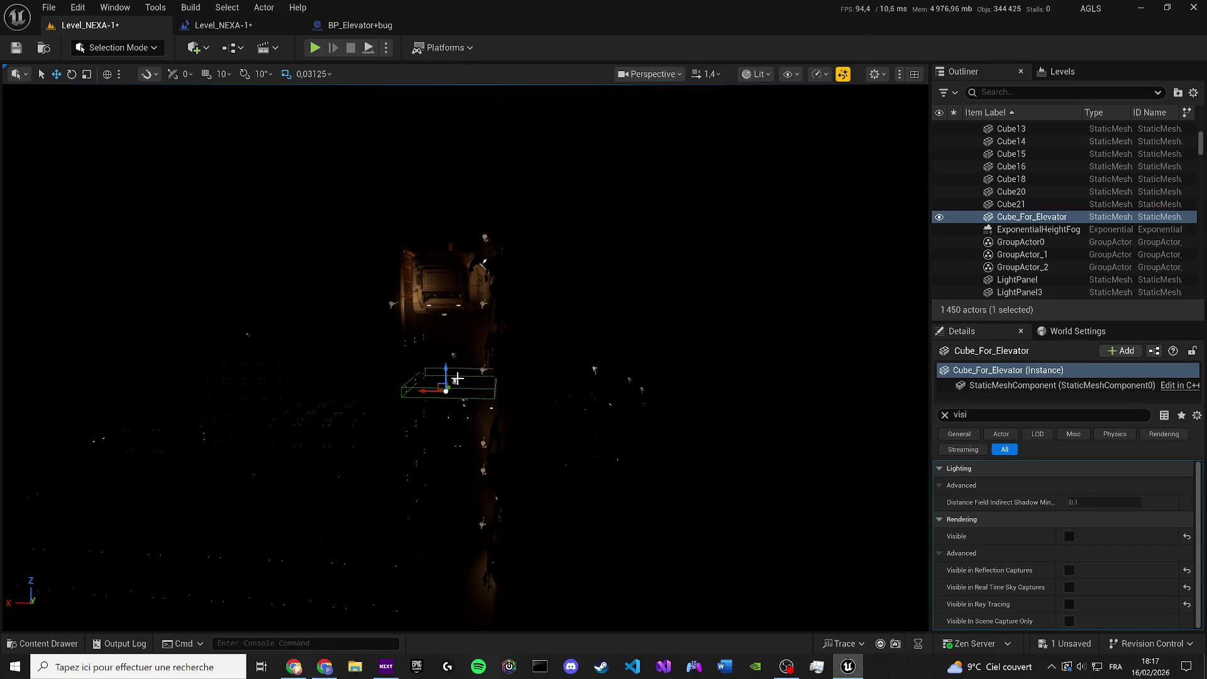
pyautogui.click(455, 379)
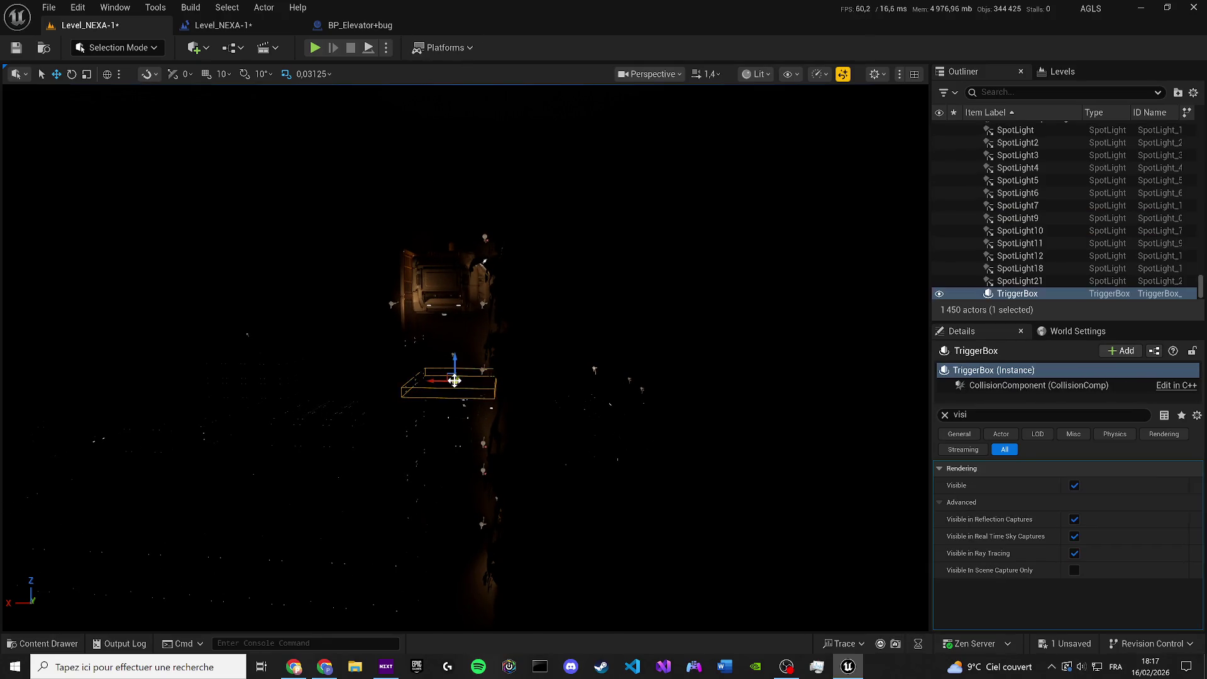
pyautogui.click(207, 24)
# - Add a TriggerBox On Actor Begin Overlap event and wire its exec into Play World Camera Shake
pyautogui.rightClick(444, 151)
pyautogui.click(453, 192)
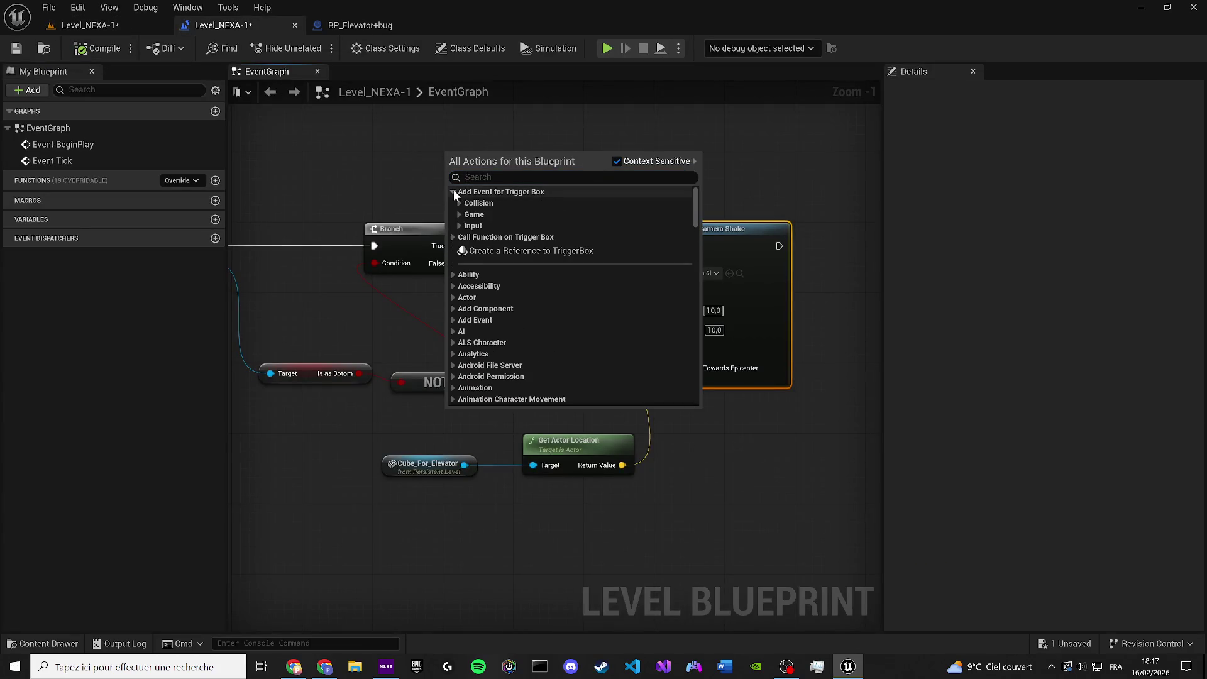
pyautogui.doubleClick(477, 203)
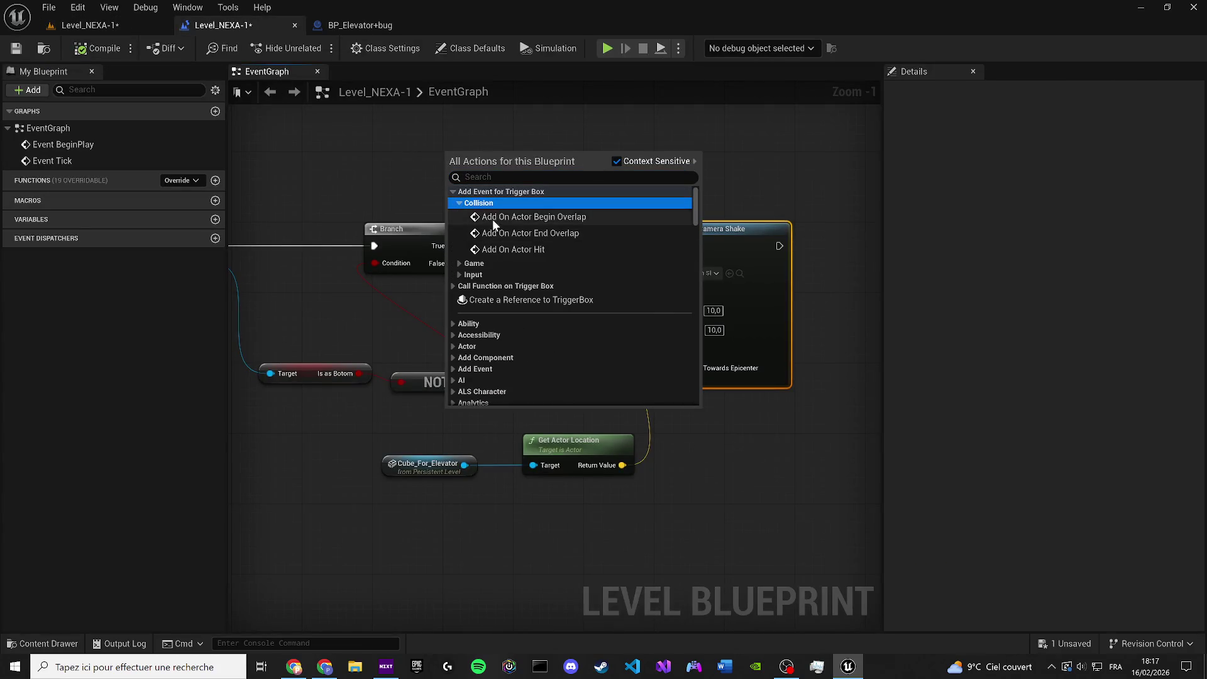
pyautogui.click(494, 224)
pyautogui.moveTo(488, 164)
pyautogui.mouseDown()
pyautogui.moveTo(431, 509)
pyautogui.moveTo(447, 531)
pyautogui.mouseUp()
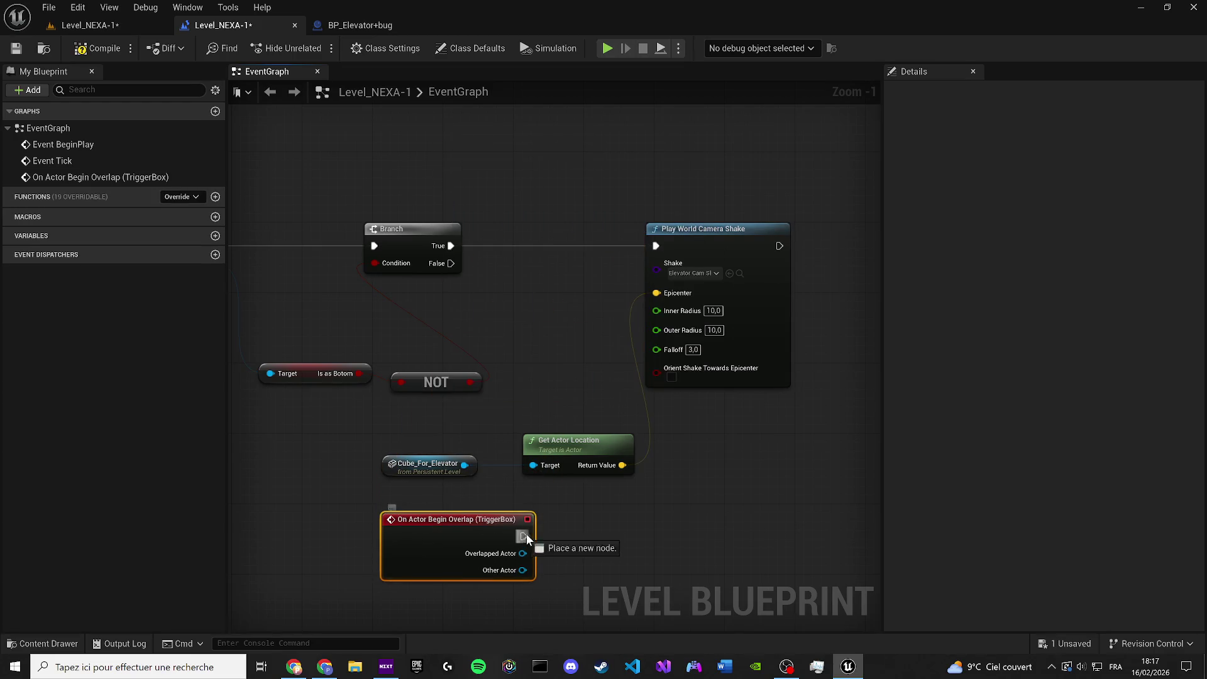
pyautogui.moveTo(524, 536)
pyautogui.mouseDown()
pyautogui.moveTo(691, 242)
pyautogui.moveTo(655, 246)
pyautogui.mouseUp()
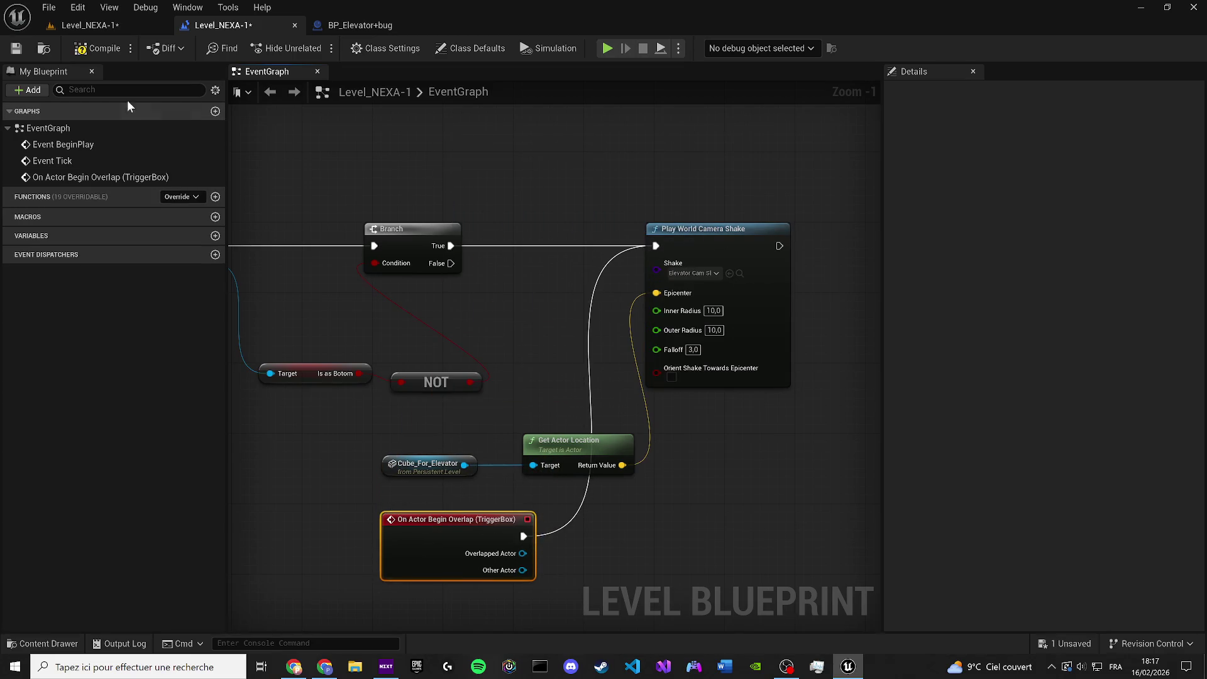
pyautogui.click(81, 27)
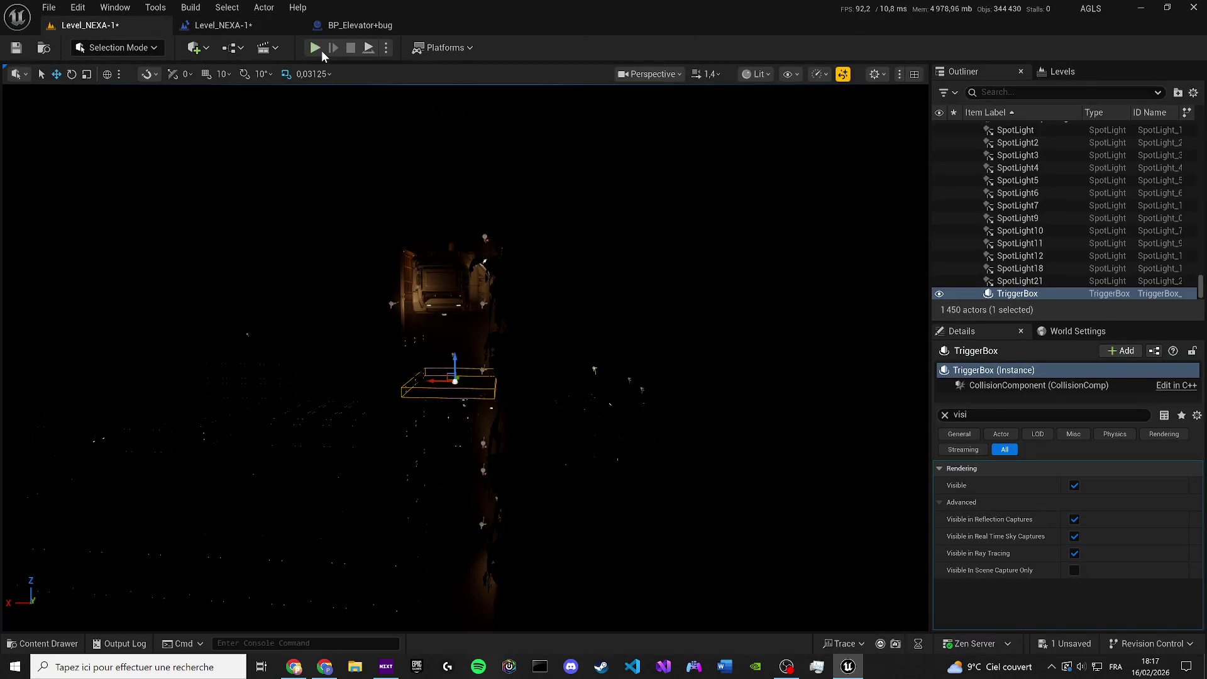
# - Play-test the level, stop it, frame the TriggerBox and save the level
pyautogui.click(315, 48)
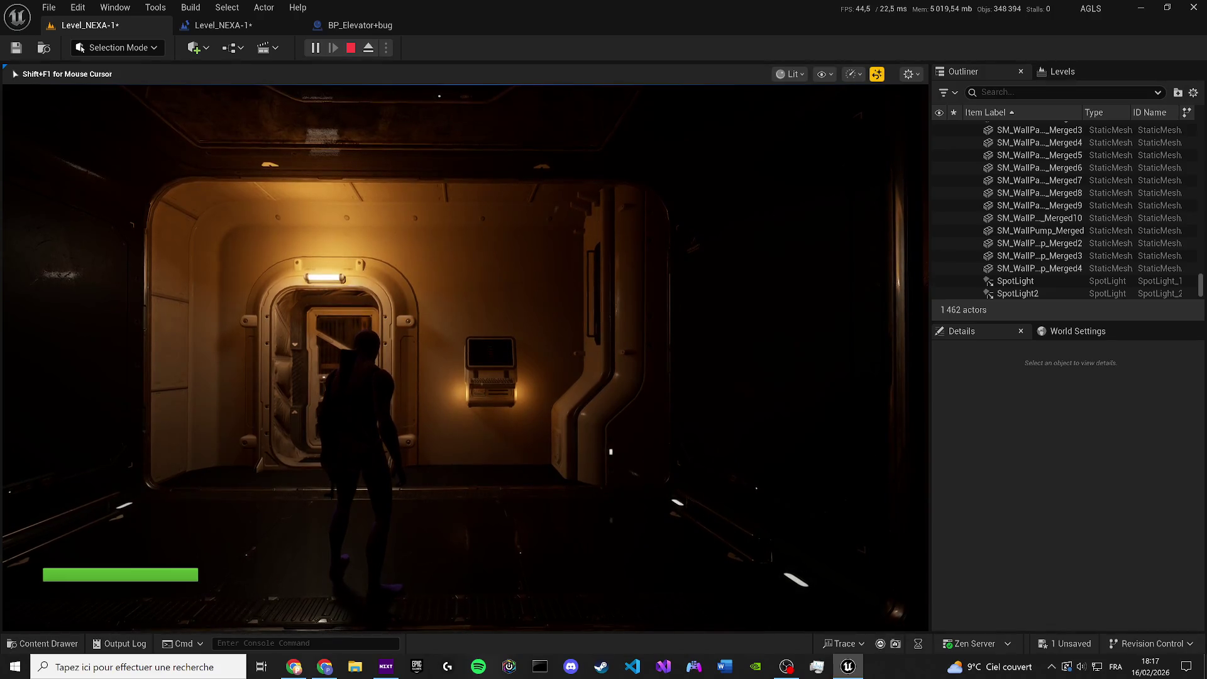
pyautogui.press('Escape')
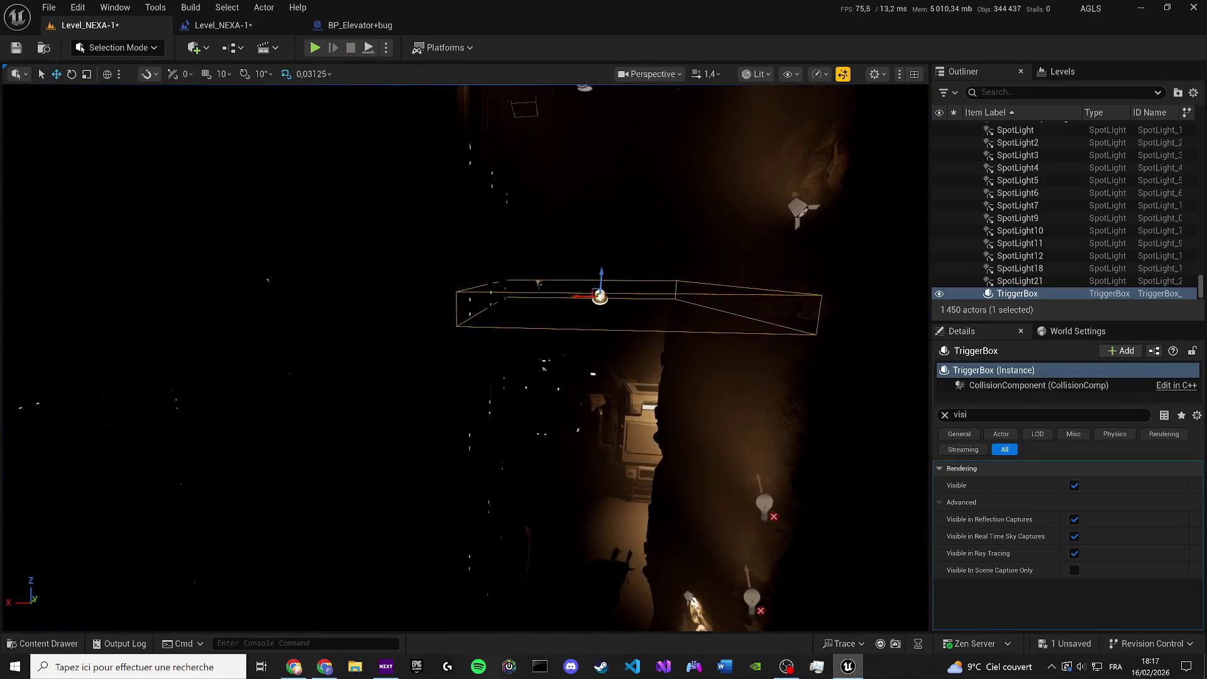
pyautogui.press('f')
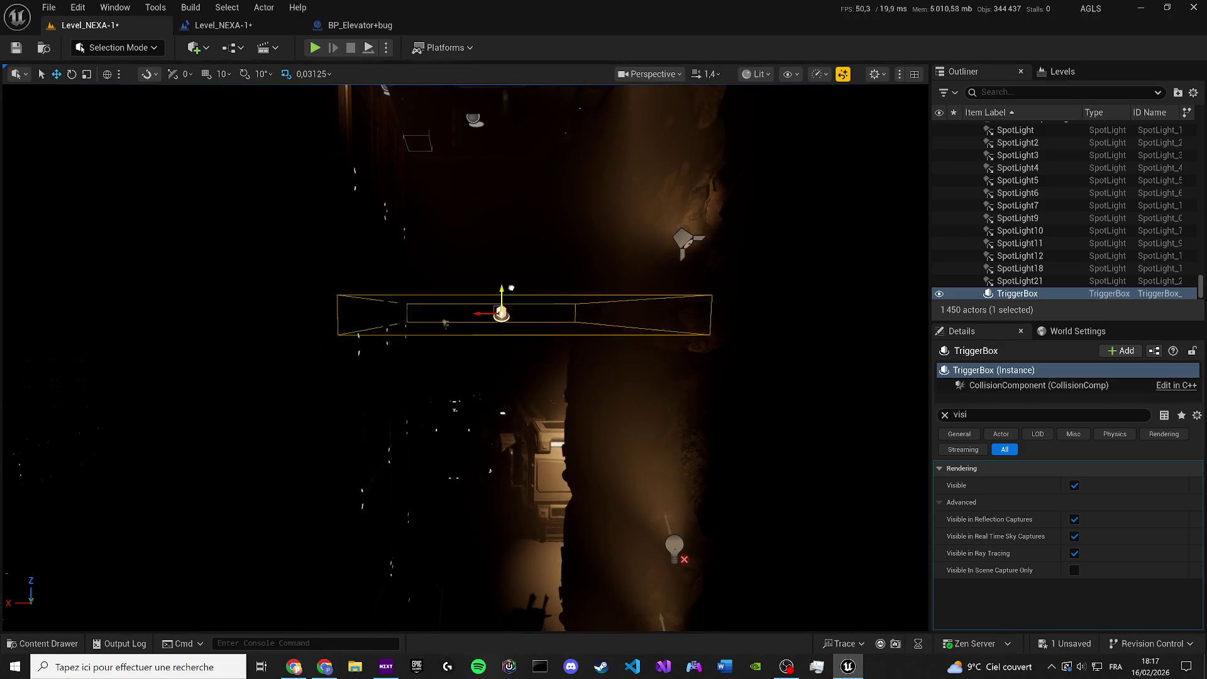
pyautogui.hotkey('ctrl', 's')
pyautogui.click(218, 25)
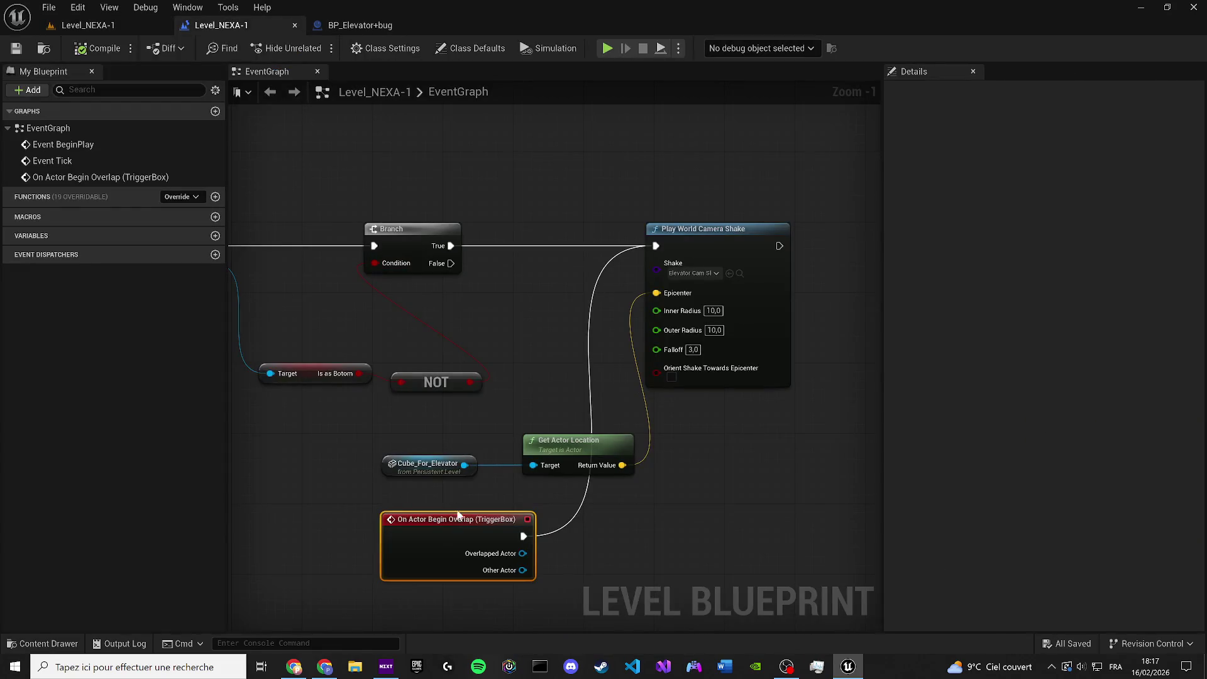
# - Add a Start Legacy Camera Shake node driven by the overlap event
pyautogui.scroll(1, 459, 515)
pyautogui.moveTo(440, 465)
pyautogui.mouseDown()
pyautogui.moveTo(423, 465)
pyautogui.moveTo(812, 539)
pyautogui.mouseUp()
pyautogui.write('camera ')
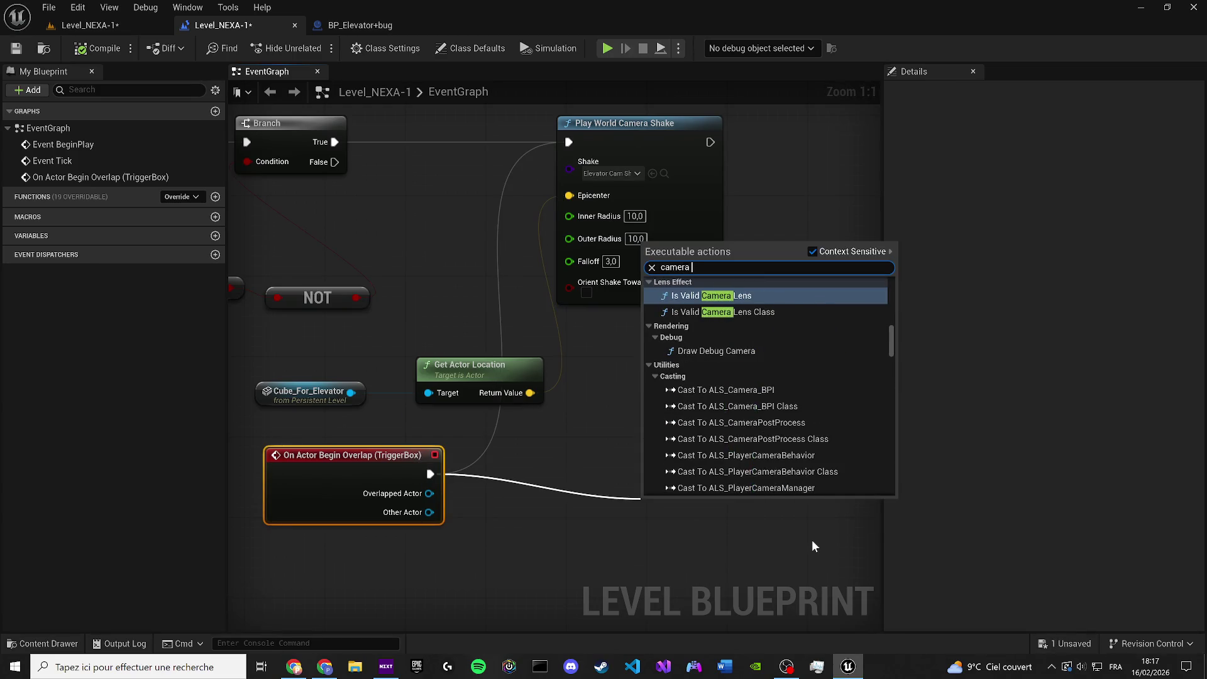
pyautogui.write('s')
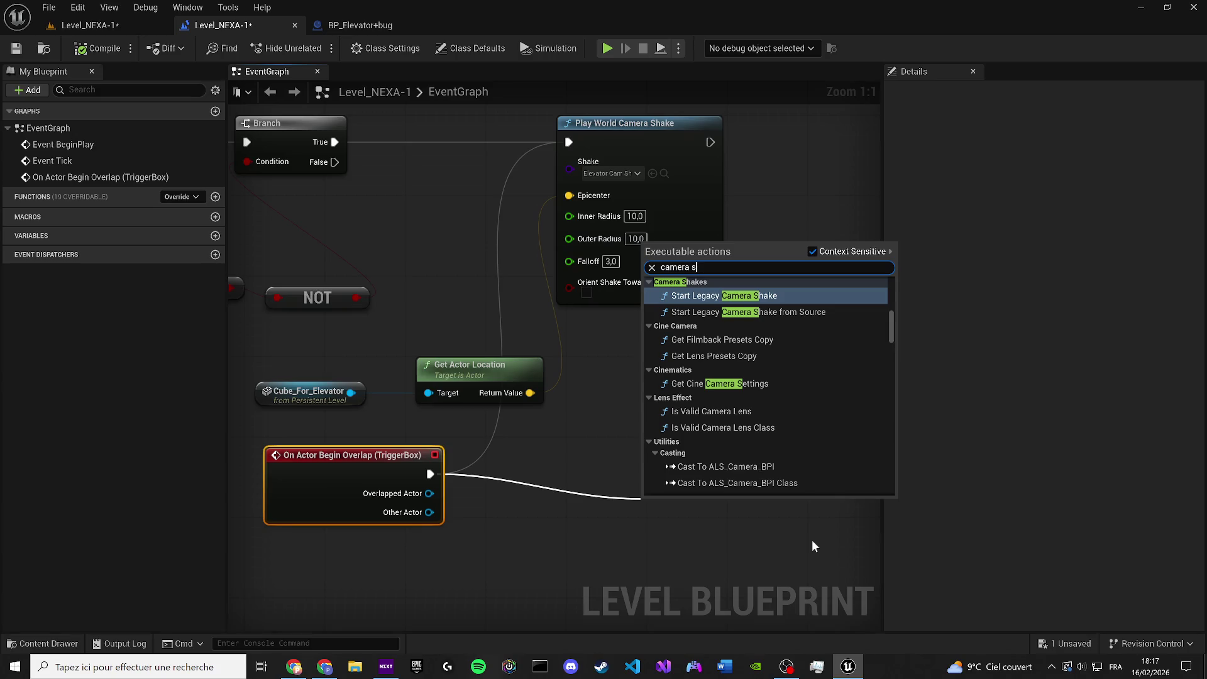
pyautogui.press('Return')
pyautogui.moveTo(703, 505)
pyautogui.mouseDown()
pyautogui.moveTo(662, 471)
pyautogui.moveTo(527, 418)
pyautogui.mouseUp()
pyautogui.scroll(-1, 526, 418)
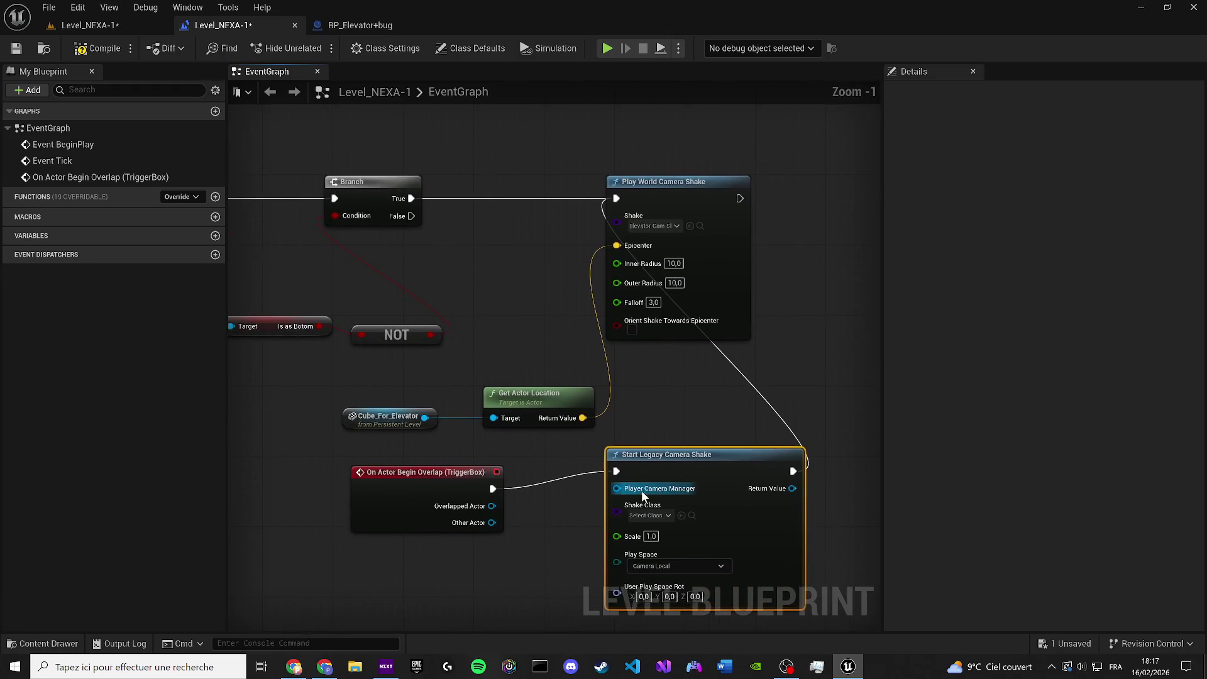
# - Promote Player Camera Manager to a variable and set Shake Class to Elevator_Cam_Shake
pyautogui.moveTo(617, 488); pyautogui.dragTo(499, 512)
pyautogui.click(564, 523)
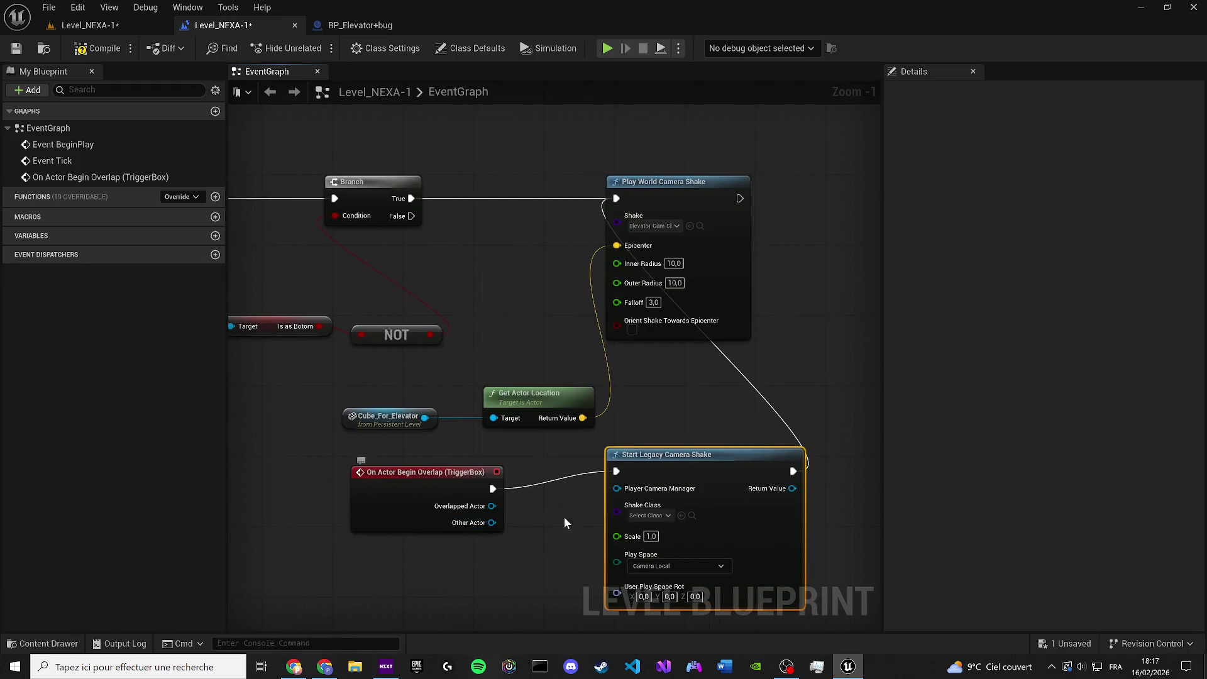
pyautogui.moveTo(622, 489)
pyautogui.mouseDown()
pyautogui.moveTo(425, 418)
pyautogui.moveTo(617, 491)
pyautogui.mouseUp()
pyautogui.rightClick(618, 492)
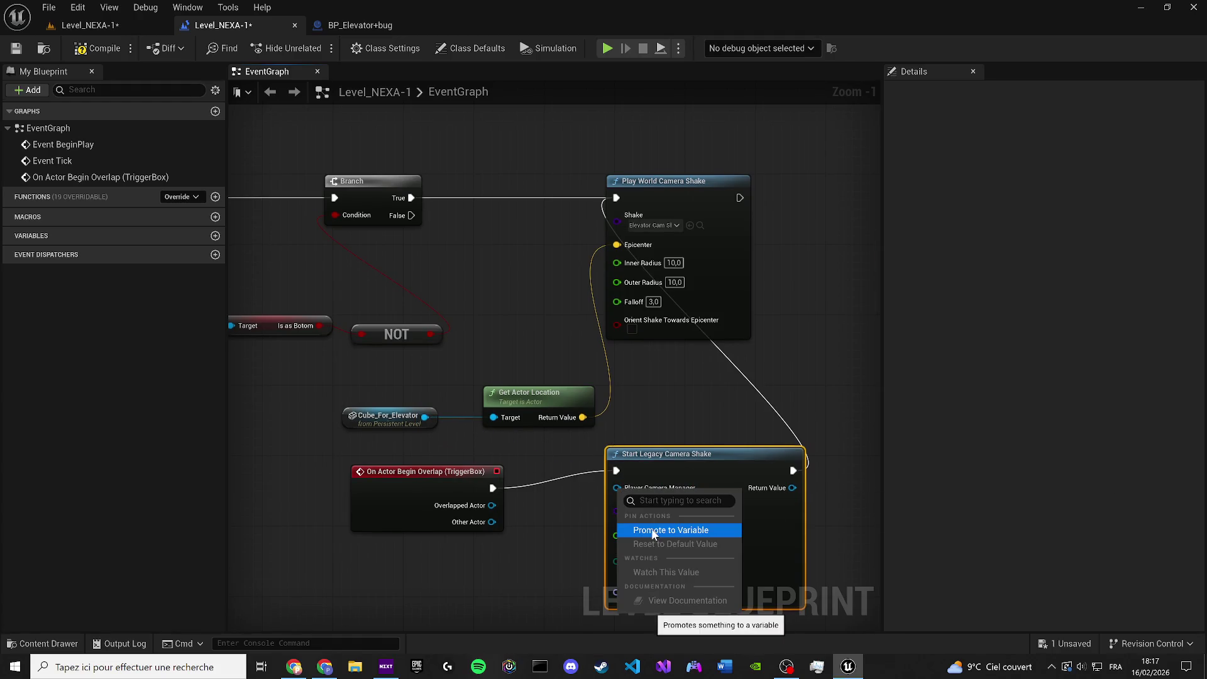
pyautogui.click(653, 534)
pyautogui.click(651, 515)
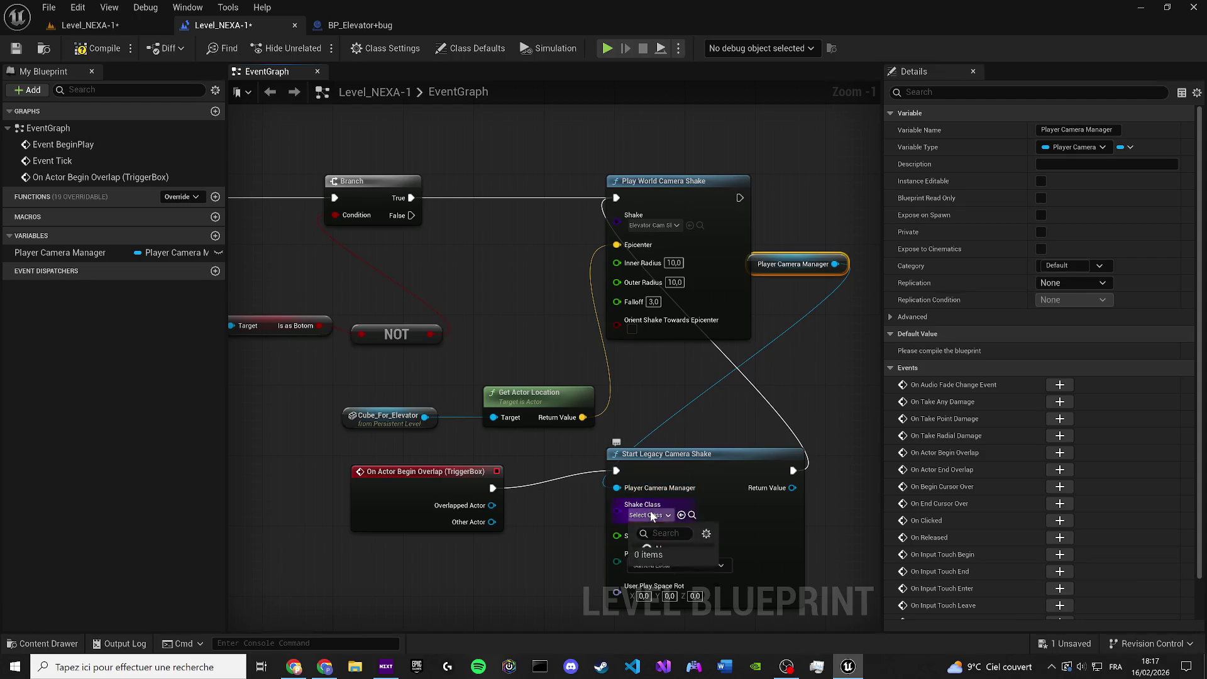
pyautogui.write('ele')
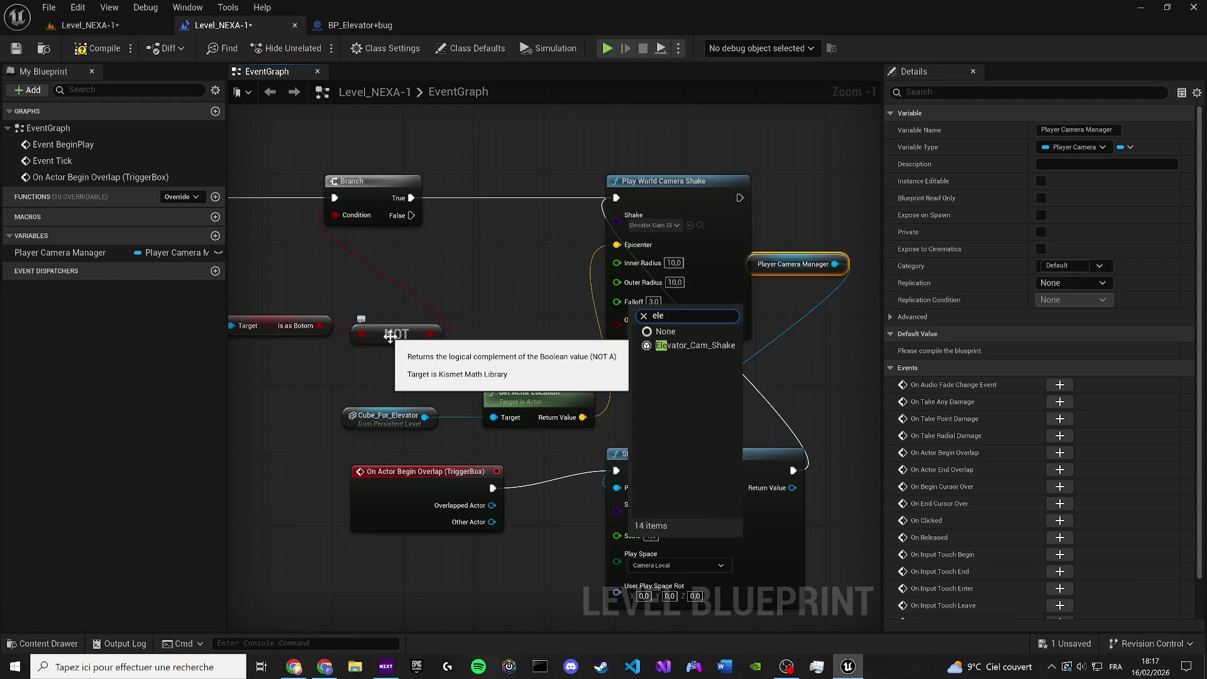
pyautogui.click(695, 562)
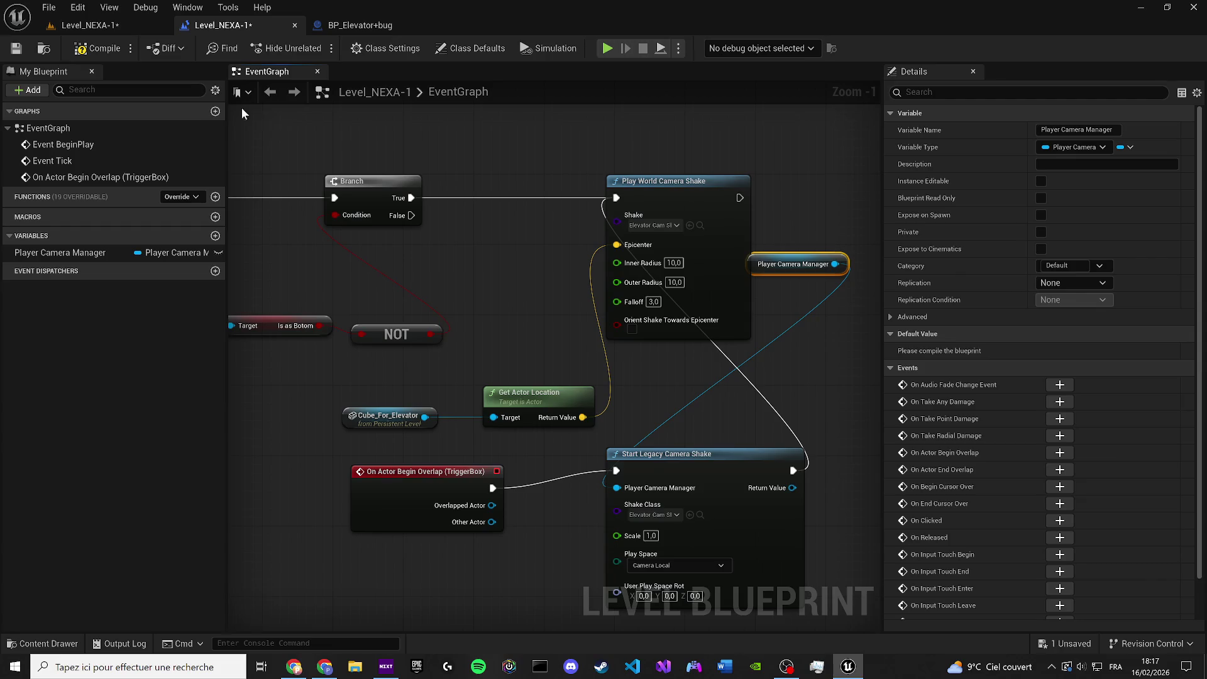
pyautogui.click(90, 25)
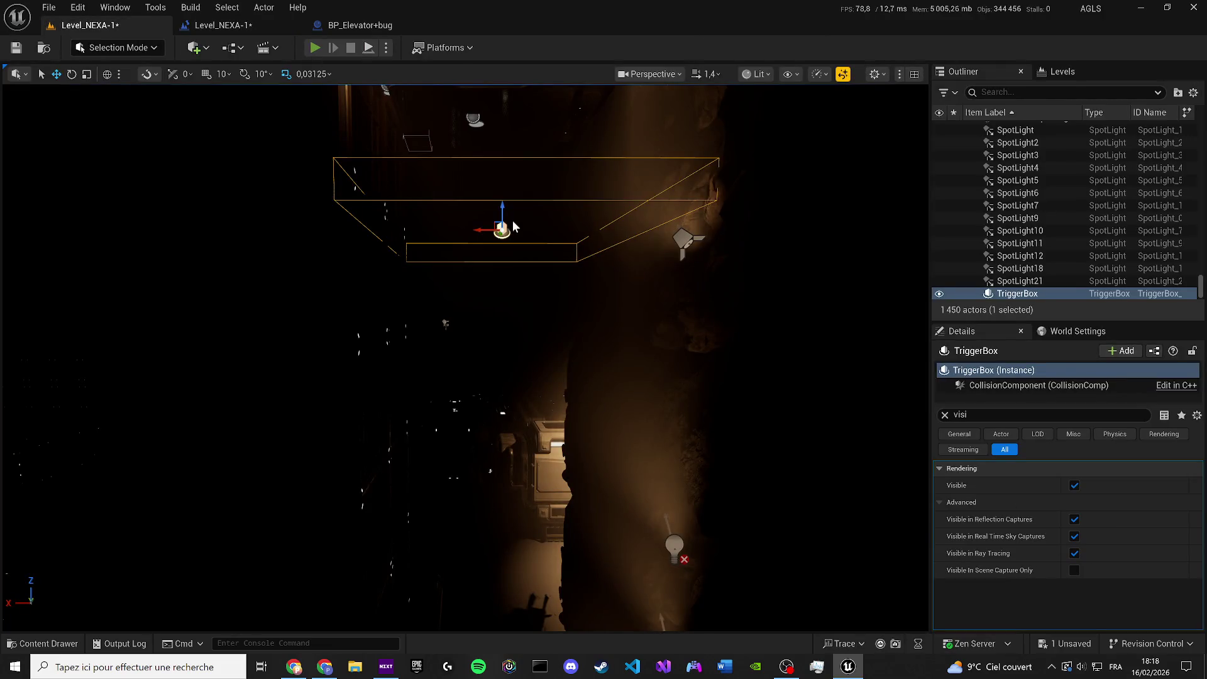
# - Play-test the level twice with Alt+P, stopping each run with Esc, then save everything
pyautogui.hotkey('alt', 'p')
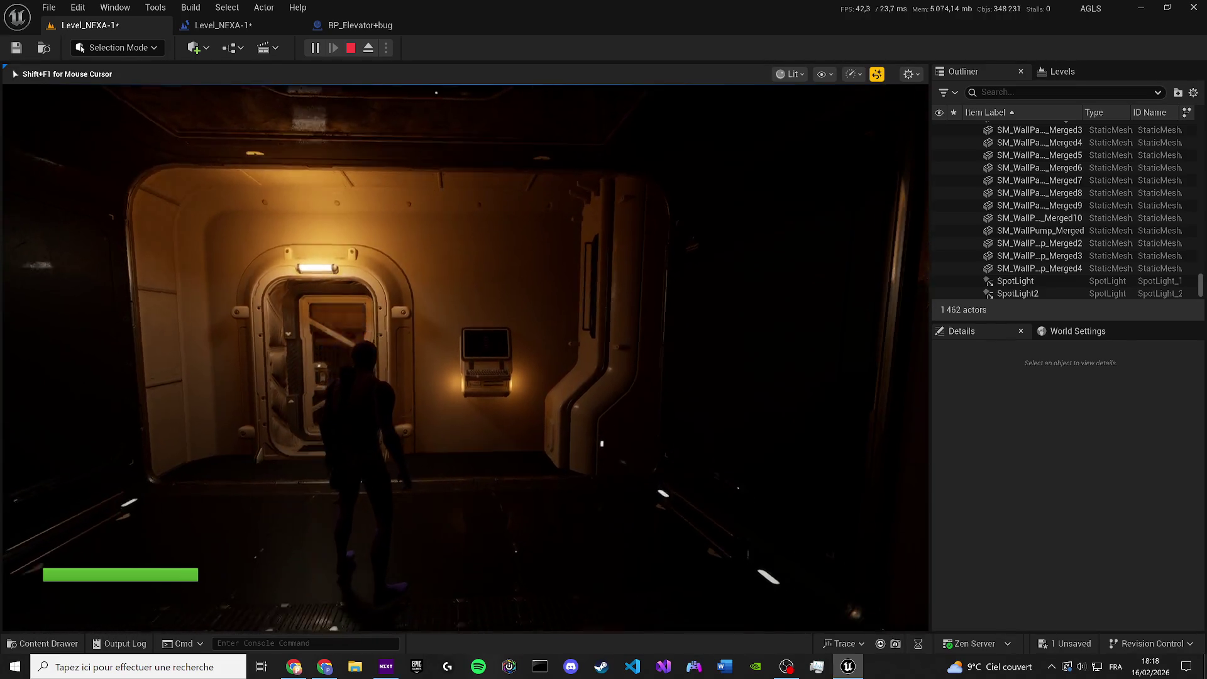
pyautogui.press('w')
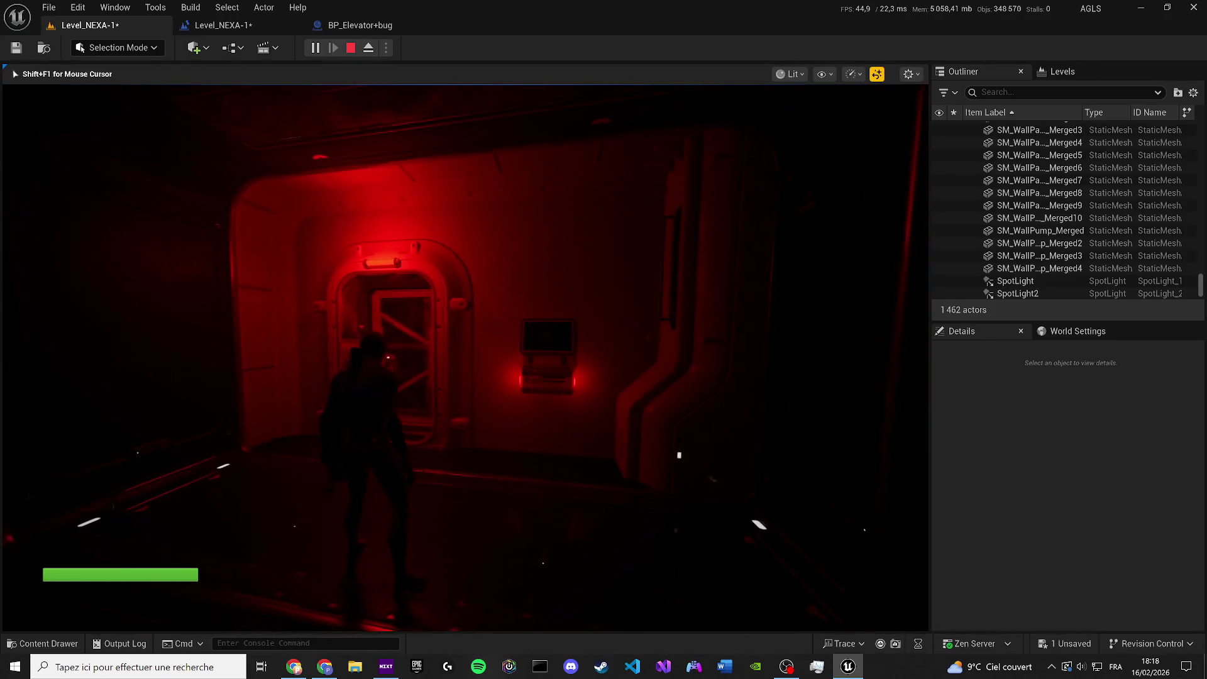
pyautogui.press('Escape')
pyautogui.click(247, 30)
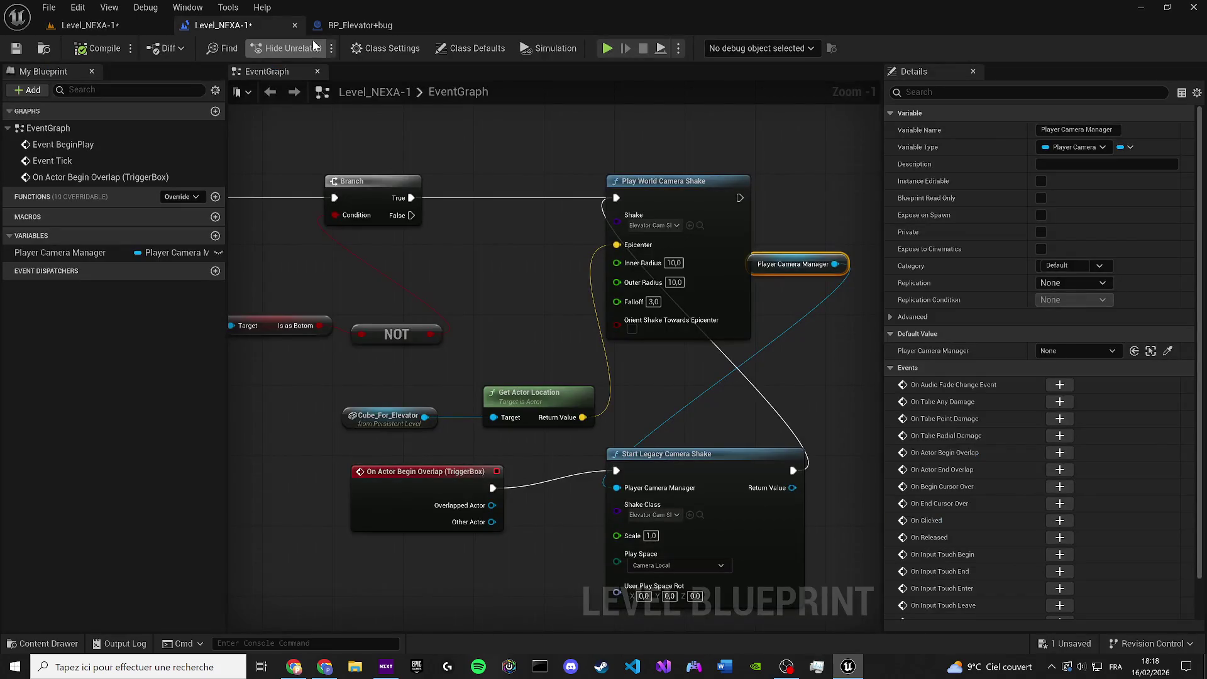
pyautogui.click(126, 29)
pyautogui.hotkey('alt', 'p')
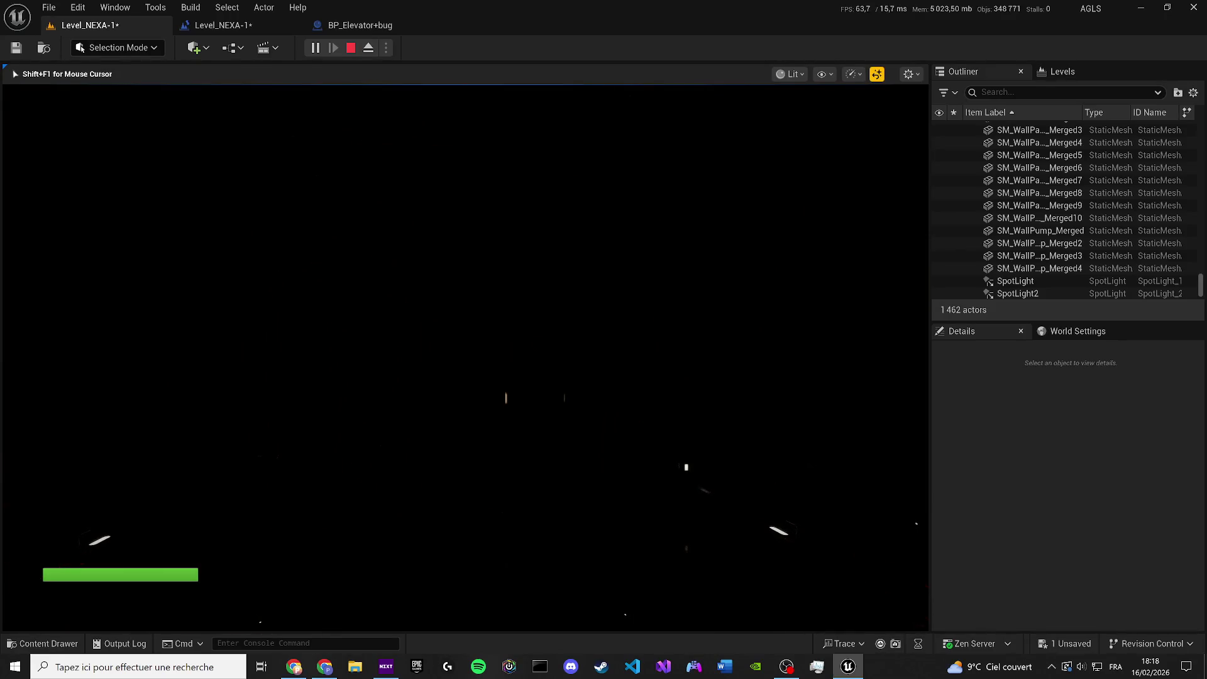
pyautogui.press('Escape')
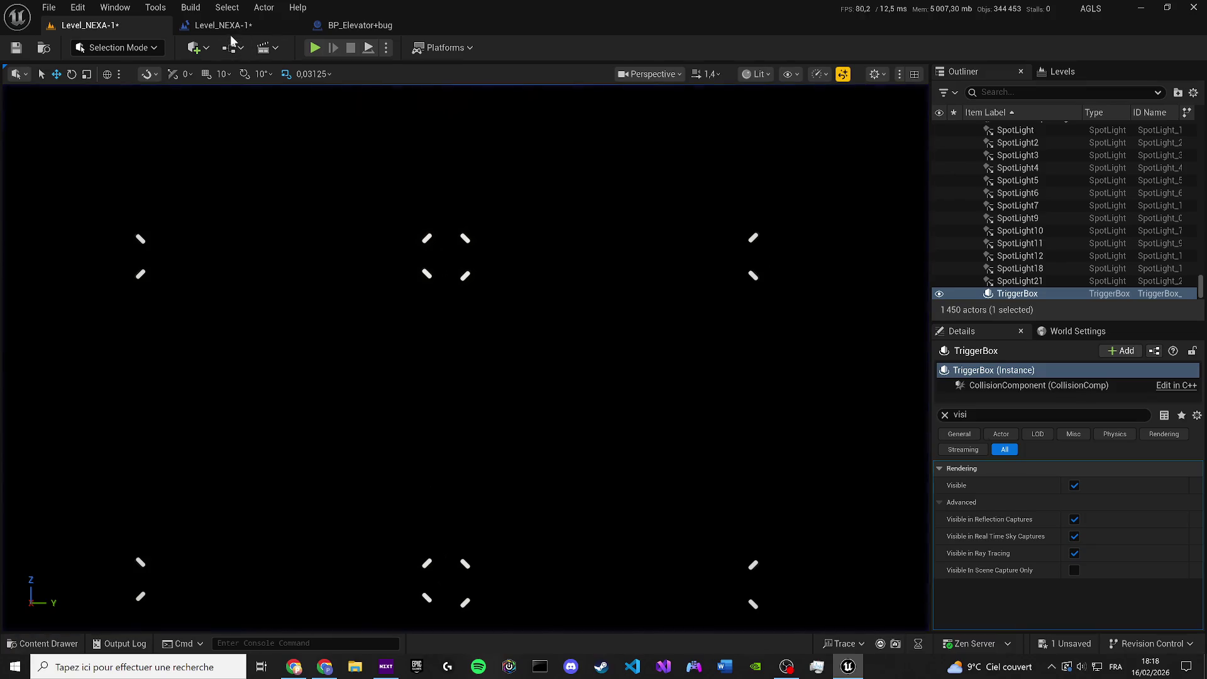
pyautogui.click(214, 26)
pyautogui.click(17, 58)
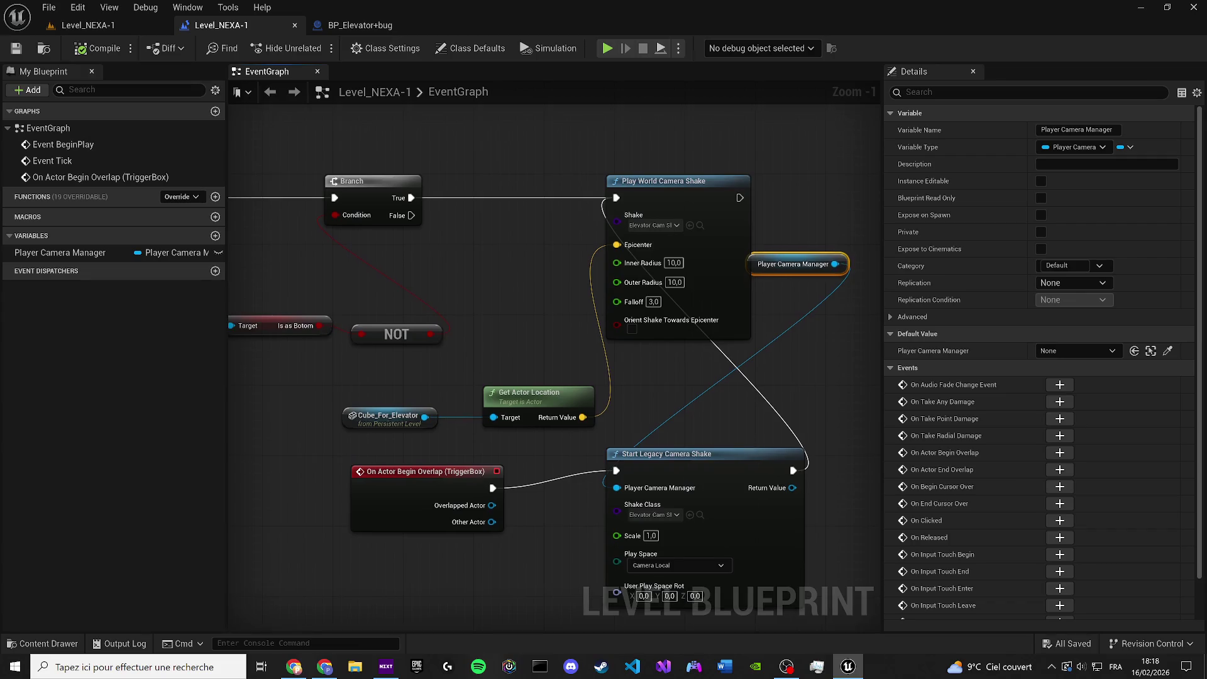
# - Insert a 1,0-second Delay between Start Legacy Camera Shake and Play World Camera Shake, then preview-test
pyautogui.moveTo(749, 443); pyautogui.dragTo(673, 416)
pyautogui.hotkey('ctrl', 'z')
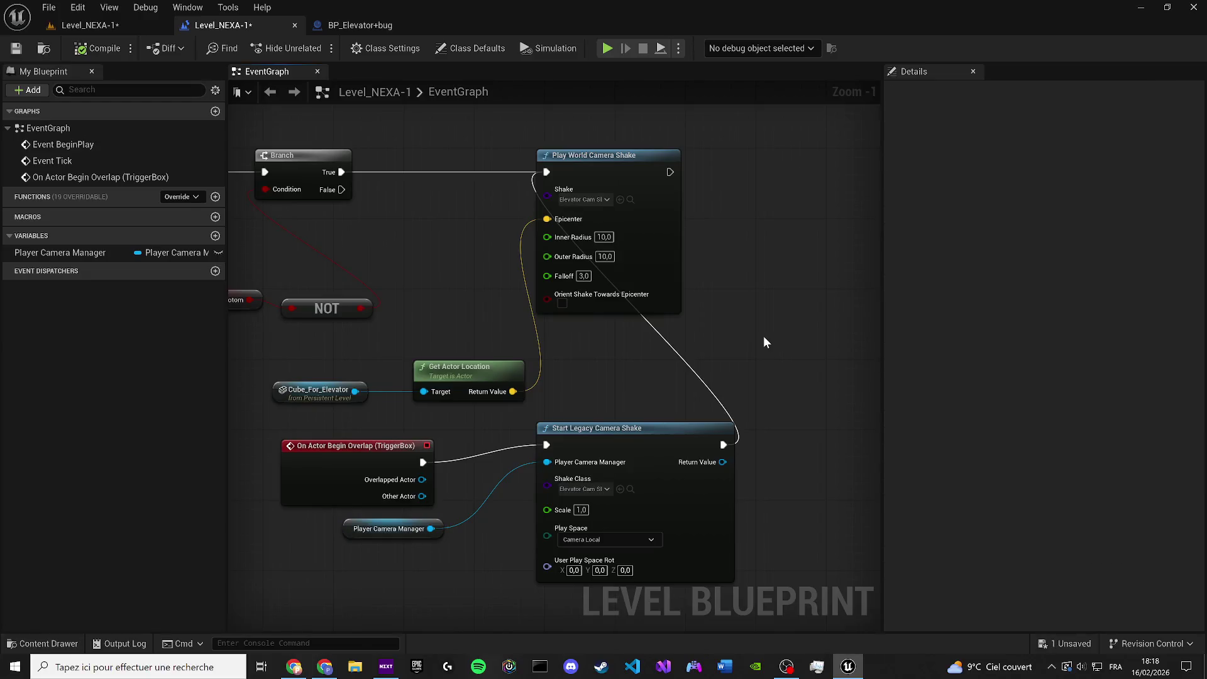
pyautogui.hotkey('ctrl', 'v')
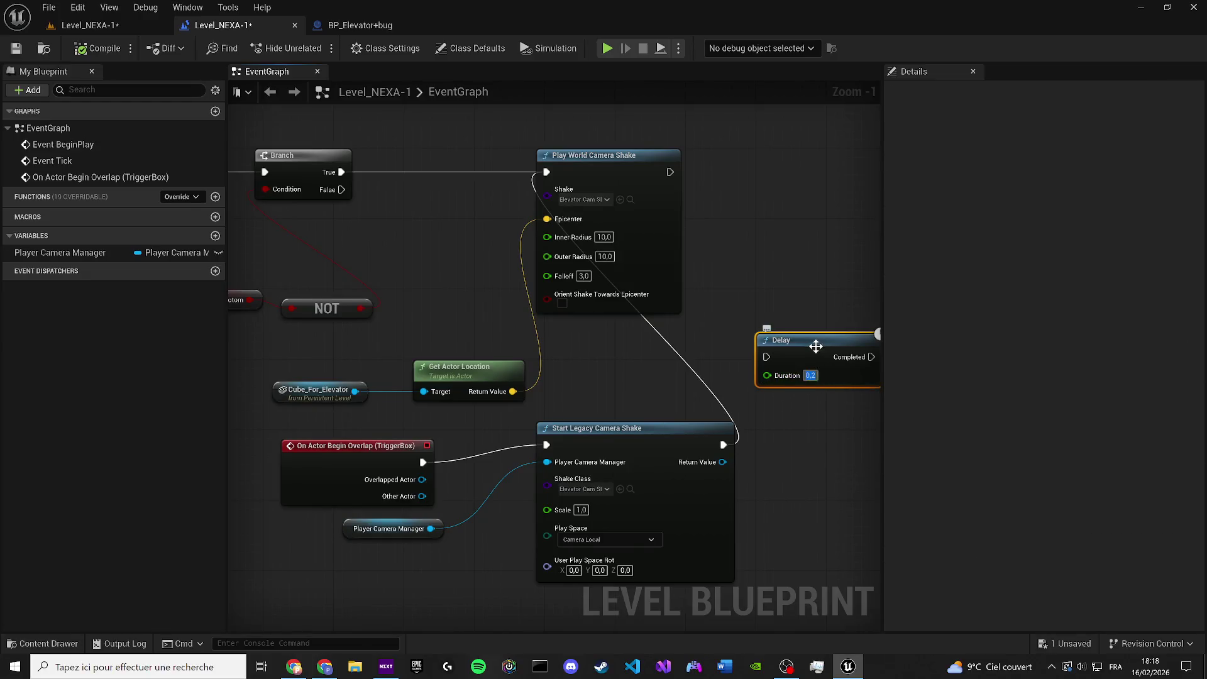
pyautogui.moveTo(815, 346); pyautogui.dragTo(676, 344)
pyautogui.moveTo(639, 441); pyautogui.dragTo(681, 353)
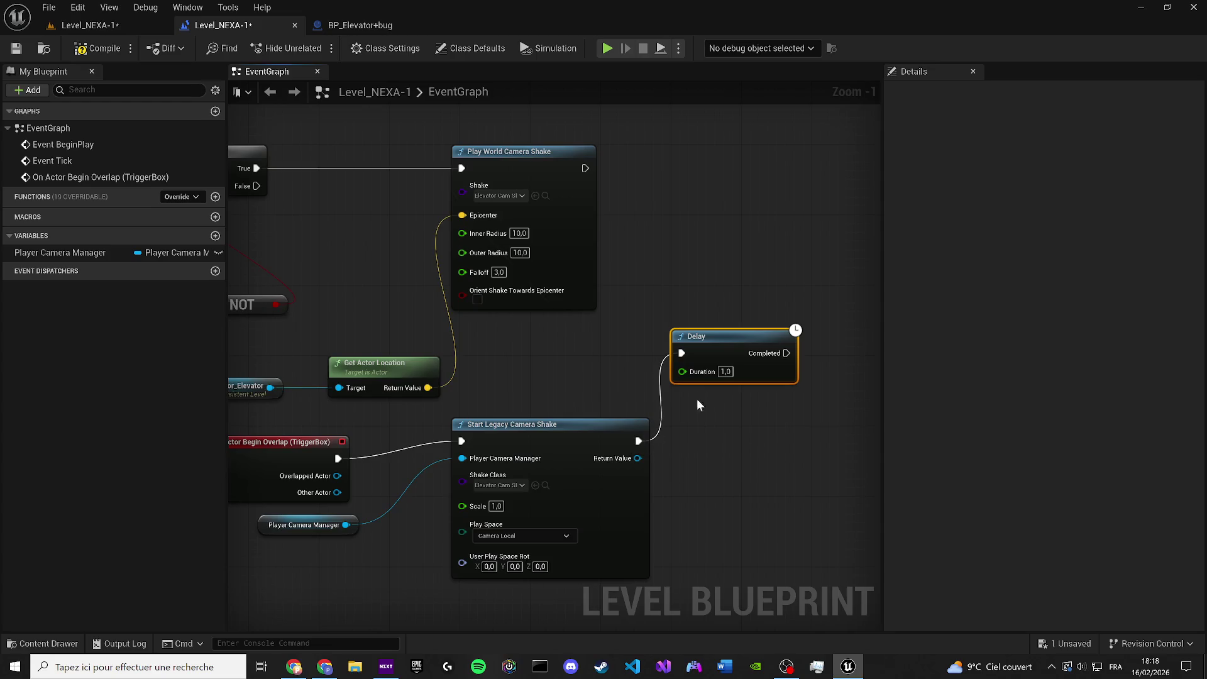
pyautogui.moveTo(788, 355); pyautogui.dragTo(461, 168)
pyautogui.hotkey('alt', 'p')
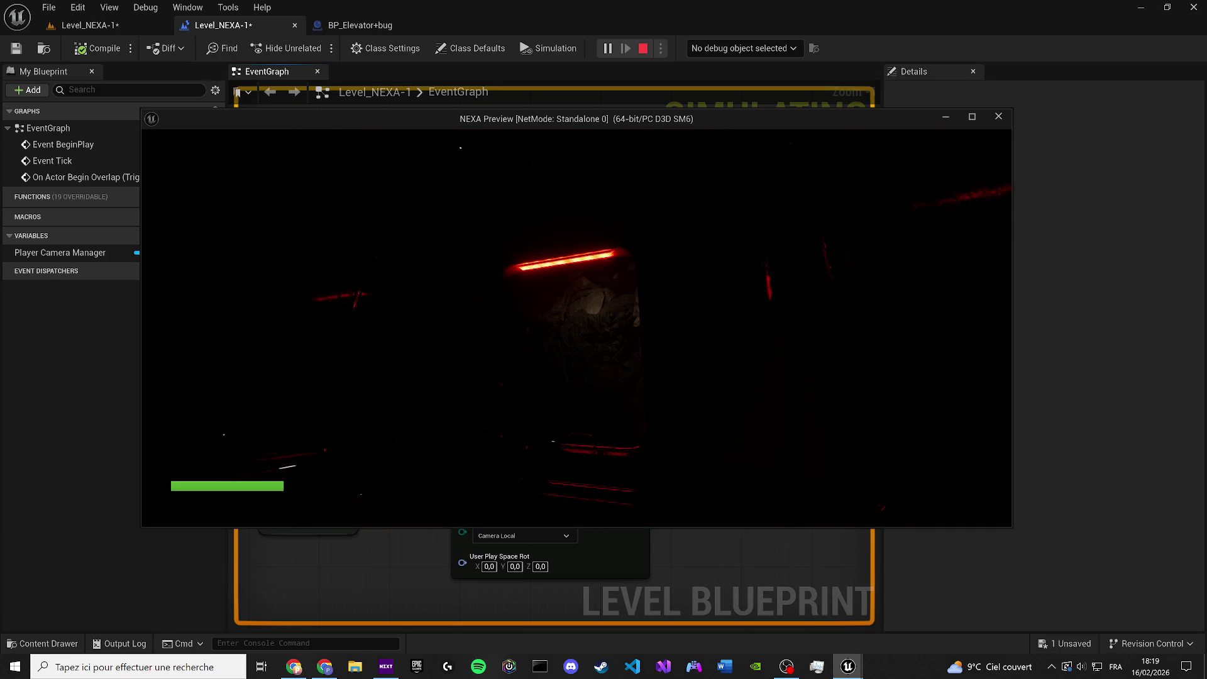
pyautogui.press('Escape')
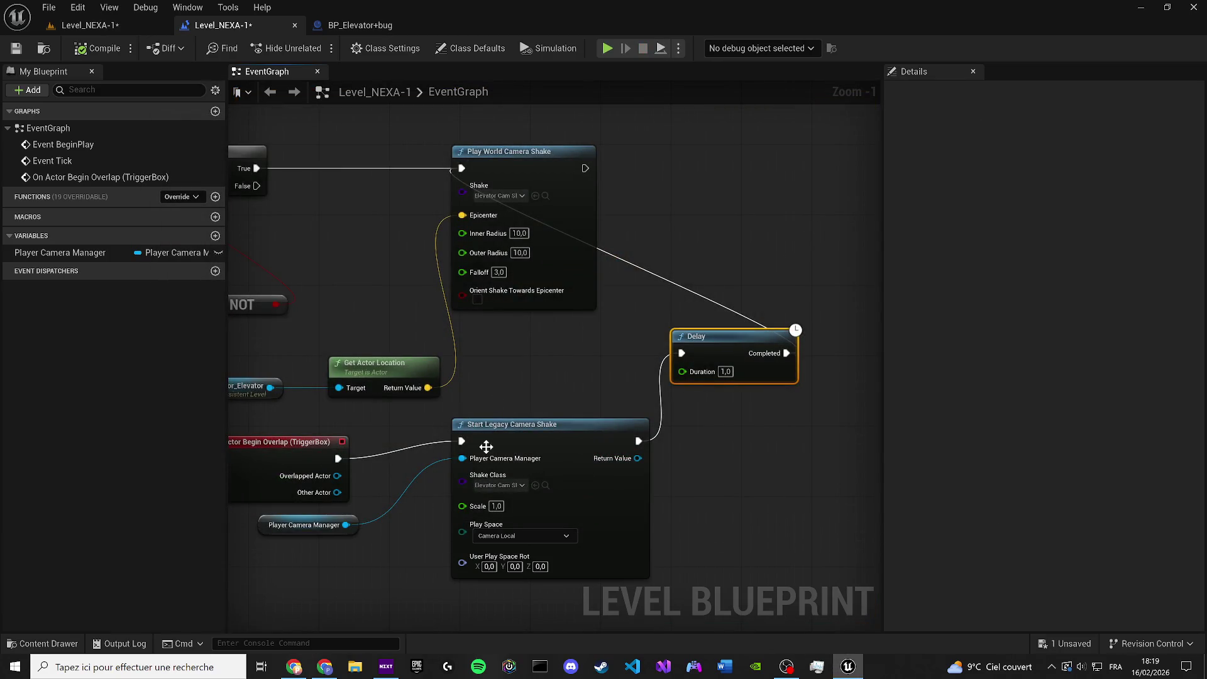
# - Delete Start Legacy Camera Shake and move BP_Elevator+bug's Play World Camera Shake beside the alarm node
pyautogui.moveTo(486, 447); pyautogui.dragTo(480, 375)
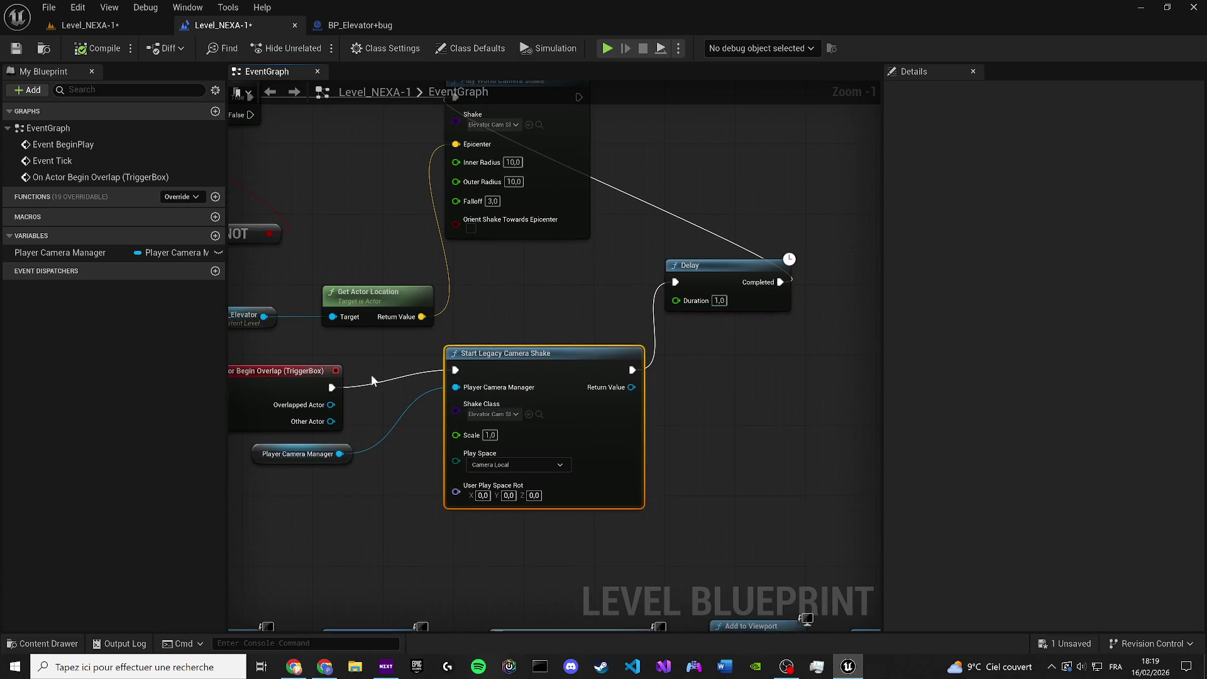
pyautogui.press('Delete')
pyautogui.moveTo(340, 453); pyautogui.dragTo(349, 459)
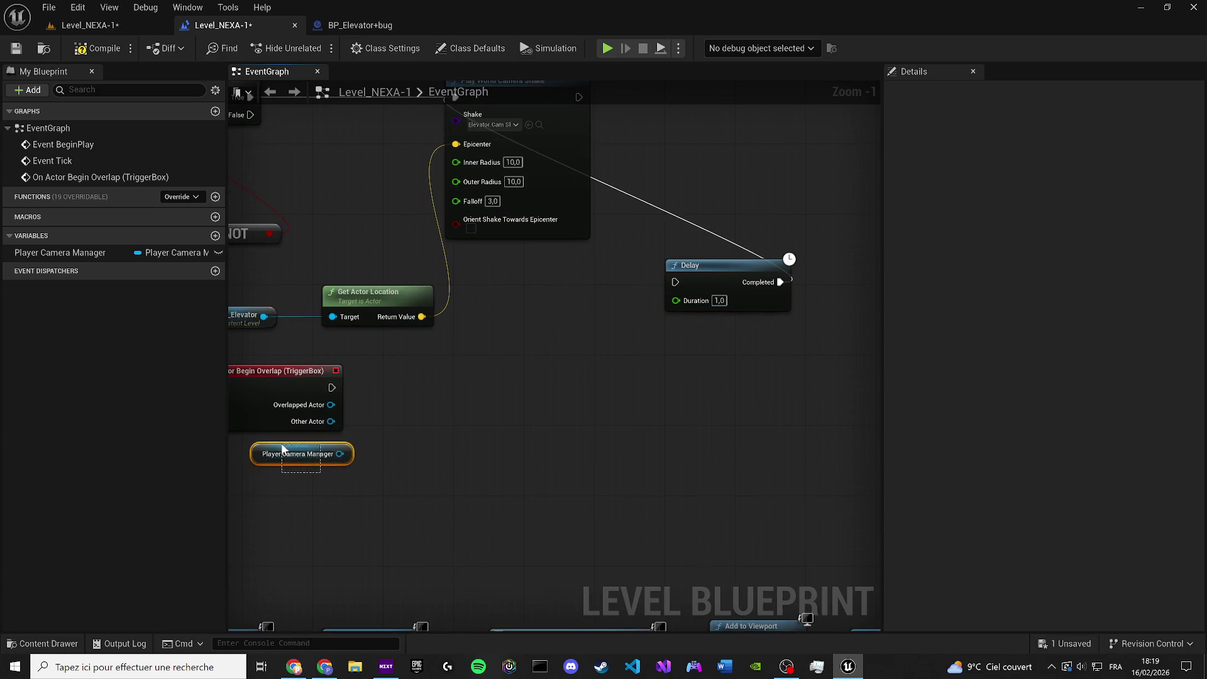
pyautogui.click(361, 26)
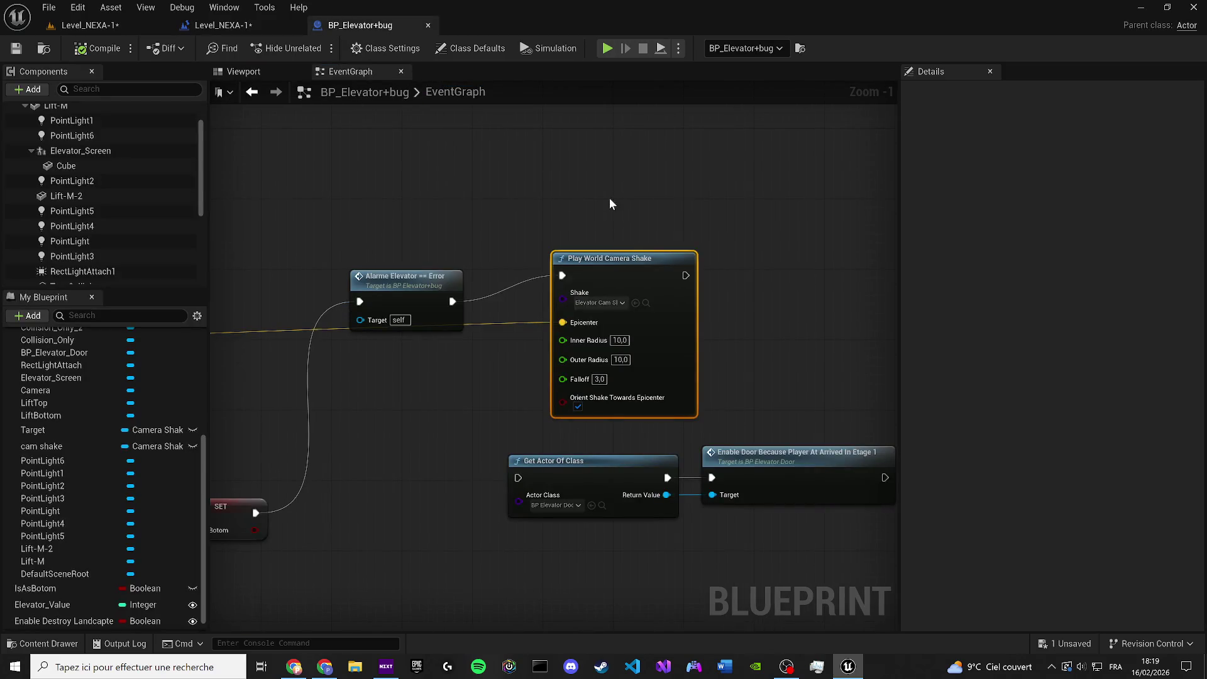
pyautogui.moveTo(609, 257); pyautogui.dragTo(525, 286)
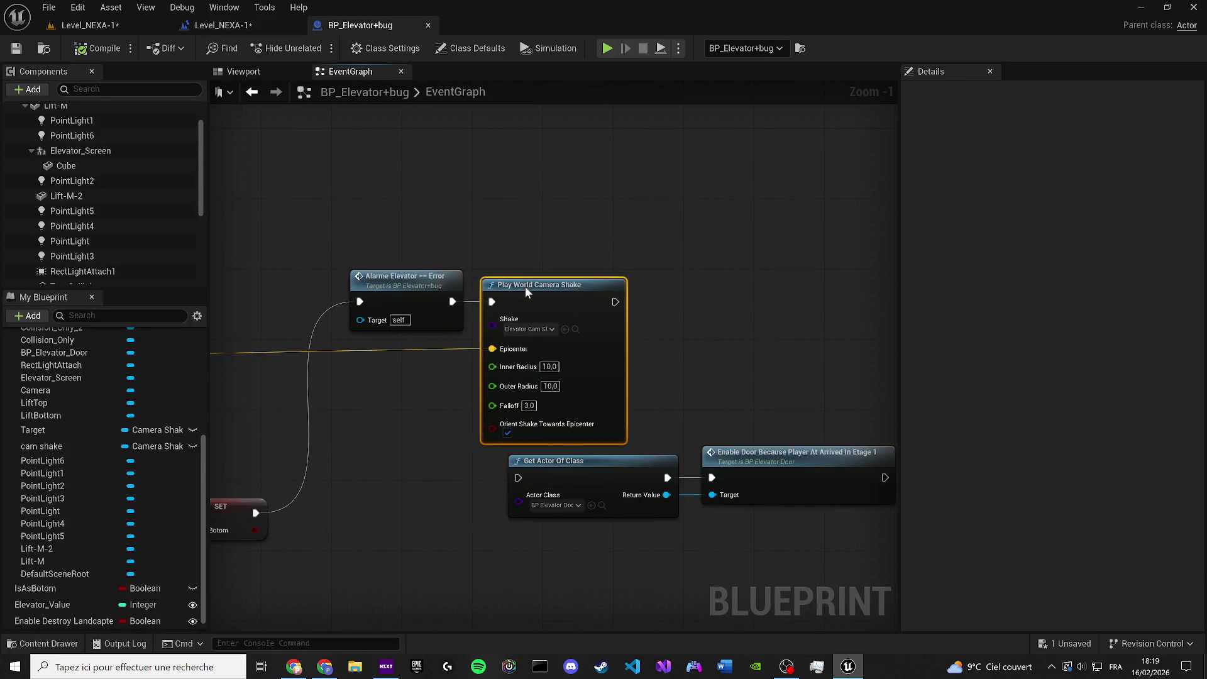
pyautogui.click(602, 190)
# - Try a Start Legacy Camera Shake from Source node, remove it, and search for play camera shake
pyautogui.rightClick(777, 194)
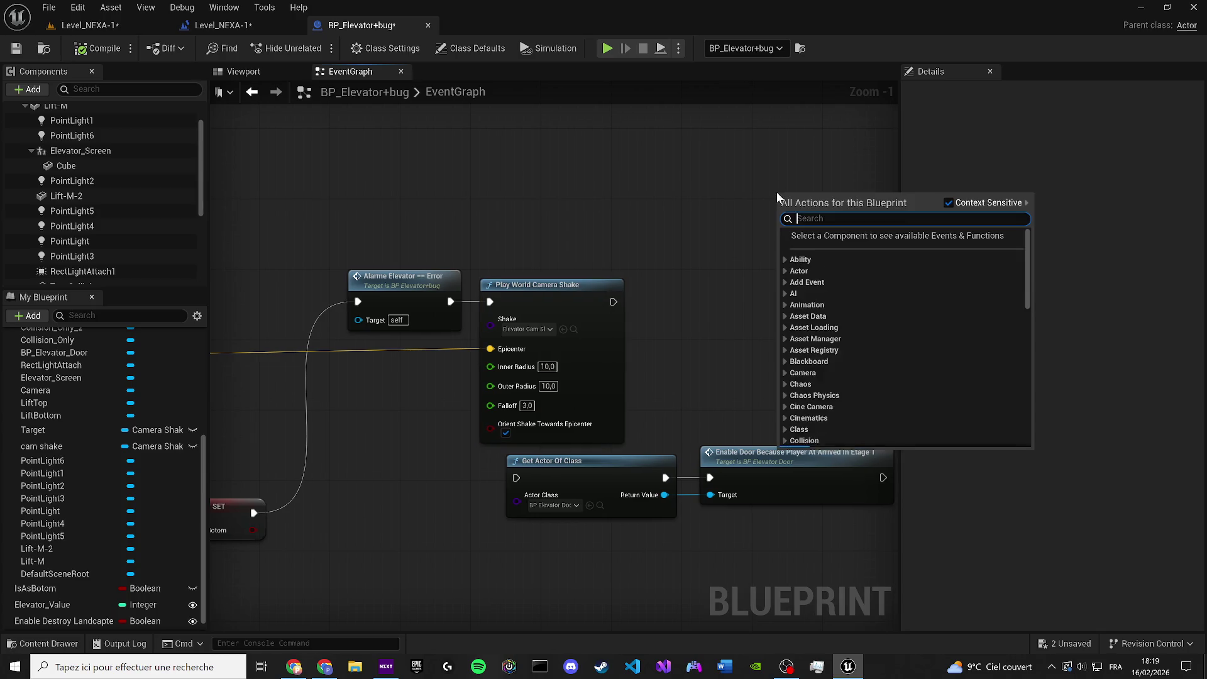
pyautogui.write('camer')
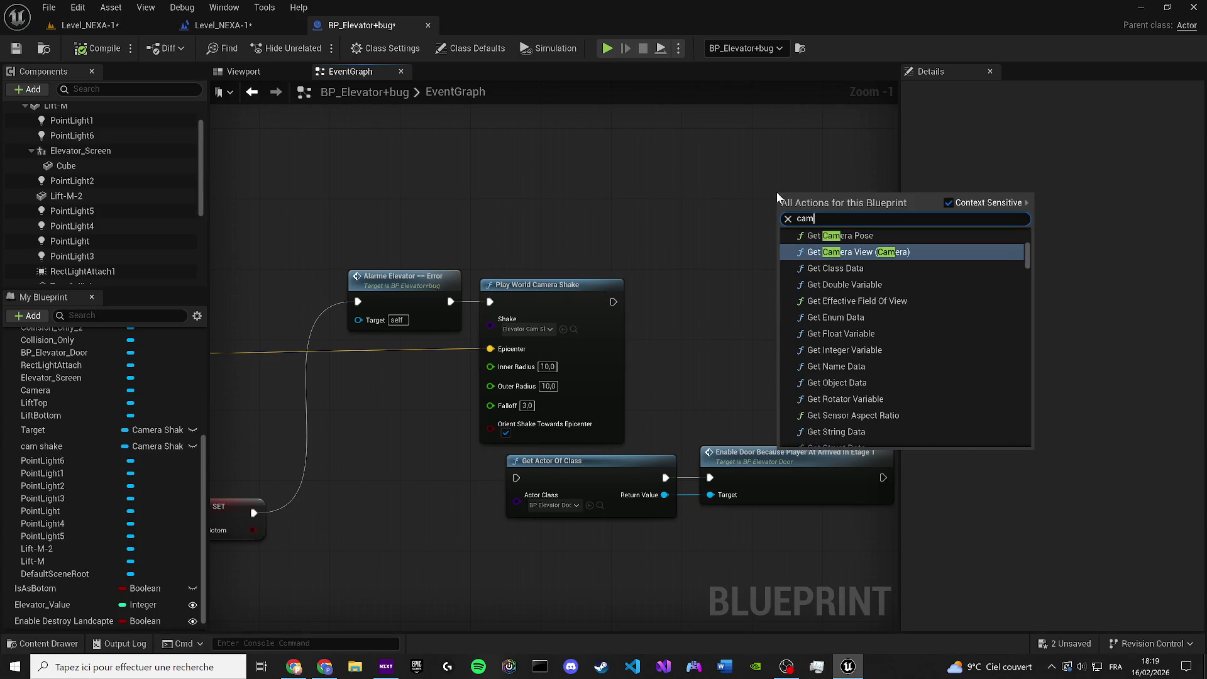
pyautogui.write('a shake')
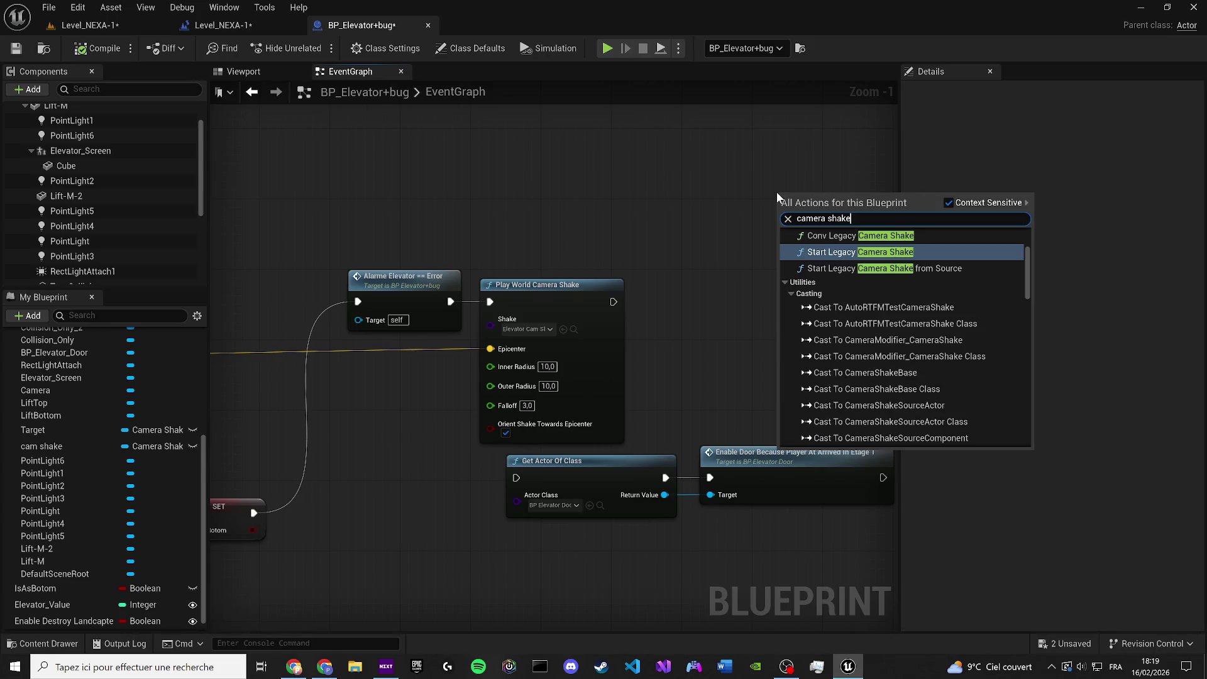
pyautogui.click(924, 270)
pyautogui.moveTo(885, 267)
pyautogui.mouseDown()
pyautogui.moveTo(756, 207)
pyautogui.moveTo(643, 234)
pyautogui.mouseUp()
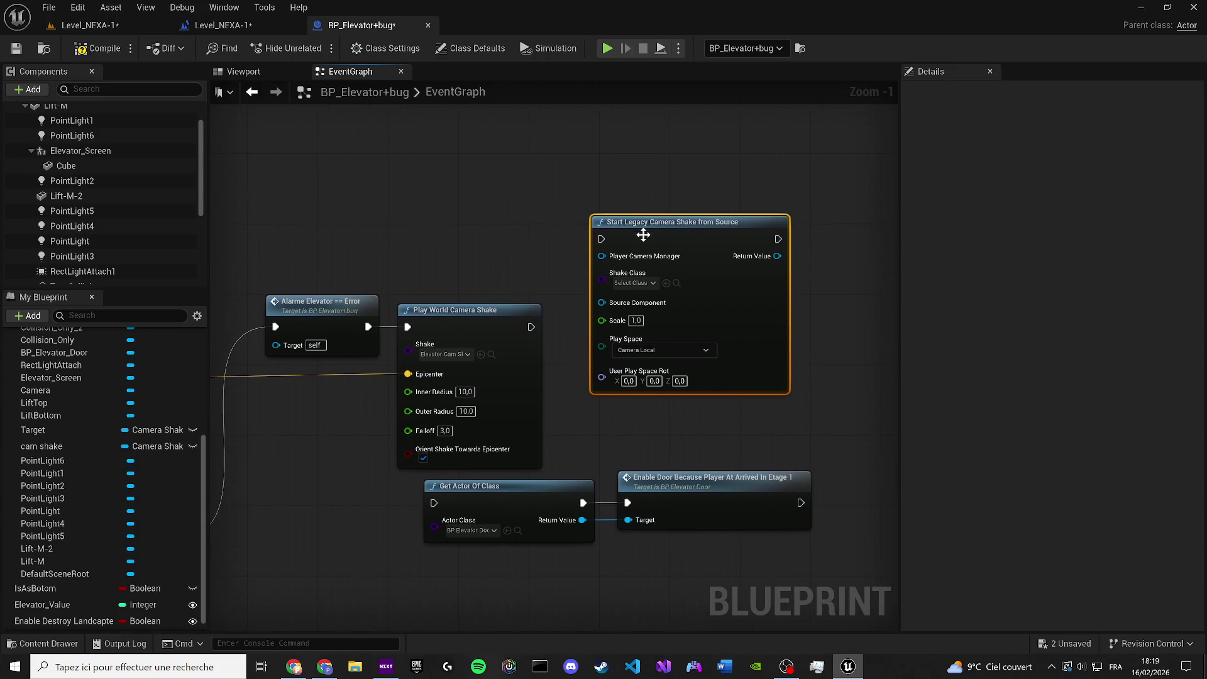
pyautogui.press('Delete')
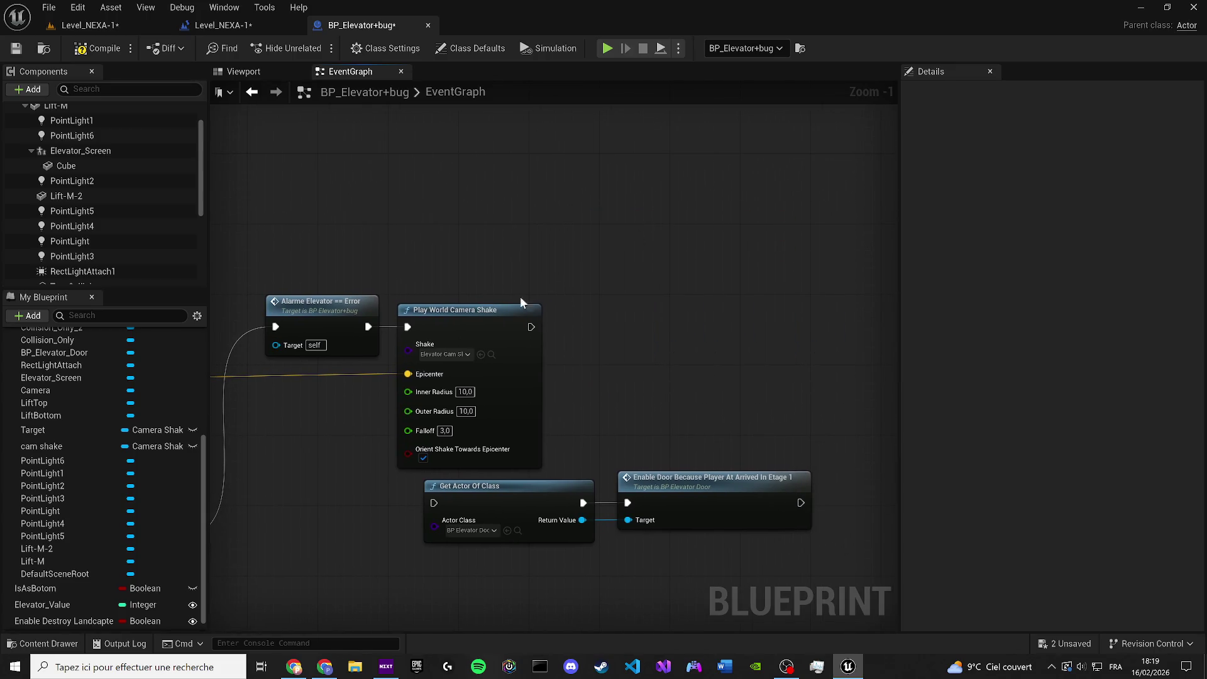
pyautogui.rightClick(619, 261)
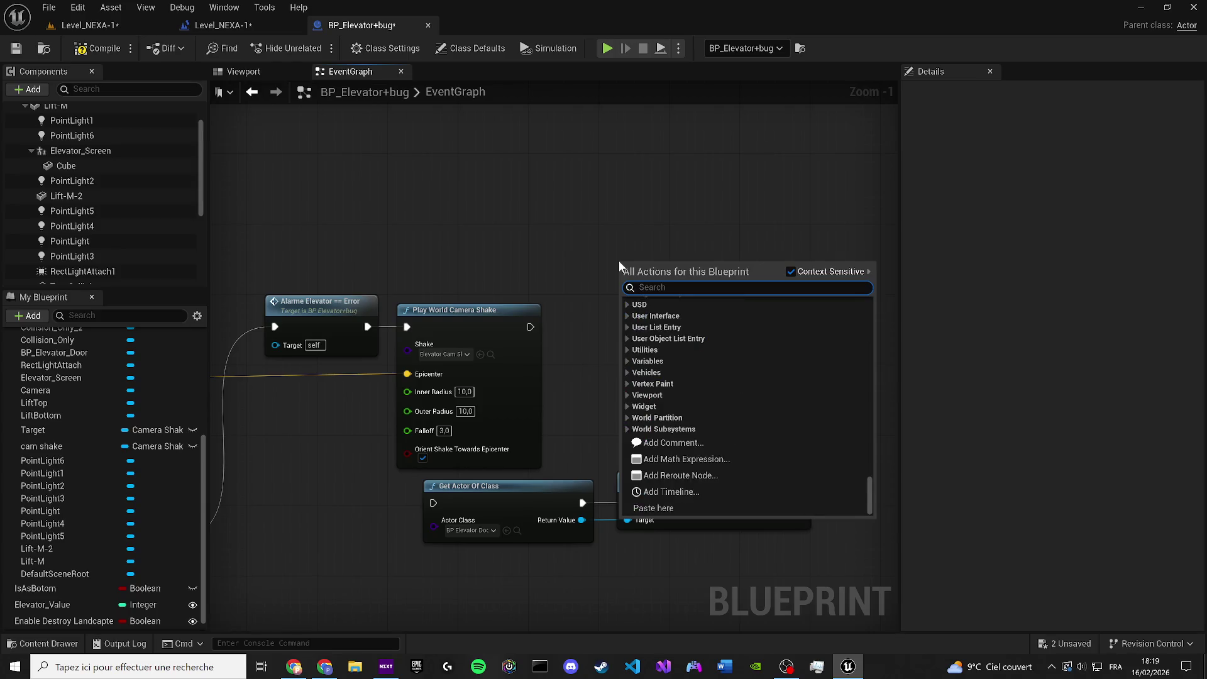
pyautogui.write('play camera ')
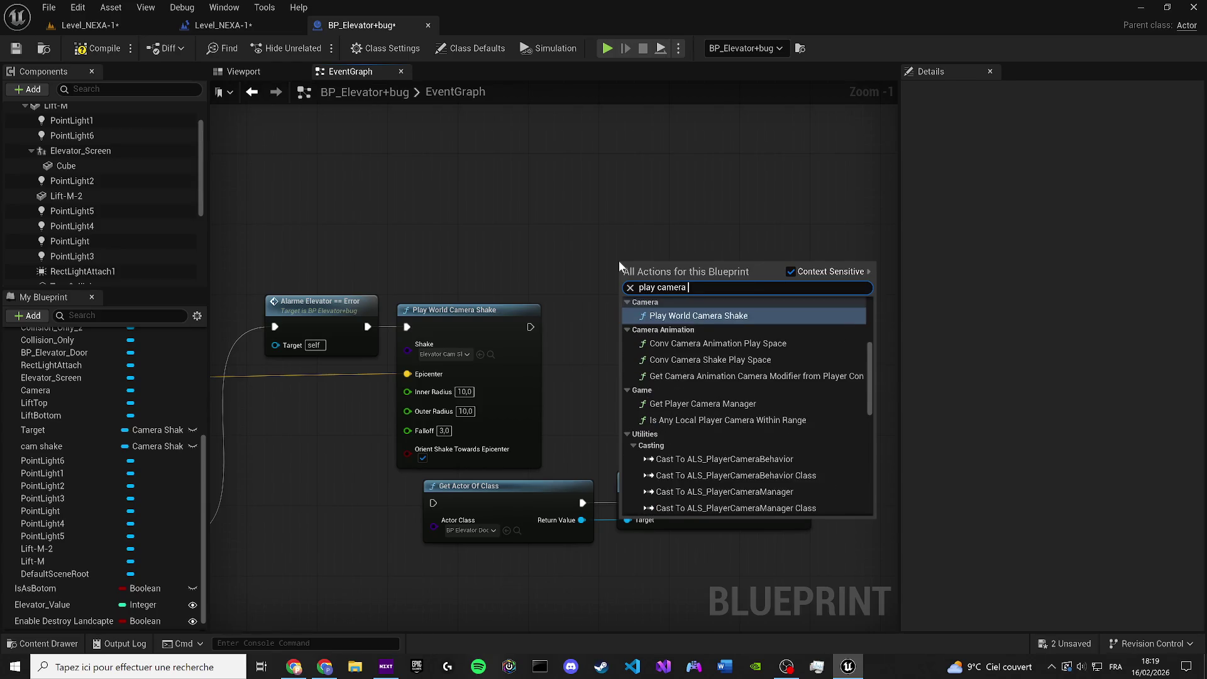
pyautogui.write('shake')
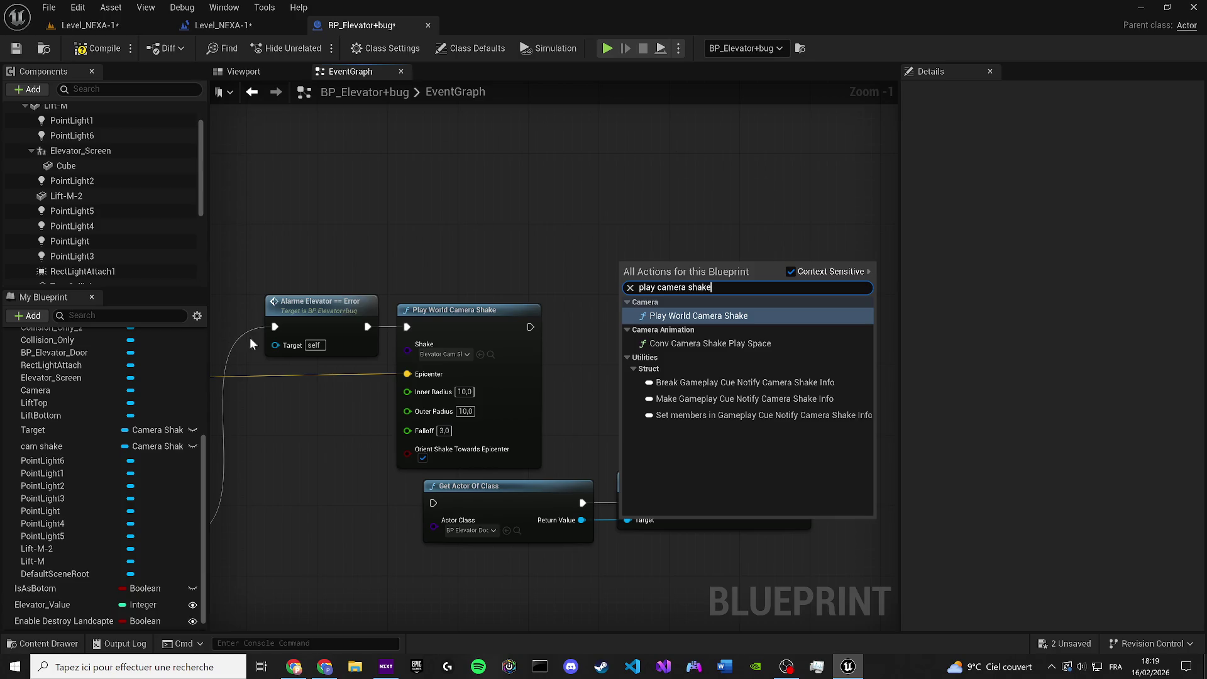
# - Feed Epicenter from Get Actor Location, replacing a mistaken Get Actor Array Average Location node
pyautogui.moveTo(406, 374)
pyautogui.mouseDown()
pyautogui.moveTo(408, 387)
pyautogui.moveTo(302, 433)
pyautogui.mouseUp()
pyautogui.write('get act')
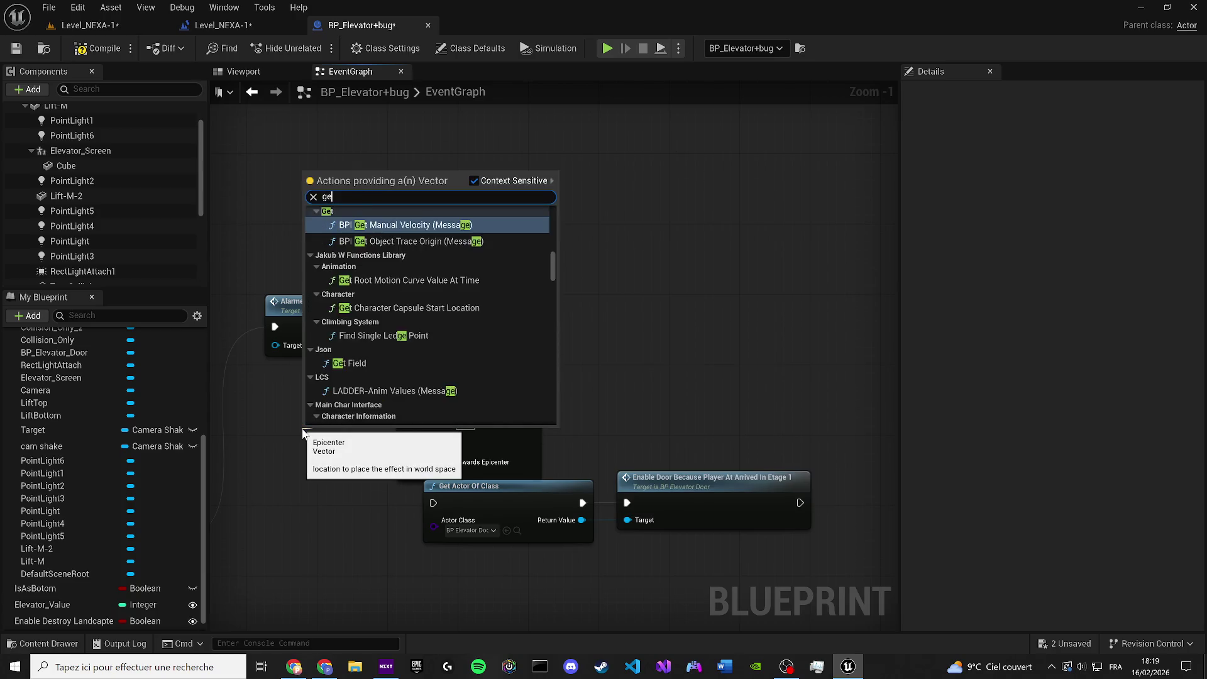
pyautogui.write('or array')
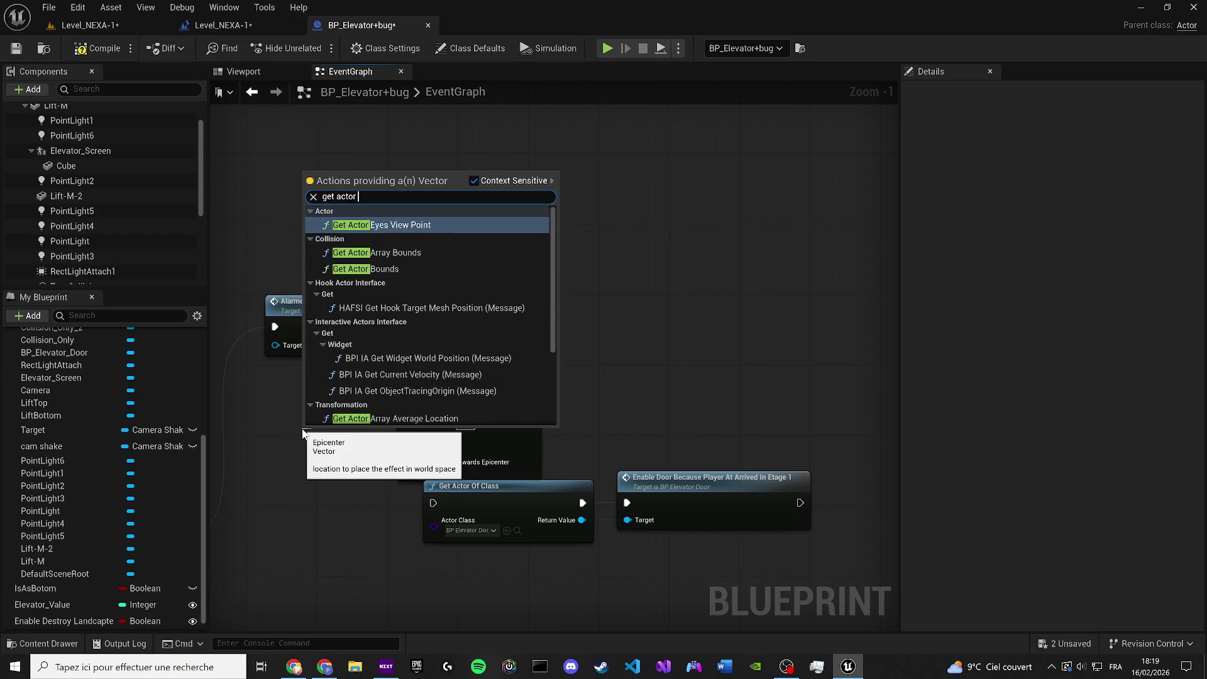
pyautogui.press('Return')
pyautogui.press('Delete')
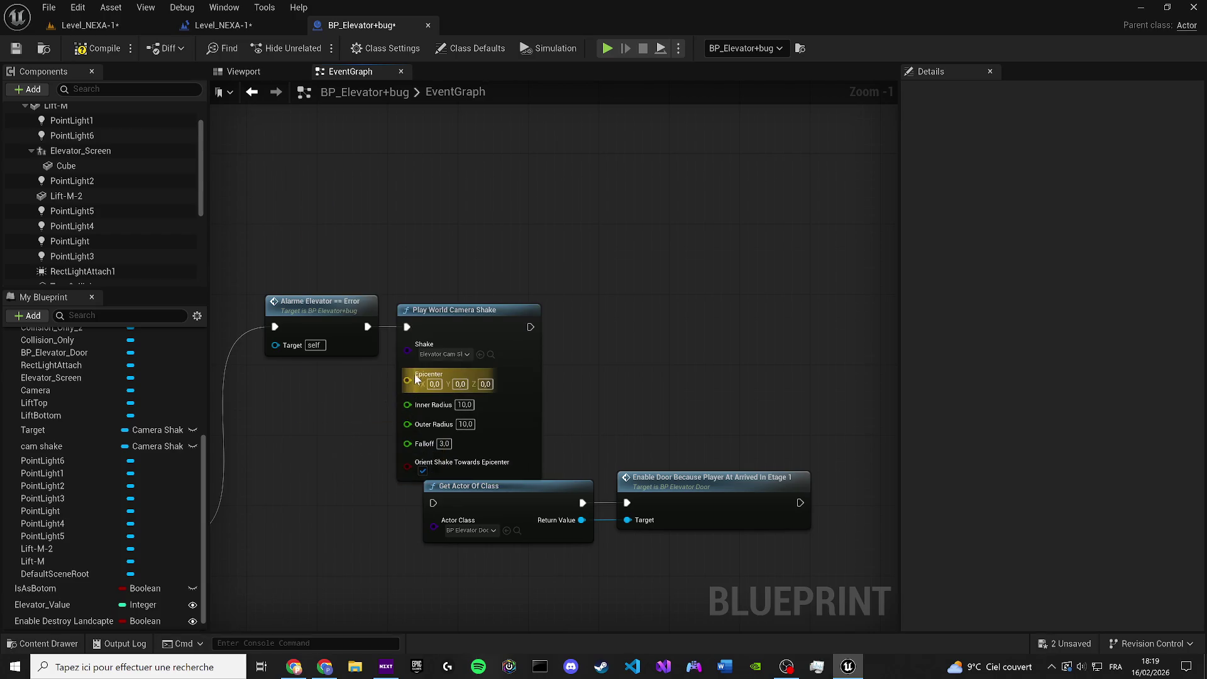
pyautogui.moveTo(407, 374); pyautogui.dragTo(532, 171)
pyautogui.write('get actor loca')
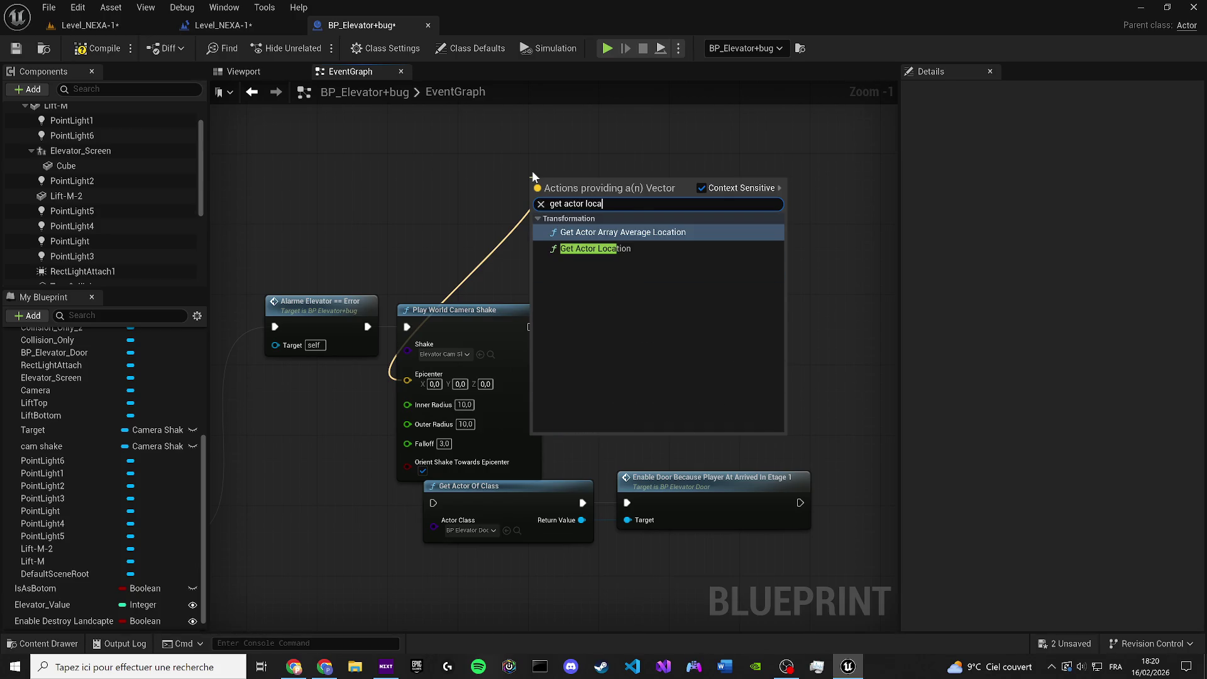
pyautogui.press('Down')
pyautogui.press('Return')
# - Play-test the shake, then save BP_Elevator+bug with Get Actor Location on Epicenter
pyautogui.click(85, 26)
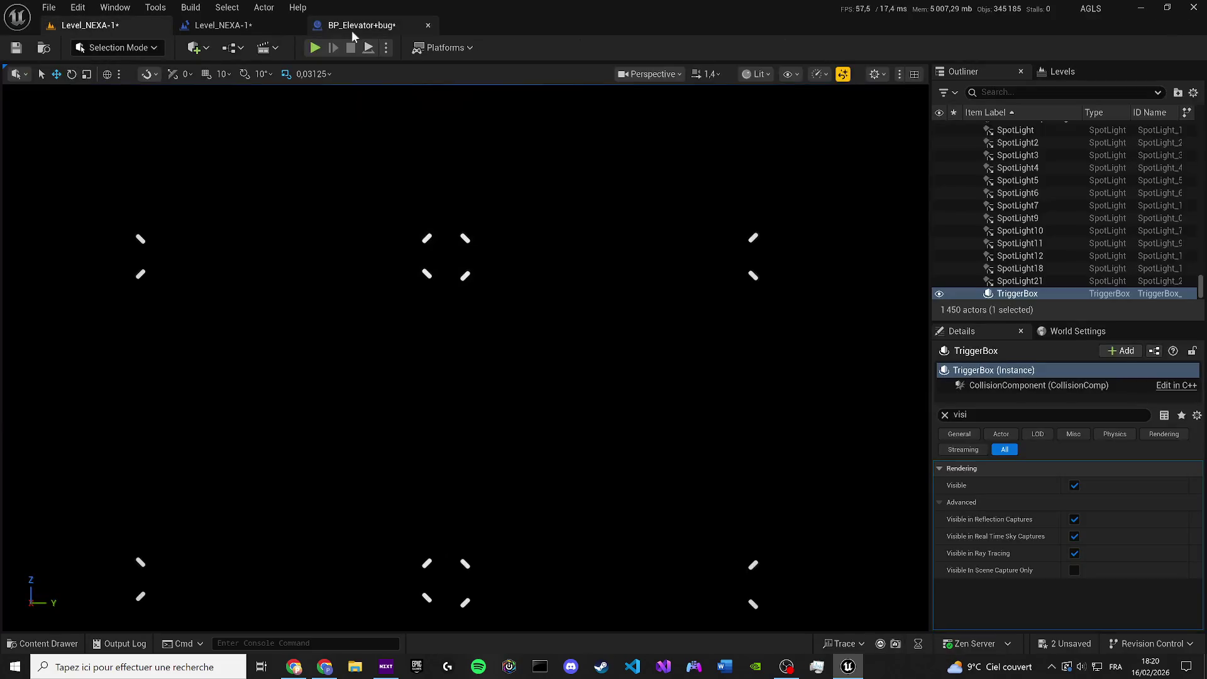
pyautogui.hotkey('alt', 'p')
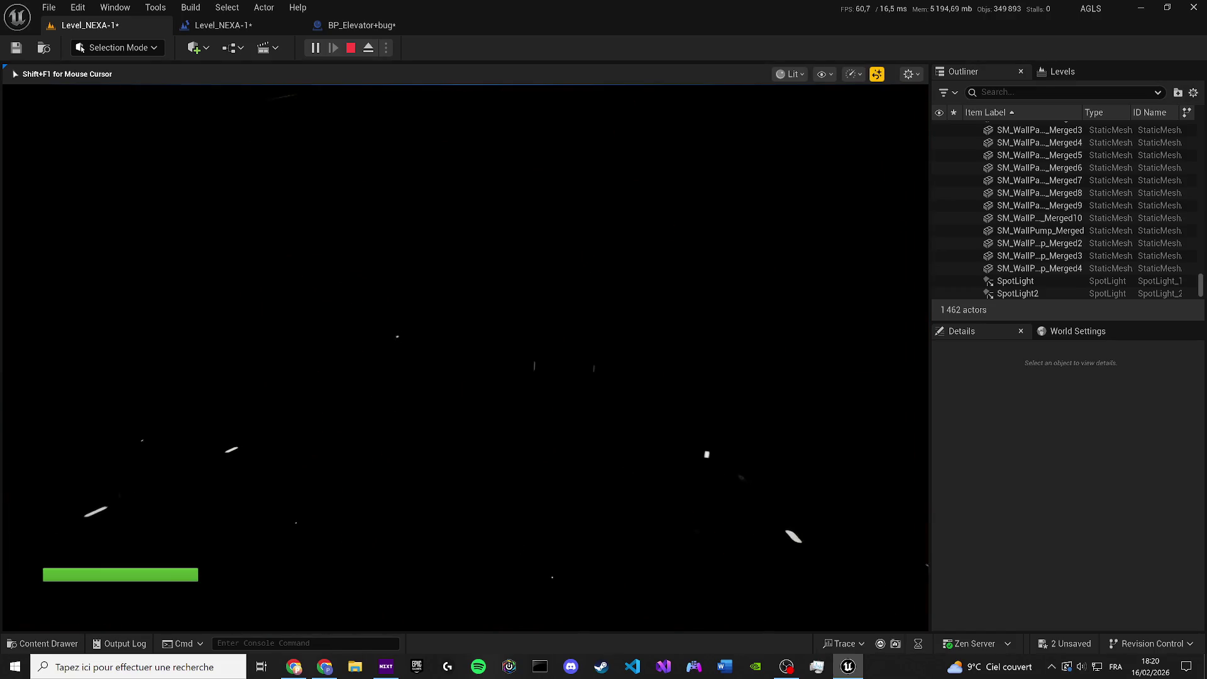
pyautogui.click(394, 21)
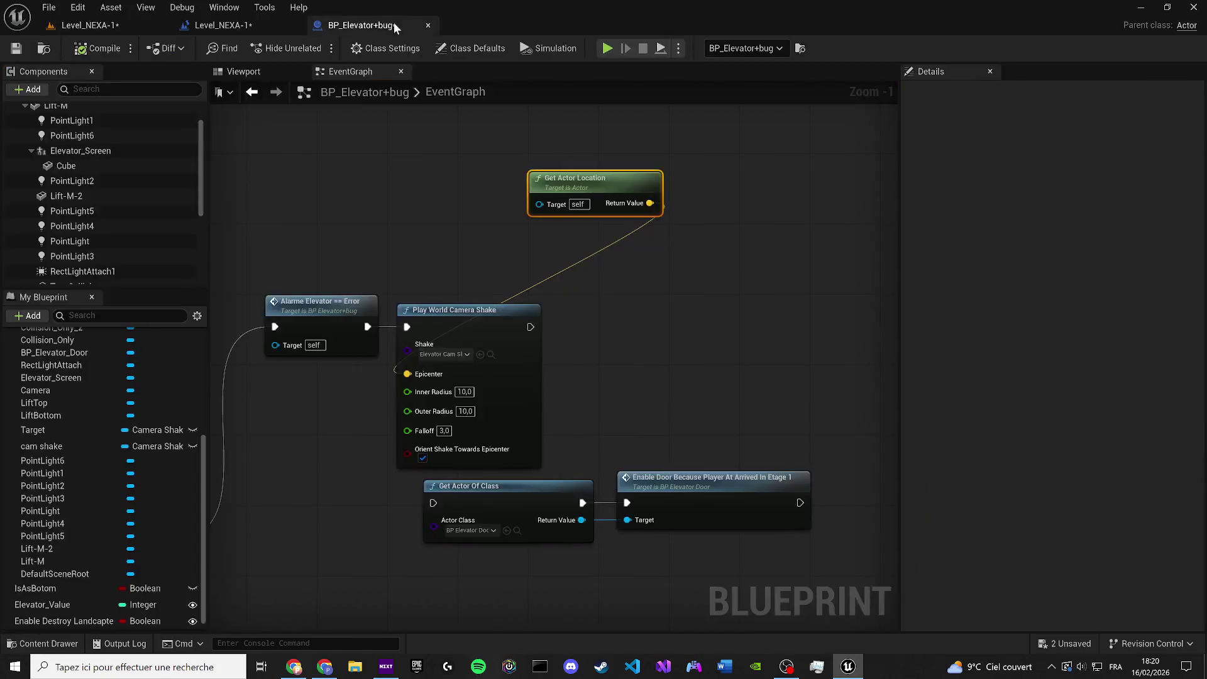
pyautogui.moveTo(542, 180)
pyautogui.mouseDown()
pyautogui.moveTo(480, 153)
pyautogui.moveTo(426, 149)
pyautogui.mouseUp()
pyautogui.hotkey('ctrl', 'z')
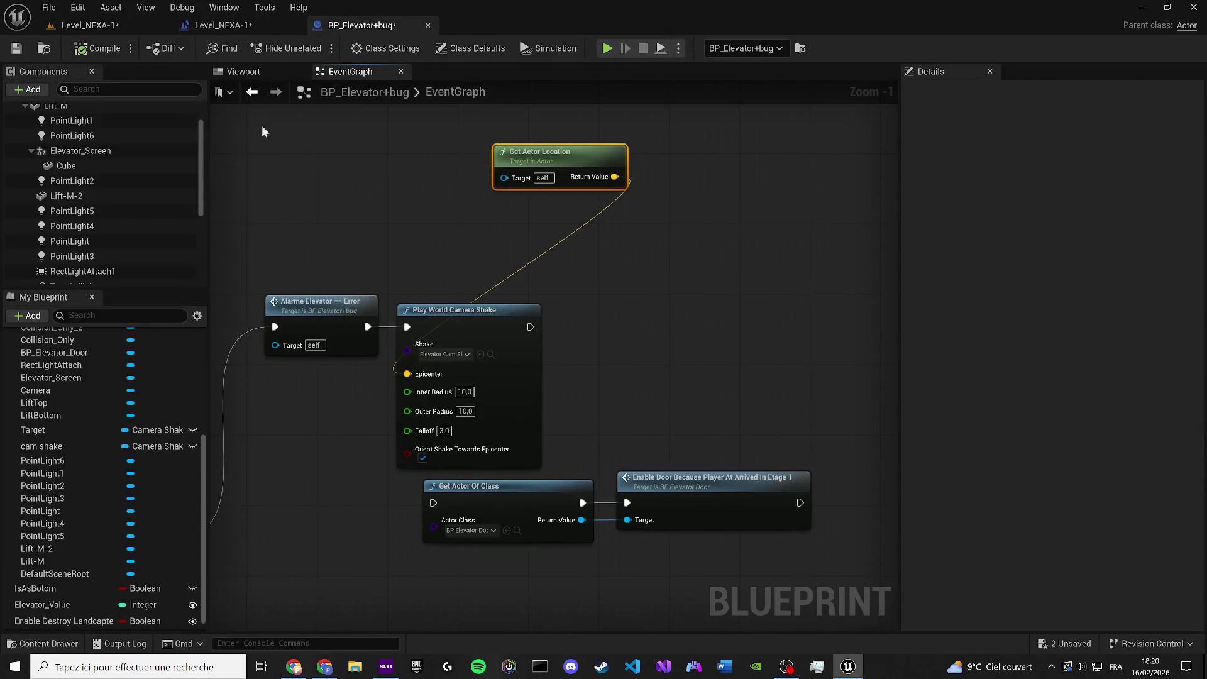
pyautogui.click(17, 48)
# - Select the ALS_Manny_CharacterBP mannequin and add its reference node to the Level Blueprint
pyautogui.click(197, 29)
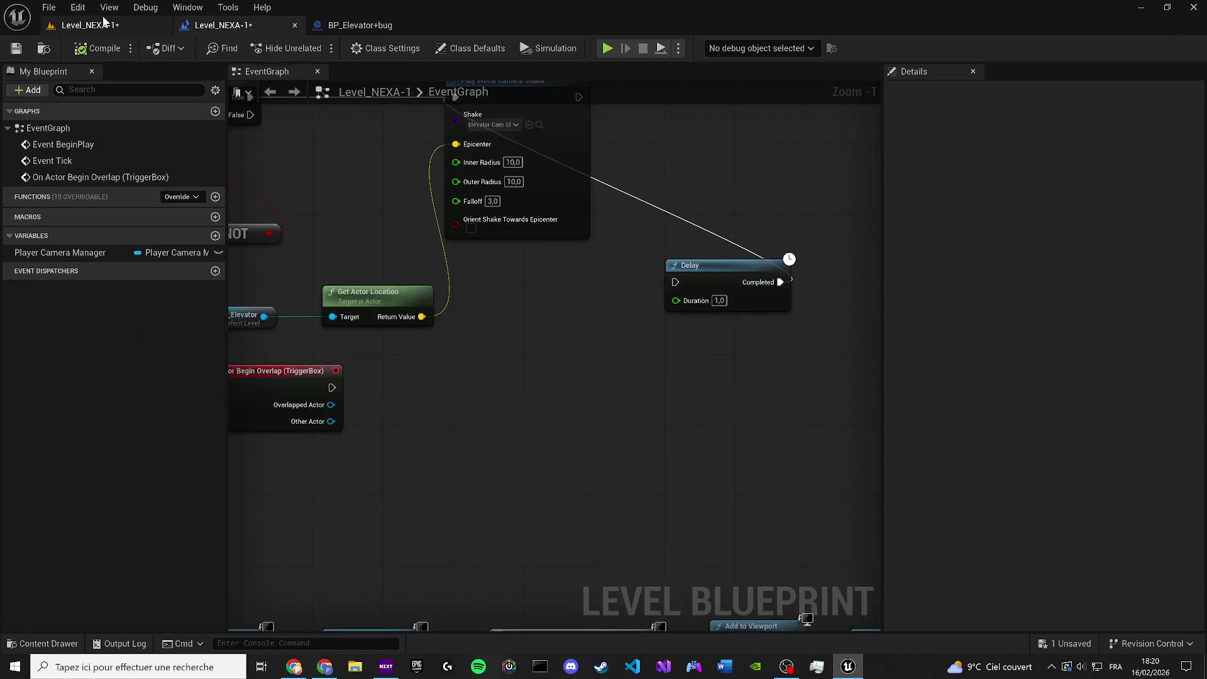
pyautogui.click(128, 26)
pyautogui.moveTo(540, 296)
pyautogui.mouseDown()
pyautogui.moveTo(539, 264)
pyautogui.moveTo(539, 402)
pyautogui.mouseUp()
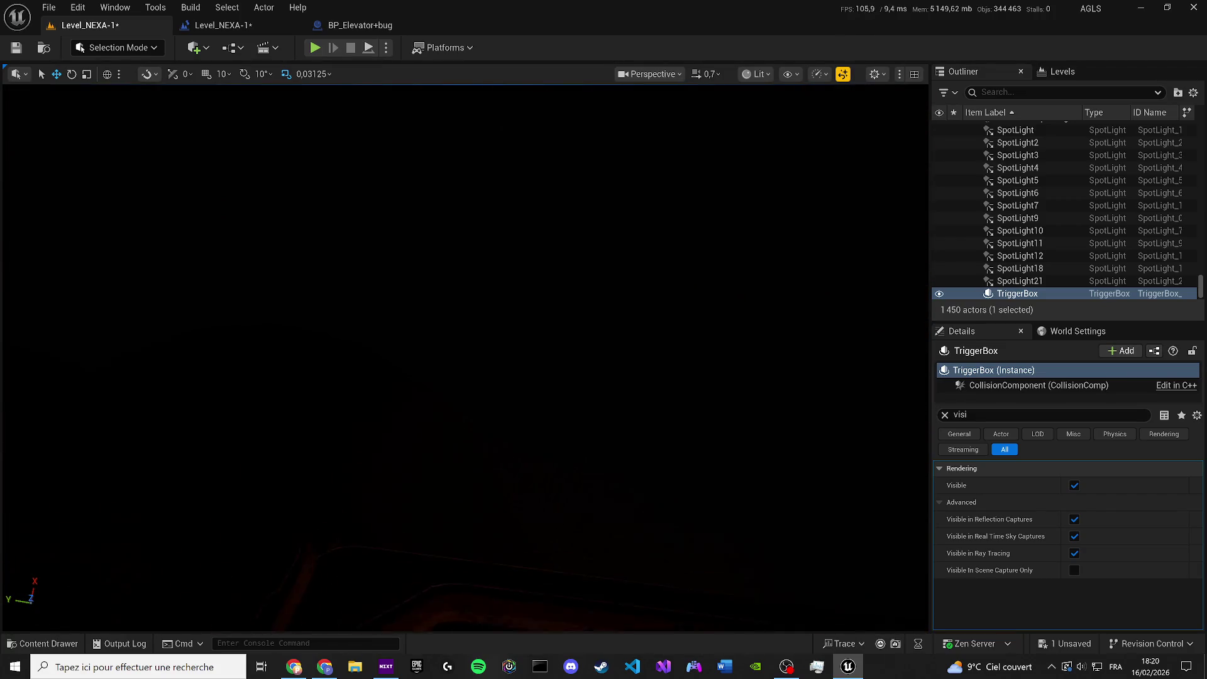
pyautogui.moveTo(540, 402)
pyautogui.mouseDown()
pyautogui.moveTo(521, 340)
pyautogui.moveTo(427, 340)
pyautogui.moveTo(644, 313)
pyautogui.mouseUp()
pyautogui.click(503, 292)
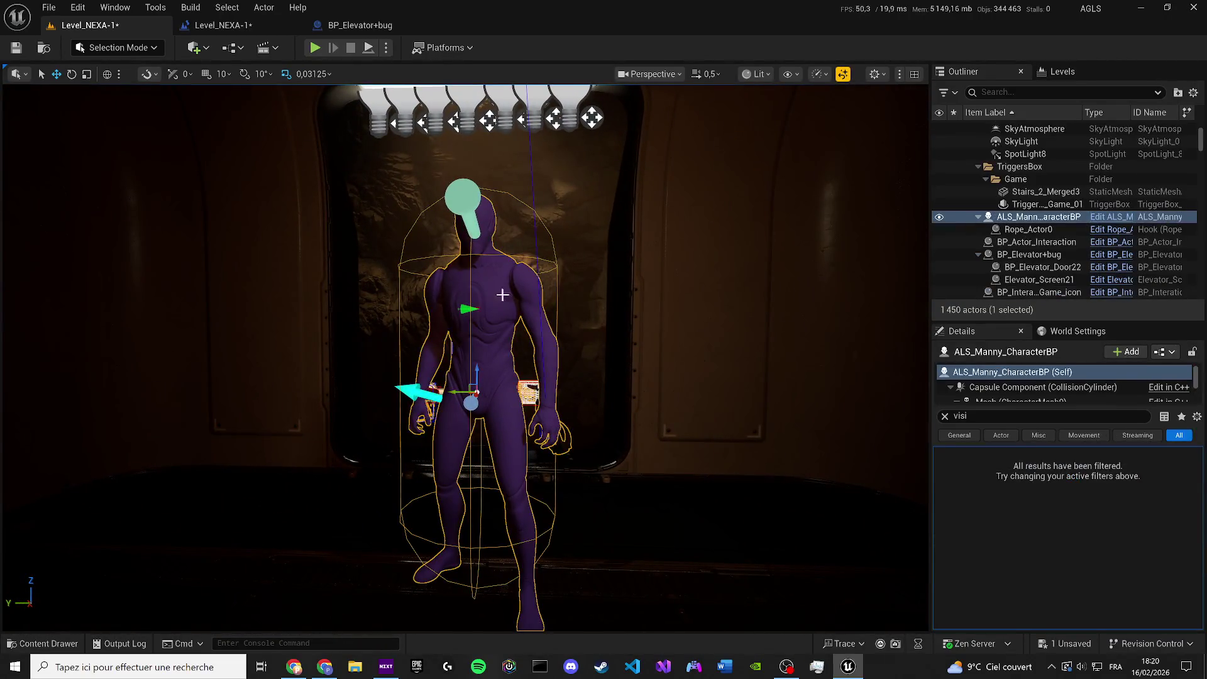
pyautogui.click(266, 25)
pyautogui.rightClick(521, 411)
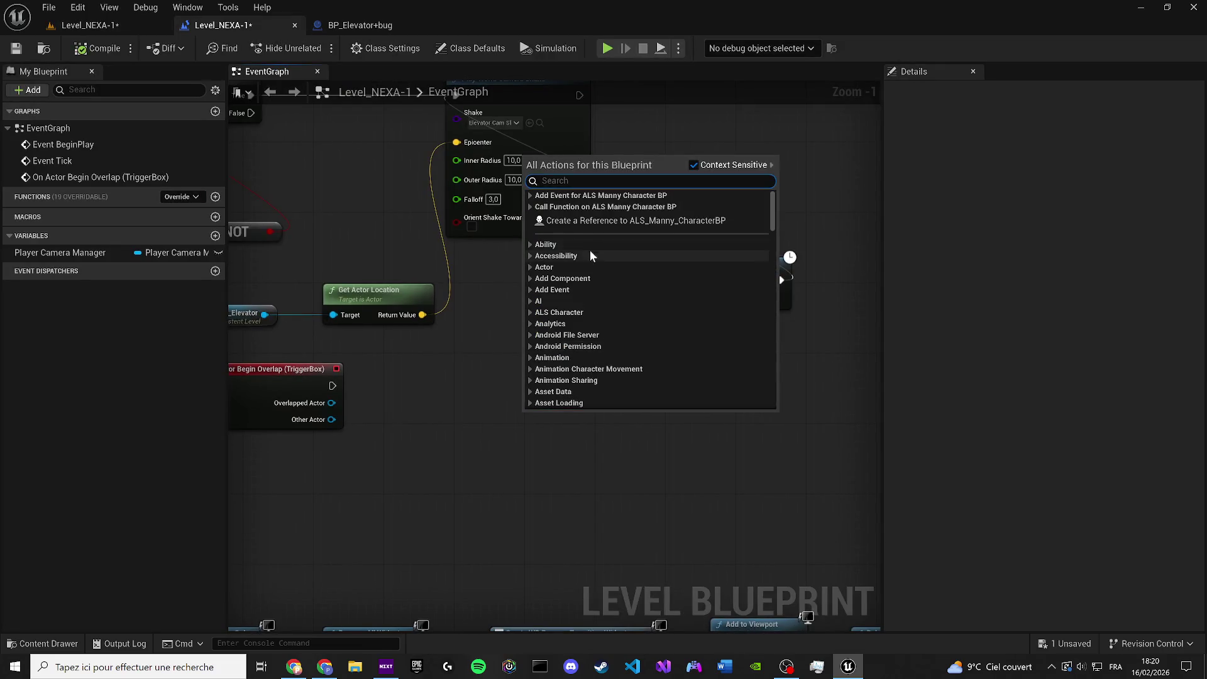
pyautogui.click(565, 218)
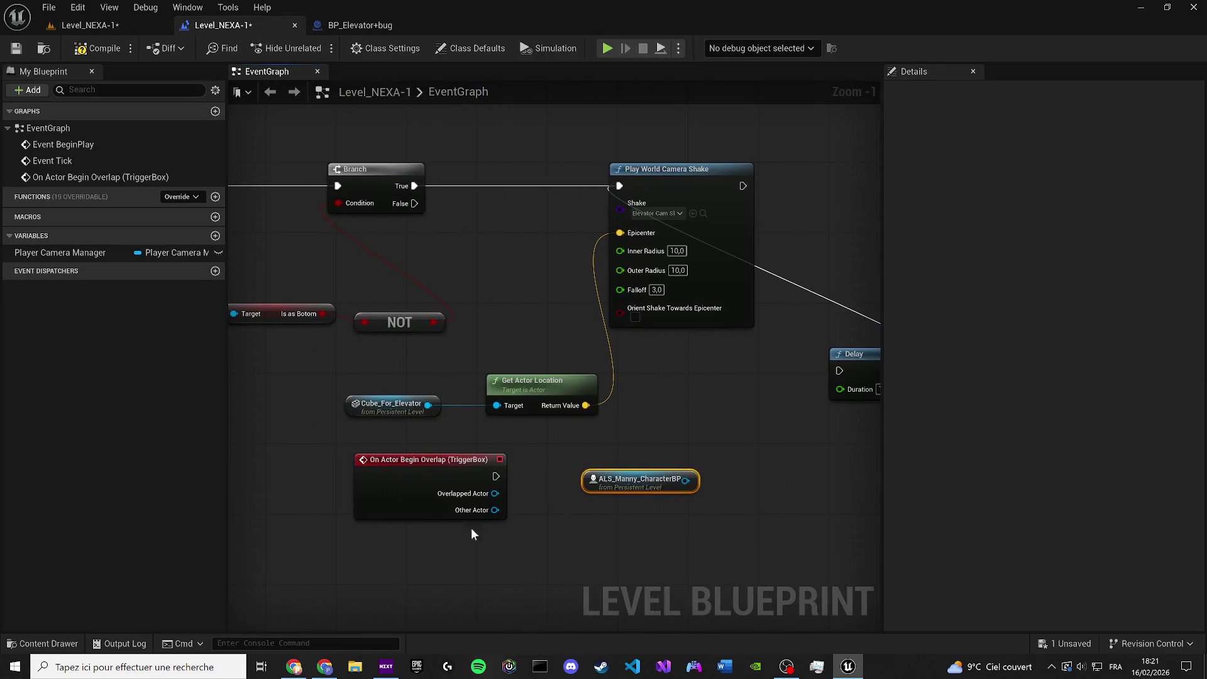
# - Wire ALS_Manny_CharacterBP into Get Actor Location; delete the overlap event, Cube_For_Elevator and old Delay
pyautogui.click(427, 468)
pyautogui.press('Delete')
pyautogui.moveTo(608, 484)
pyautogui.mouseDown()
pyautogui.moveTo(480, 225)
pyautogui.moveTo(455, 226)
pyautogui.moveTo(408, 386)
pyautogui.moveTo(511, 401)
pyautogui.moveTo(510, 372)
pyautogui.mouseUp()
pyautogui.scroll(-2, 457, 242)
pyautogui.scroll(2, 409, 386)
pyautogui.click(402, 365)
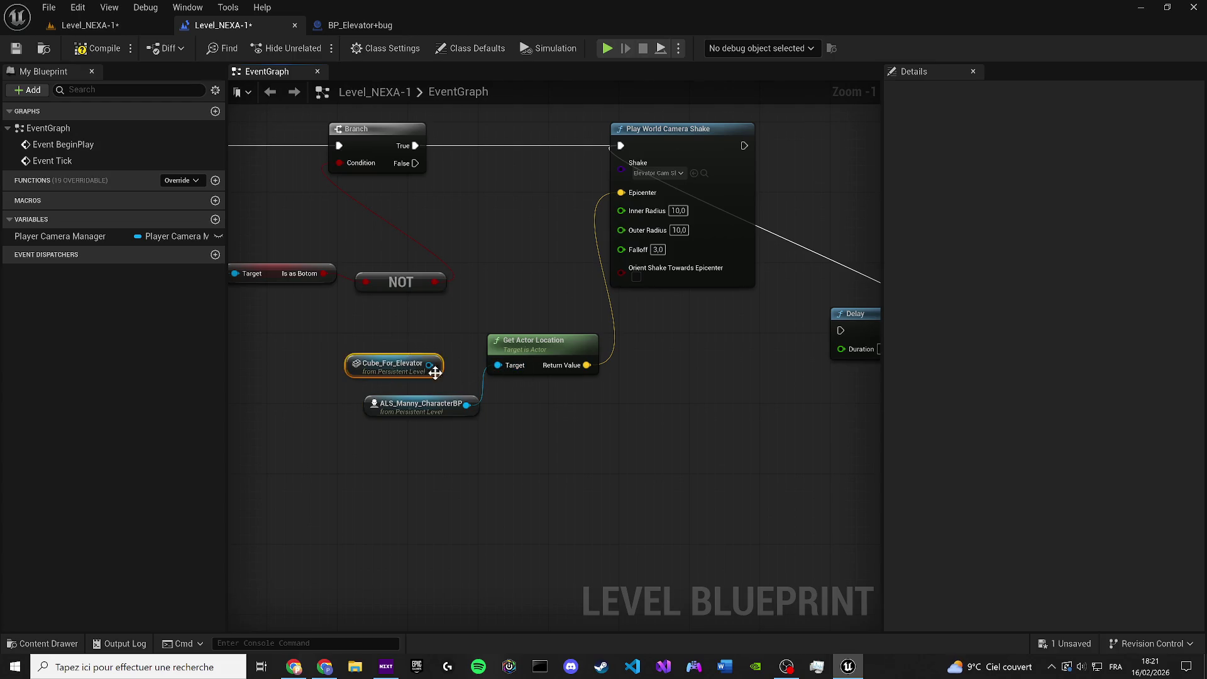
pyautogui.press('Delete')
pyautogui.click(677, 312)
pyautogui.press('Delete')
# - Route both Branch outputs through a new Delay into Play World Camera Shake and start a play-test
pyautogui.moveTo(676, 313); pyautogui.dragTo(638, 423)
pyautogui.scroll(-1, 408, 215)
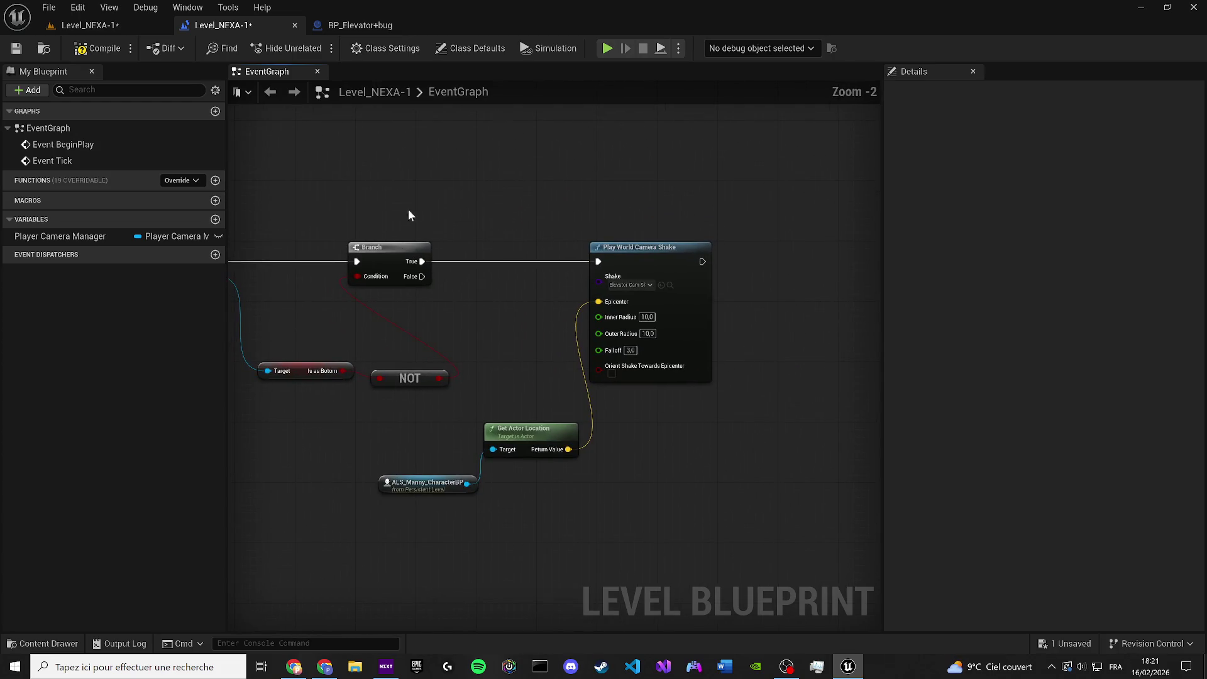
pyautogui.click(465, 172)
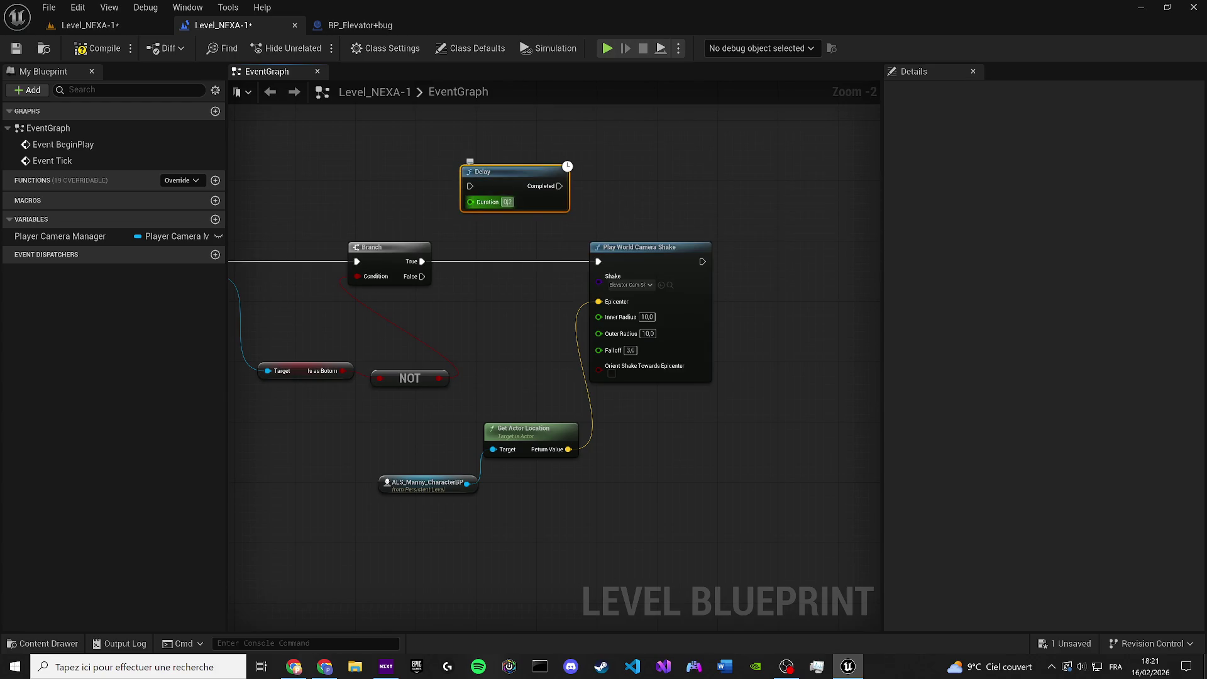
pyautogui.moveTo(602, 263)
pyautogui.mouseDown()
pyautogui.moveTo(501, 226)
pyautogui.moveTo(560, 199)
pyautogui.moveTo(558, 187)
pyautogui.mouseUp()
pyautogui.moveTo(421, 262); pyautogui.dragTo(470, 186)
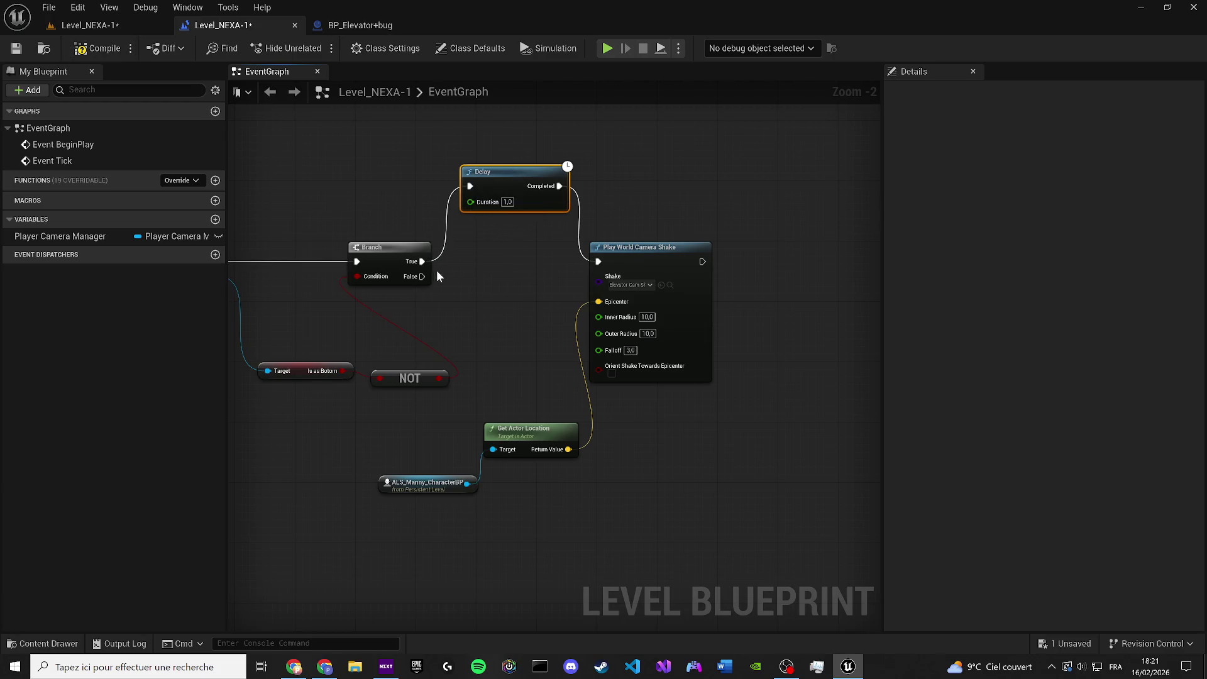
pyautogui.moveTo(422, 276); pyautogui.dragTo(470, 186)
pyautogui.hotkey('alt', 'p')
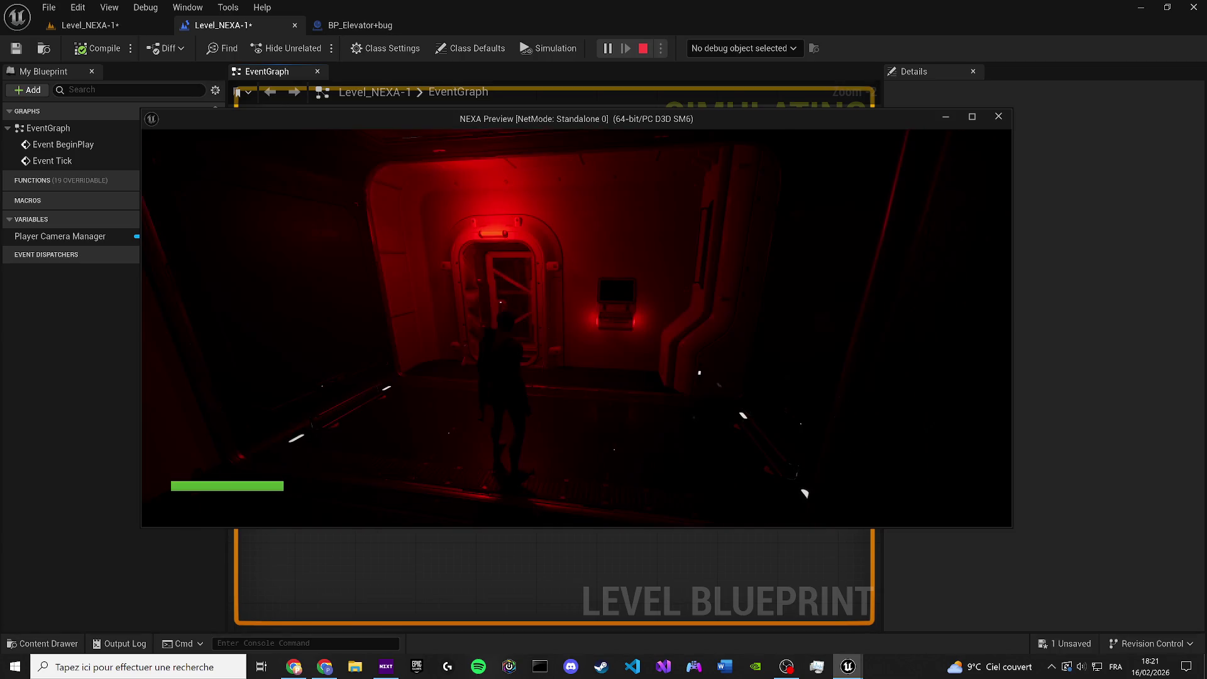
# - Replay the level, then enable Orient Shake Towards Epicenter and move ALS_Manny beside Get Actor Location
pyautogui.press('Escape')
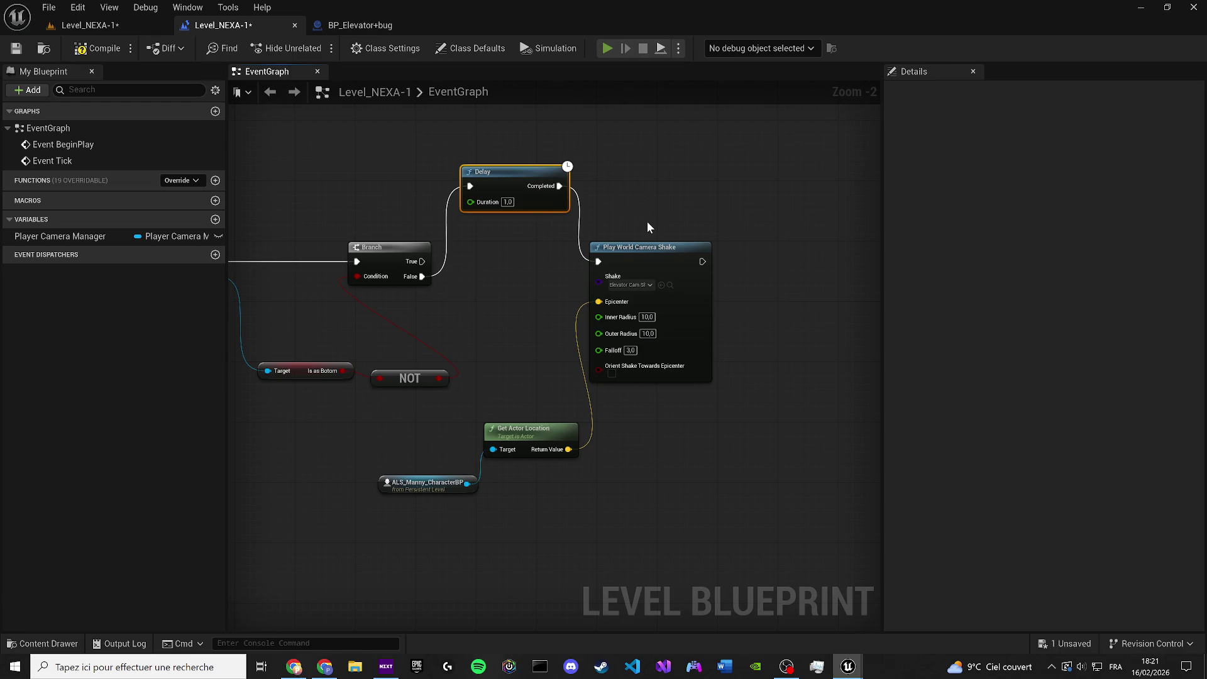
pyautogui.hotkey('alt', 'p')
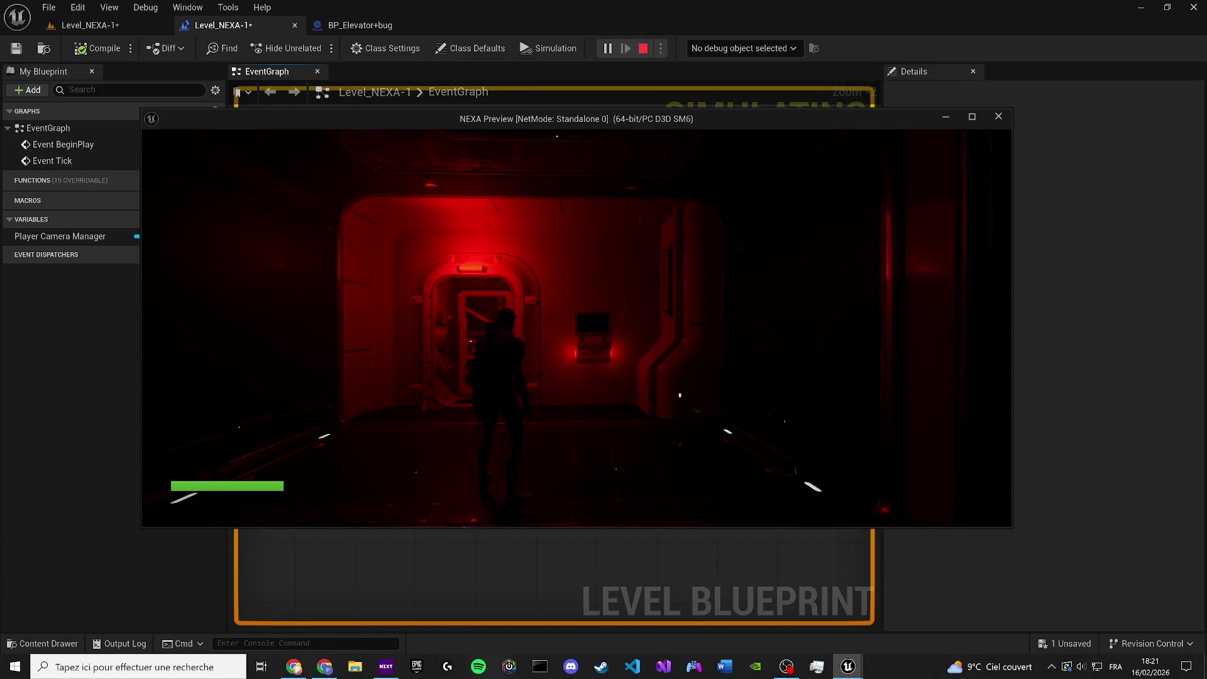
pyautogui.press('Escape')
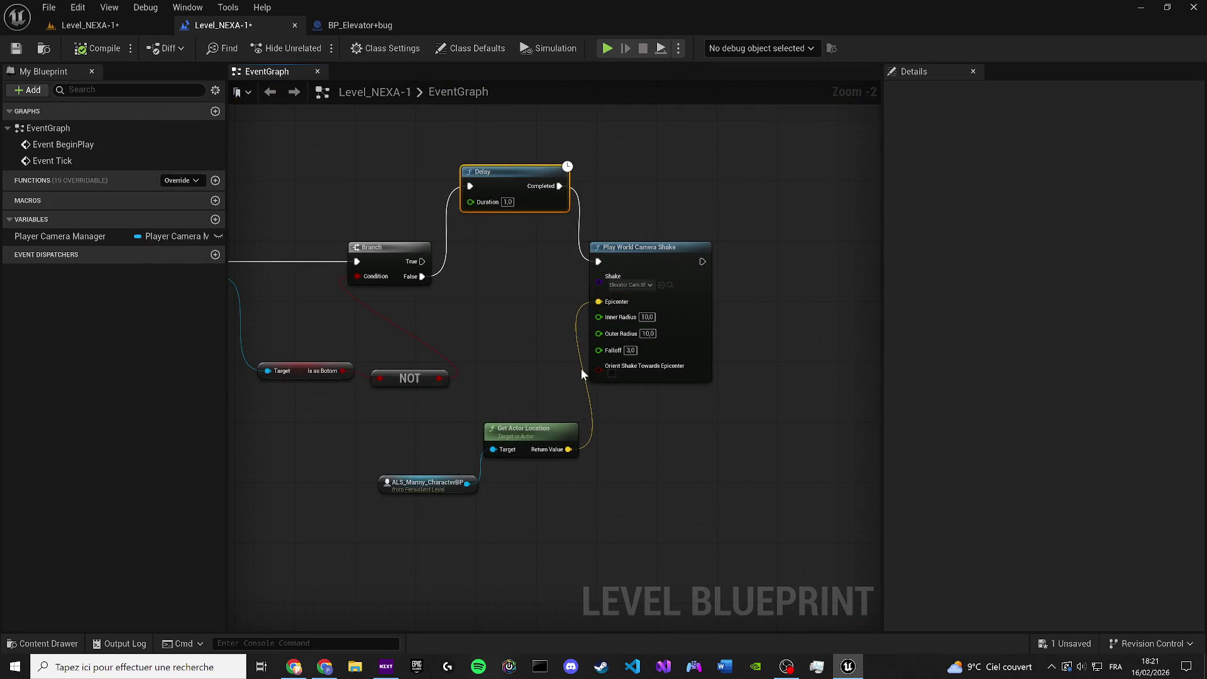
pyautogui.click(611, 374)
pyautogui.moveTo(391, 488); pyautogui.dragTo(380, 446)
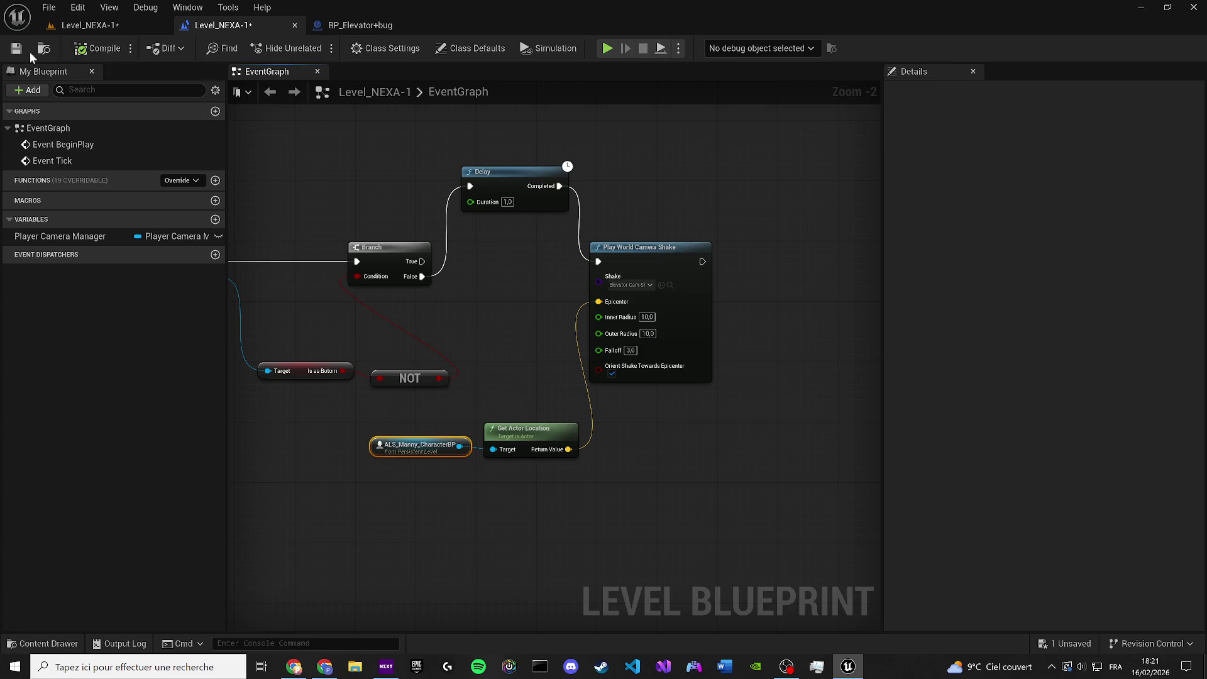
# - Save the level, then select and delete the Event Tick, Branch, Delay and NOT nodes
pyautogui.click(16, 49)
pyautogui.click(391, 196)
pyautogui.moveTo(390, 197); pyautogui.dragTo(549, 259)
pyautogui.scroll(-1, 549, 258)
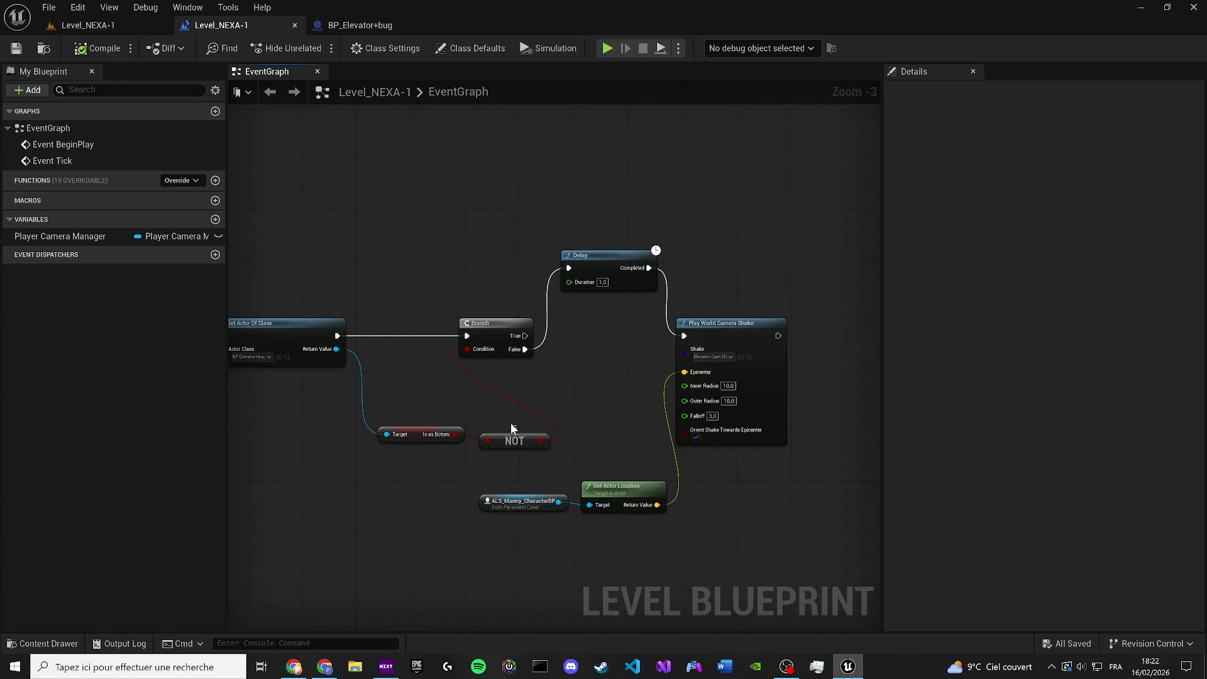
pyautogui.moveTo(520, 438); pyautogui.dragTo(518, 432)
pyautogui.moveTo(387, 265)
pyautogui.mouseDown()
pyautogui.moveTo(530, 390)
pyautogui.moveTo(586, 466)
pyautogui.mouseUp()
pyautogui.moveTo(269, 261); pyautogui.dragTo(673, 465)
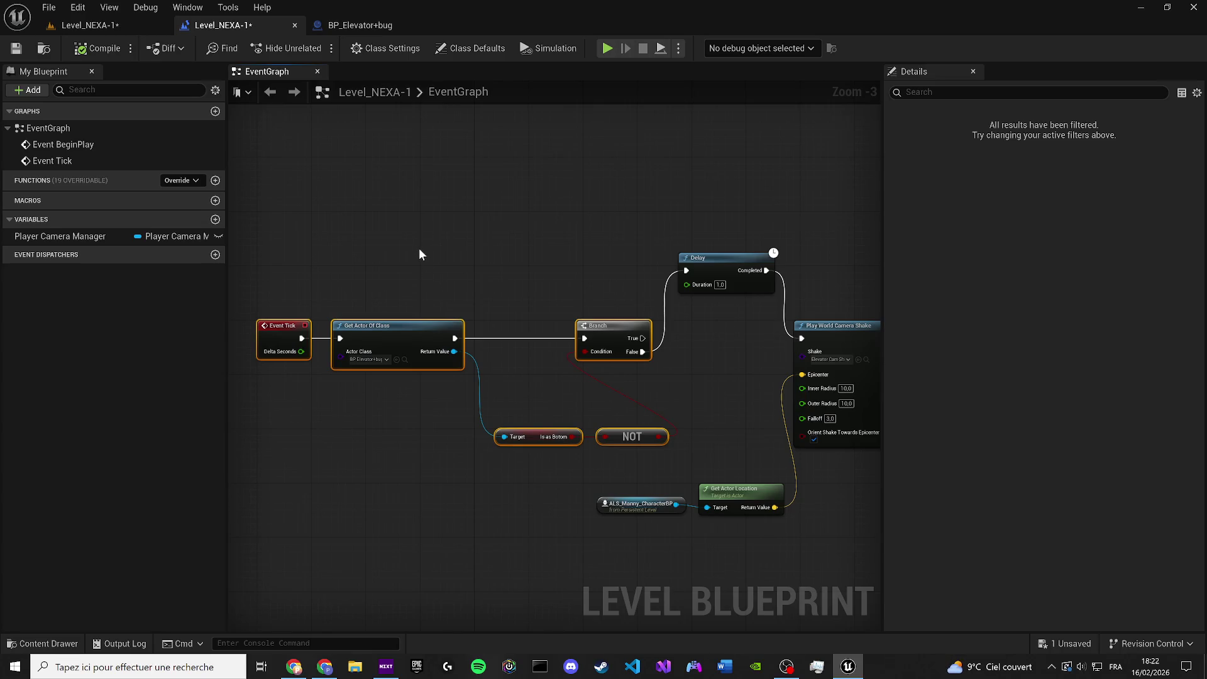
pyautogui.moveTo(391, 279); pyautogui.dragTo(537, 277)
pyautogui.moveTo(401, 332)
pyautogui.mouseDown()
pyautogui.moveTo(341, 330)
pyautogui.moveTo(529, 375)
pyautogui.moveTo(719, 450)
pyautogui.moveTo(541, 443)
pyautogui.mouseUp()
pyautogui.scroll(-1, 622, 408)
pyautogui.press('Delete')
# - Delete the remaining Delay, ALS_Manny_CharacterBP and camera-shake nodes, then save all assets
pyautogui.moveTo(575, 225)
pyautogui.mouseDown()
pyautogui.moveTo(586, 313)
pyautogui.moveTo(542, 312)
pyautogui.mouseUp()
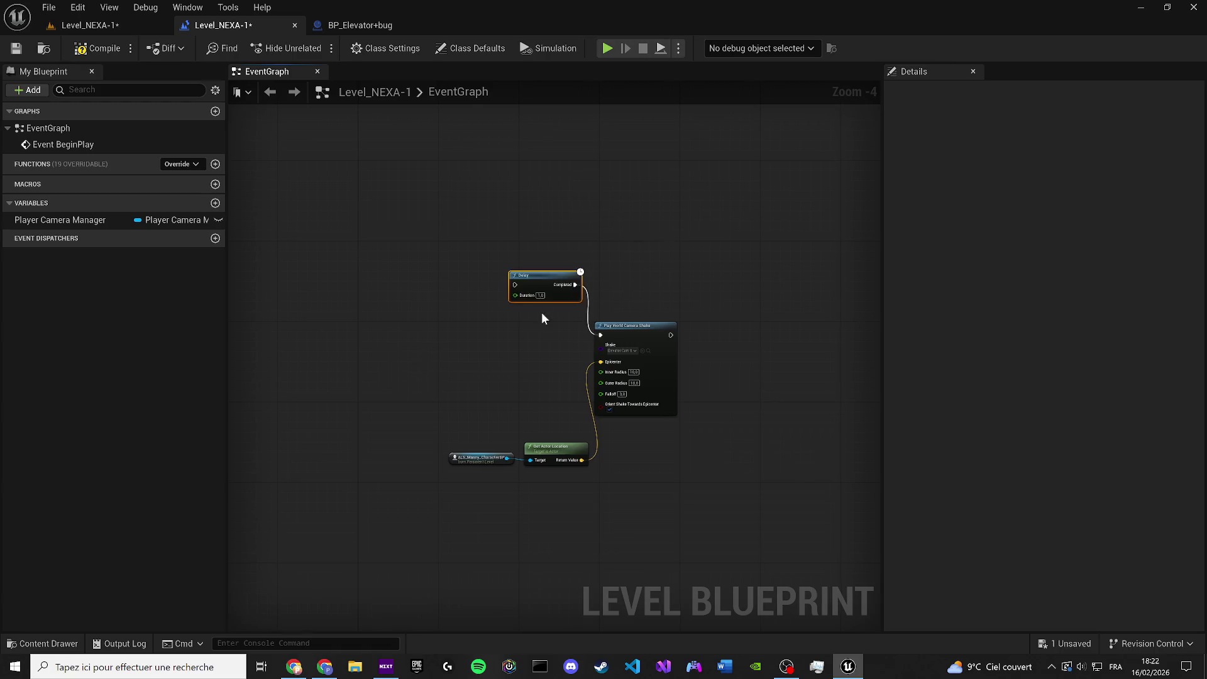
pyautogui.moveTo(476, 499); pyautogui.dragTo(478, 501)
pyautogui.press('Delete')
pyautogui.scroll(1, 654, 509)
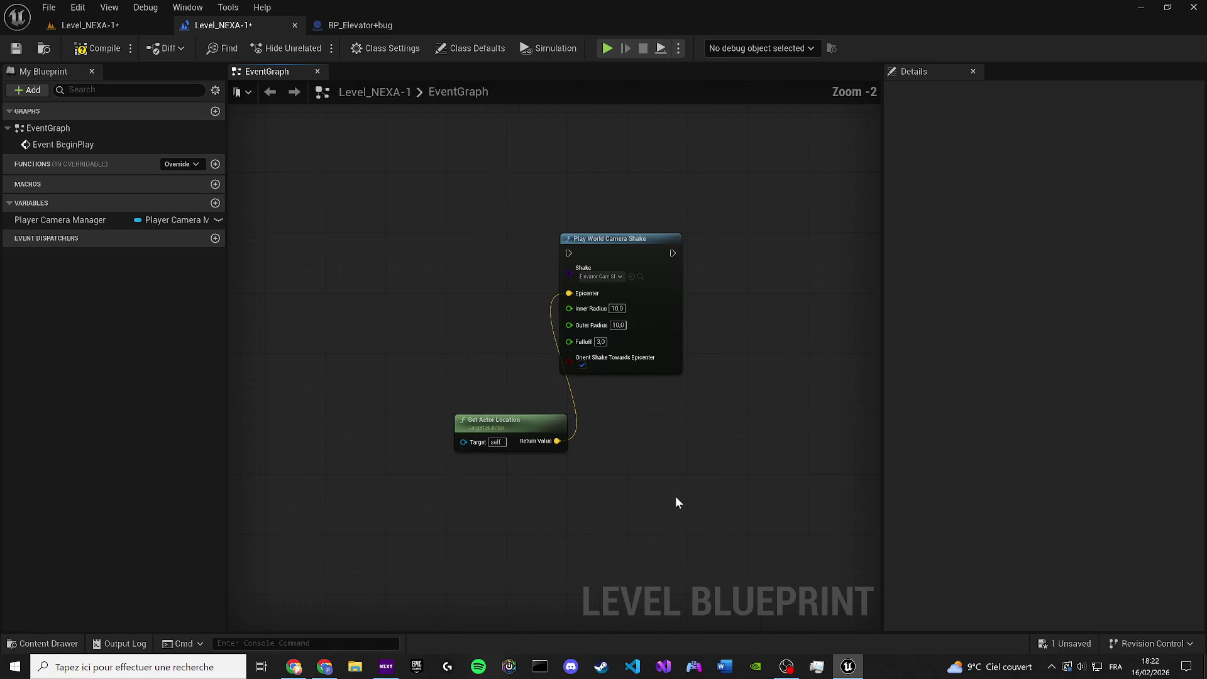
pyautogui.moveTo(677, 494); pyautogui.dragTo(439, 277)
pyautogui.press('Delete')
pyautogui.scroll(1, 438, 277)
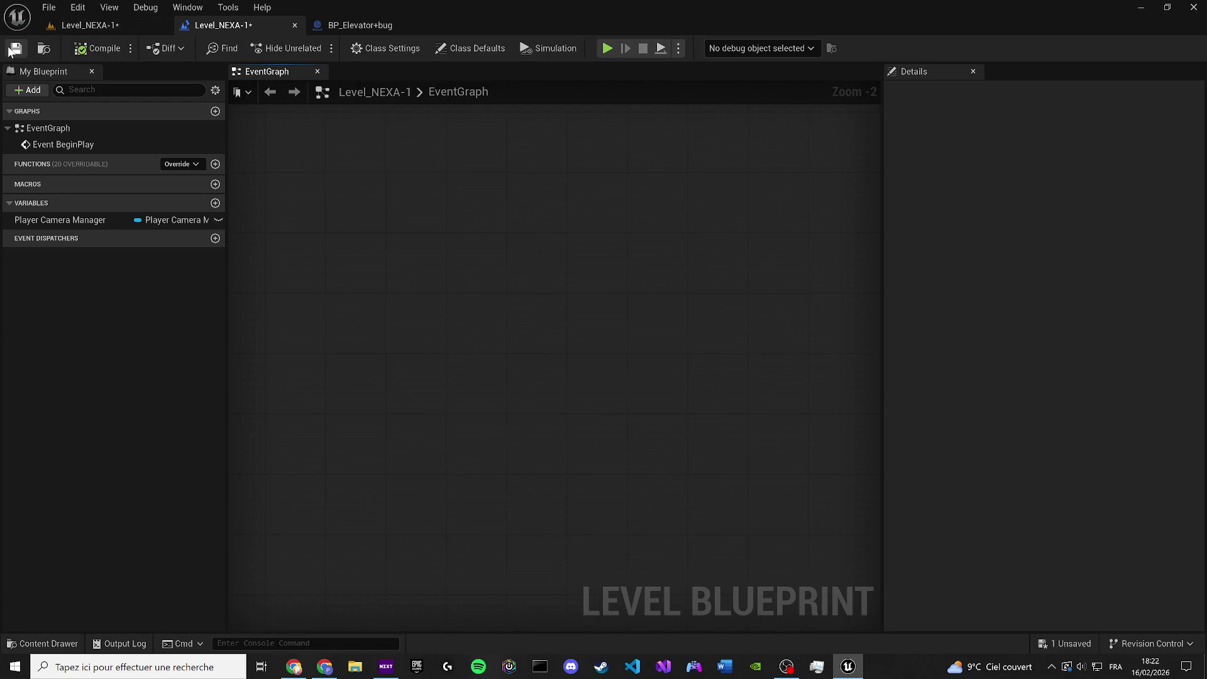
pyautogui.click(361, 26)
pyautogui.click(233, 22)
pyautogui.hotkey('ctrl', 'shift', 's')
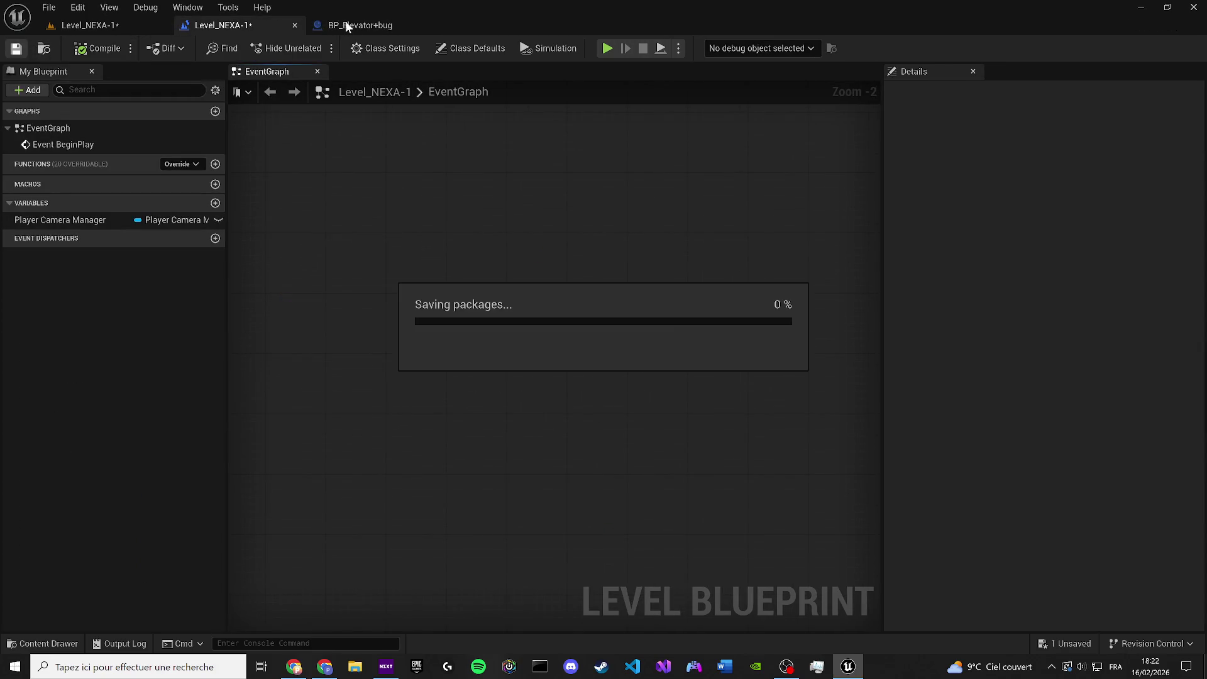
# - In BP_Elevator+bug, place Get Actor Location below Alarme and move Get Actor Of Class and Enable Door to the top
pyautogui.click(272, 23)
pyautogui.moveTo(476, 320); pyautogui.dragTo(547, 320)
pyautogui.moveTo(548, 173)
pyautogui.mouseDown()
pyautogui.moveTo(355, 358)
pyautogui.moveTo(336, 411)
pyautogui.mouseUp()
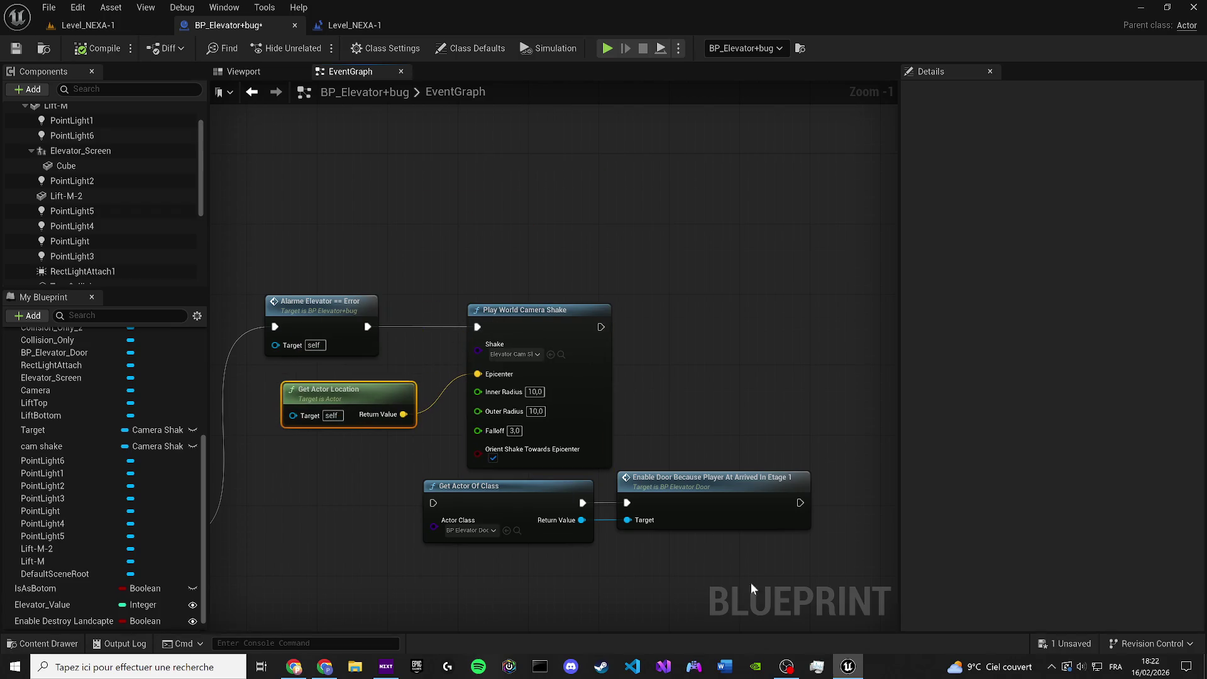
pyautogui.moveTo(750, 582); pyautogui.dragTo(534, 525)
pyautogui.moveTo(469, 500)
pyautogui.mouseDown()
pyautogui.moveTo(545, 137)
pyautogui.moveTo(491, 129)
pyautogui.moveTo(340, 164)
pyautogui.mouseUp()
pyautogui.moveTo(340, 206); pyautogui.dragTo(478, 228)
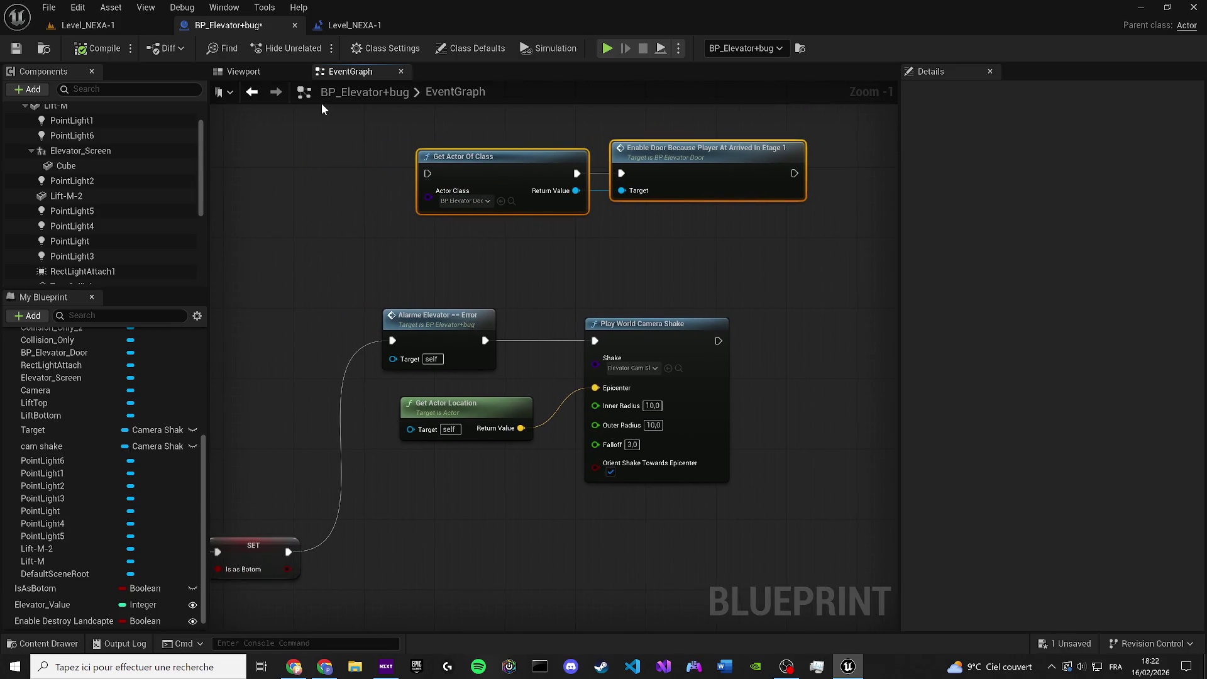
# - Play-test the Level_NEXA-1 level and save the BP_Elevator+bug blueprint
pyautogui.click(84, 30)
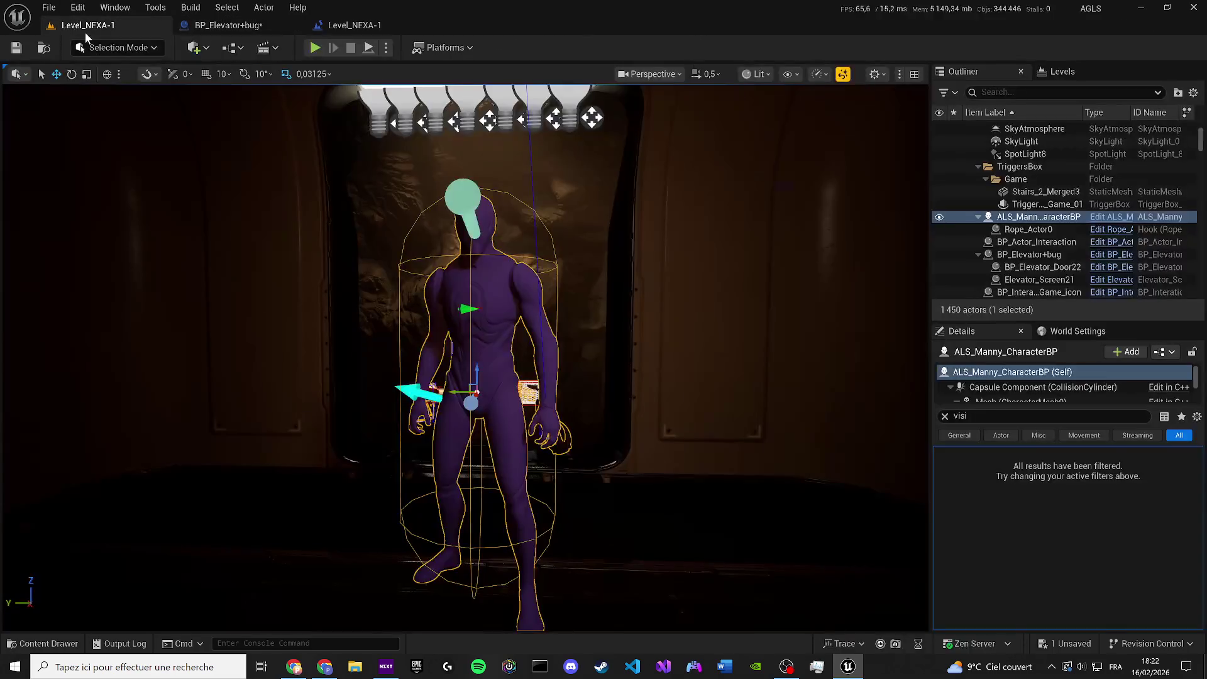
pyautogui.click(319, 51)
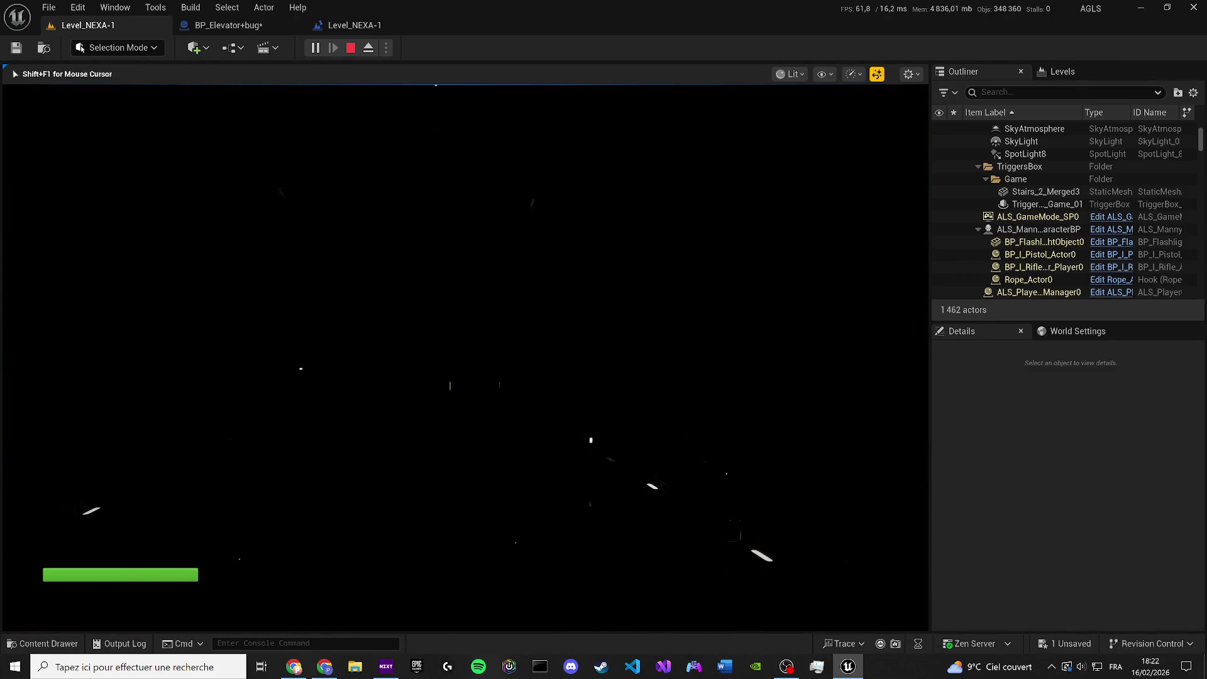
pyautogui.press('Escape')
pyautogui.click(220, 26)
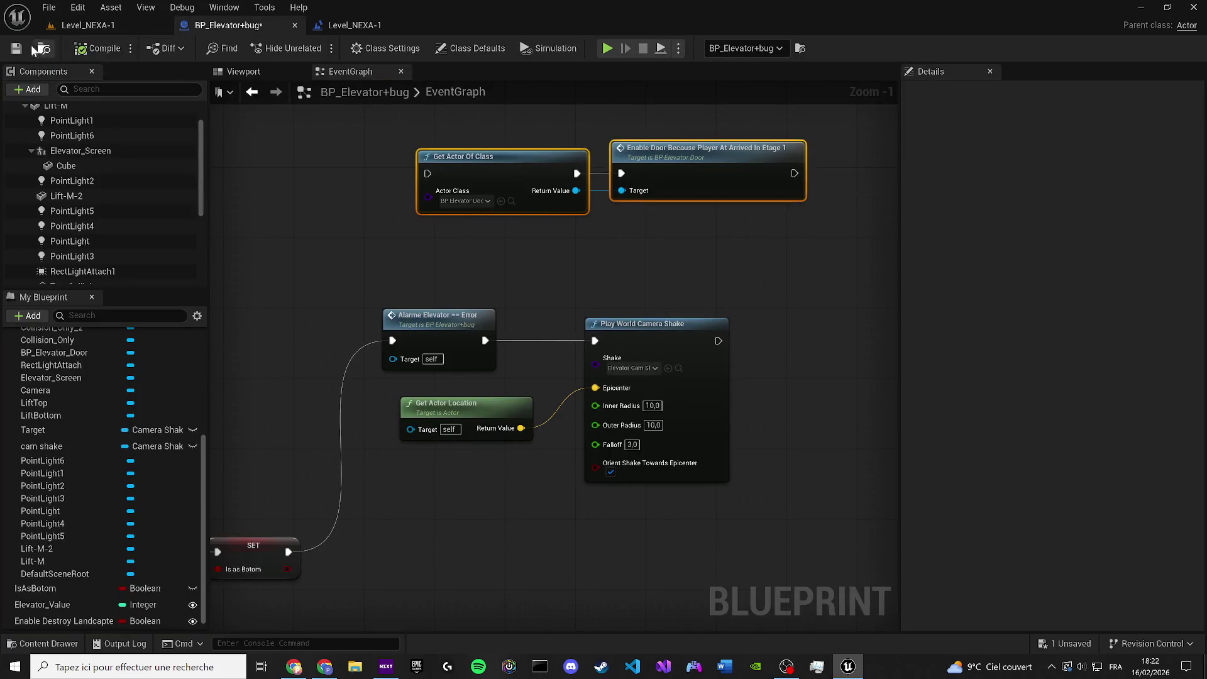
pyautogui.press('XF86AudioLowerVolume')
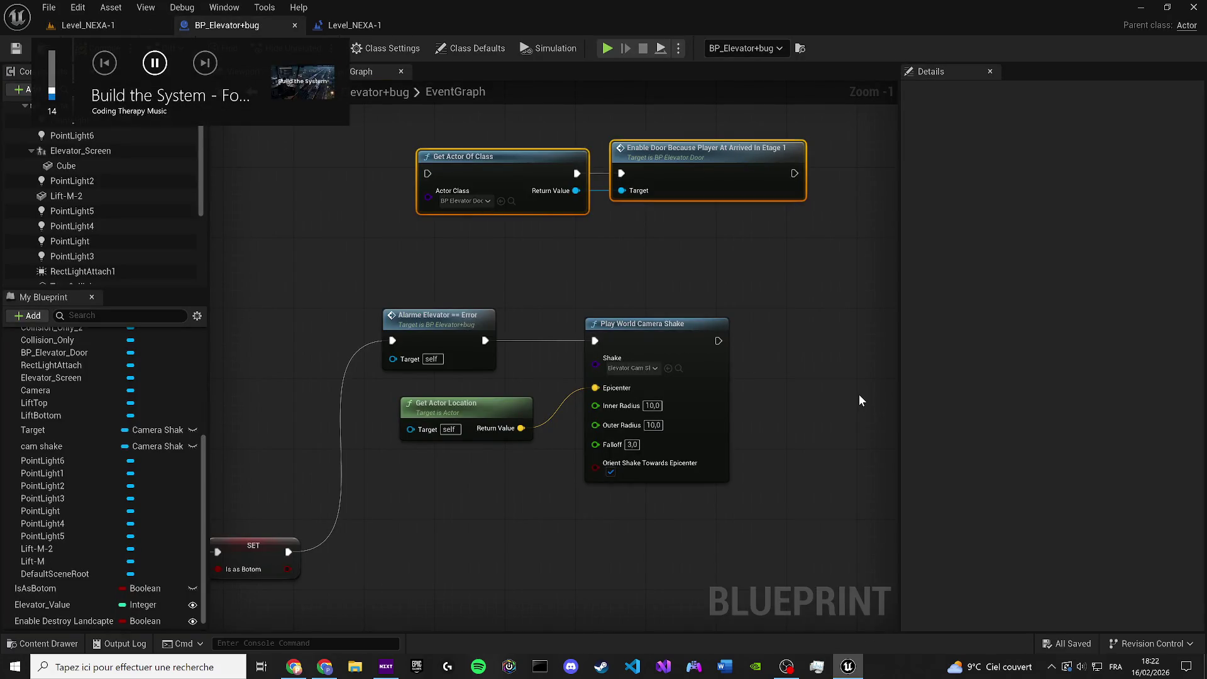
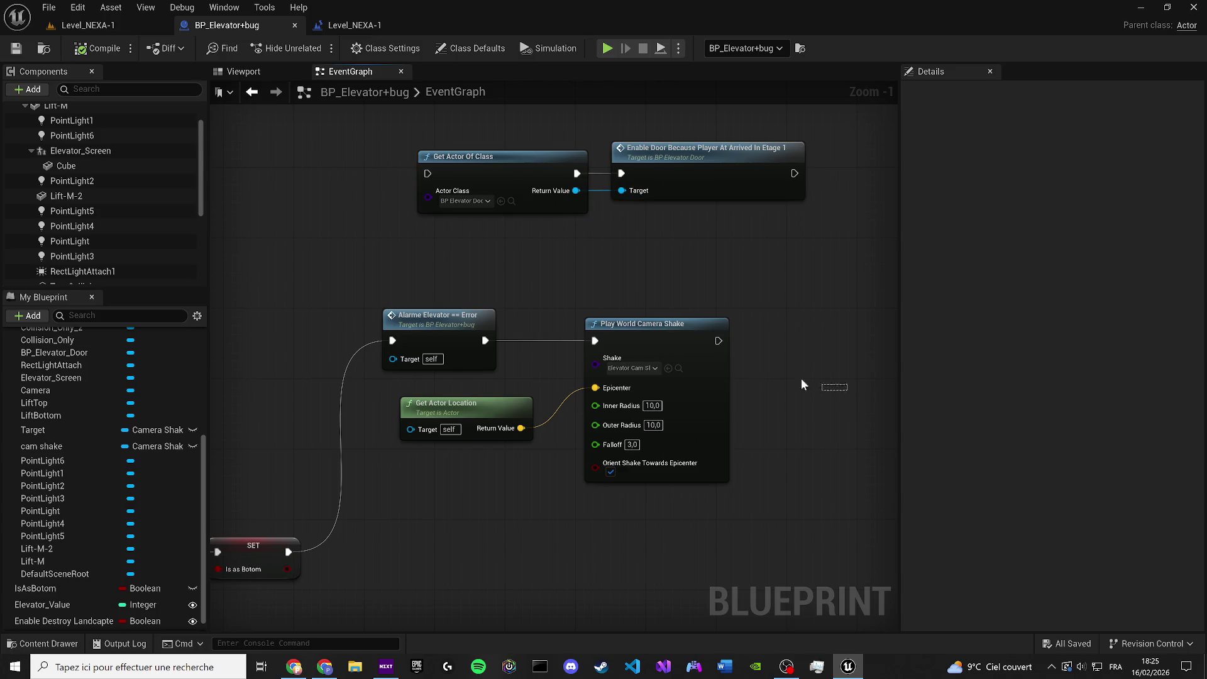
# - Delete the Play World Camera Shake node, restore it with undo, and briefly test-play the level
pyautogui.click(668, 345)
pyautogui.press('Delete')
pyautogui.scroll(-3, 660, 451)
pyautogui.moveTo(659, 446)
pyautogui.mouseDown()
pyautogui.moveTo(654, 342)
pyautogui.moveTo(501, 318)
pyautogui.moveTo(431, 232)
pyautogui.mouseUp()
pyautogui.scroll(2, 474, 346)
pyautogui.hotkey('ctrl', 'z')
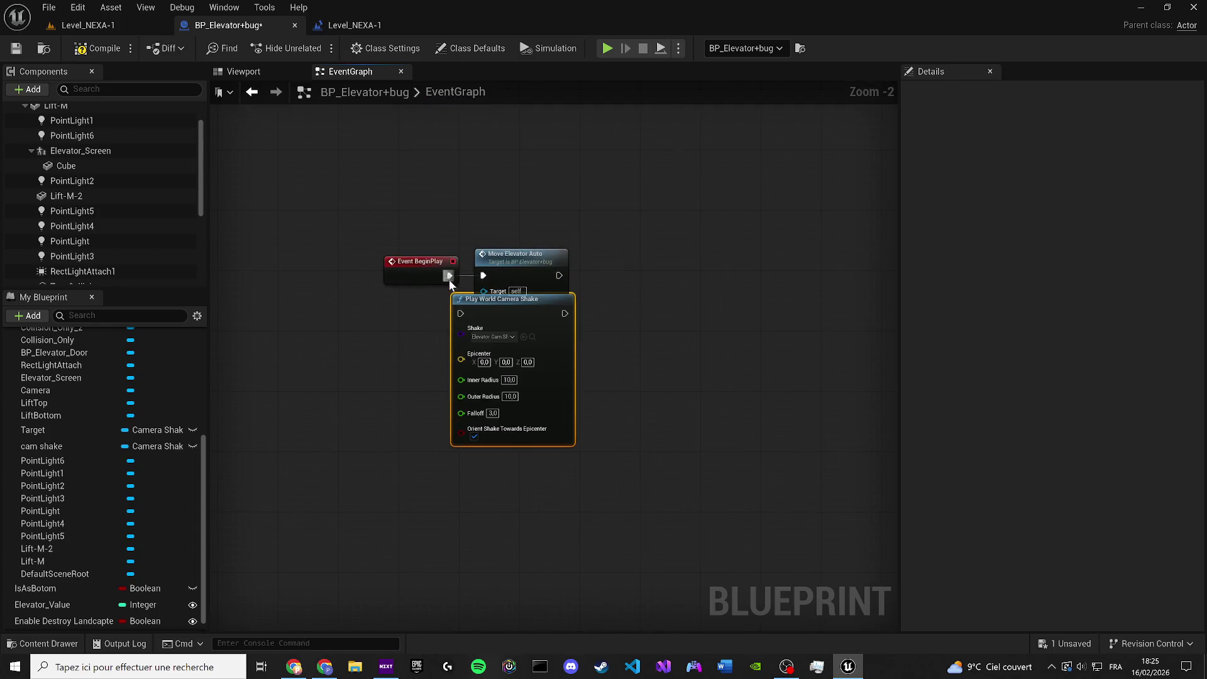
pyautogui.click(608, 54)
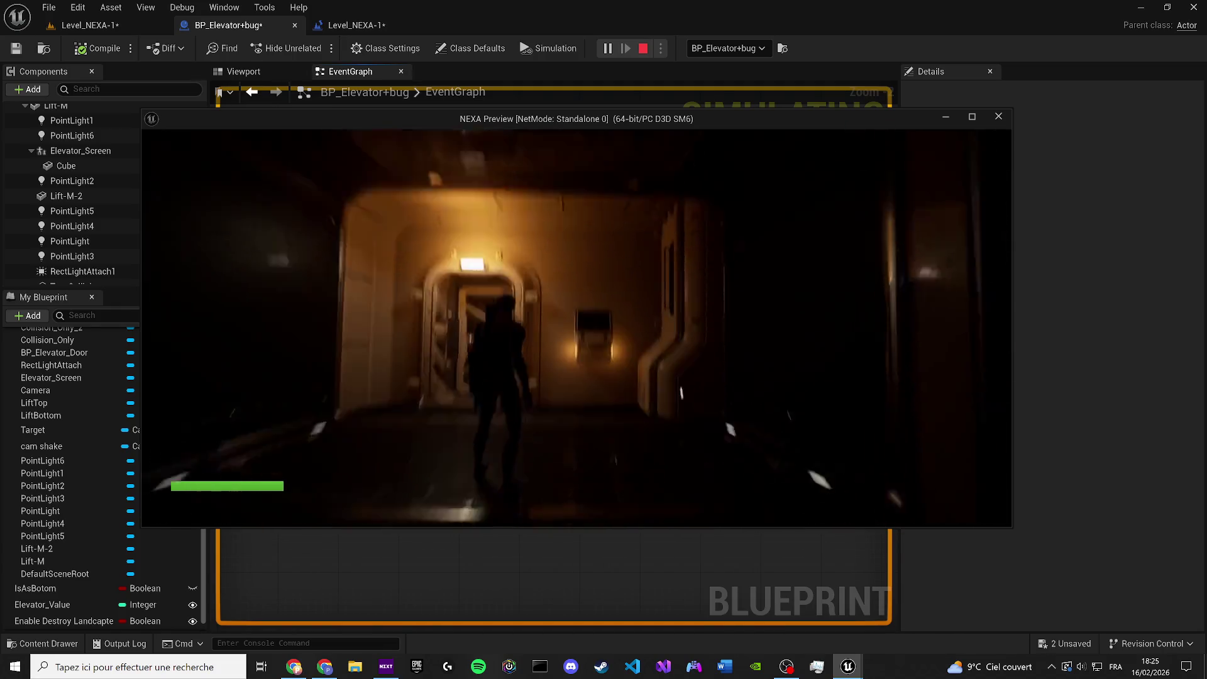
pyautogui.press('Escape')
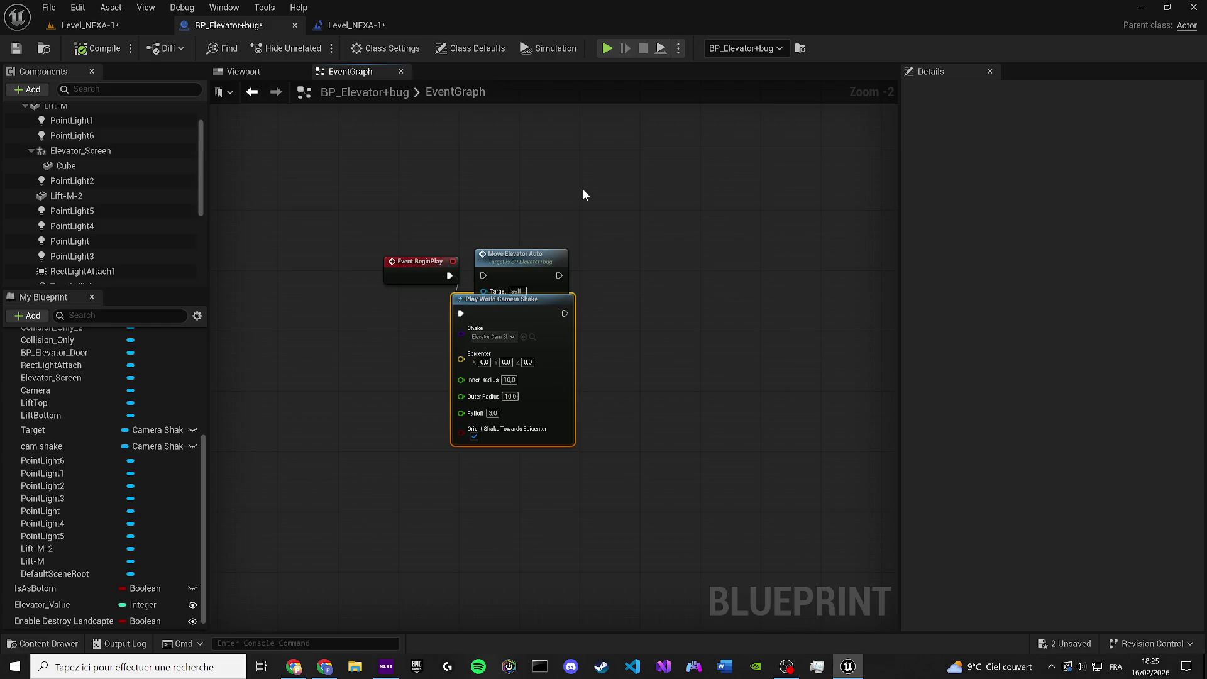
# - Move the camera shake node aside and add a Delay node with Duration 5
pyautogui.moveTo(499, 303); pyautogui.dragTo(590, 342)
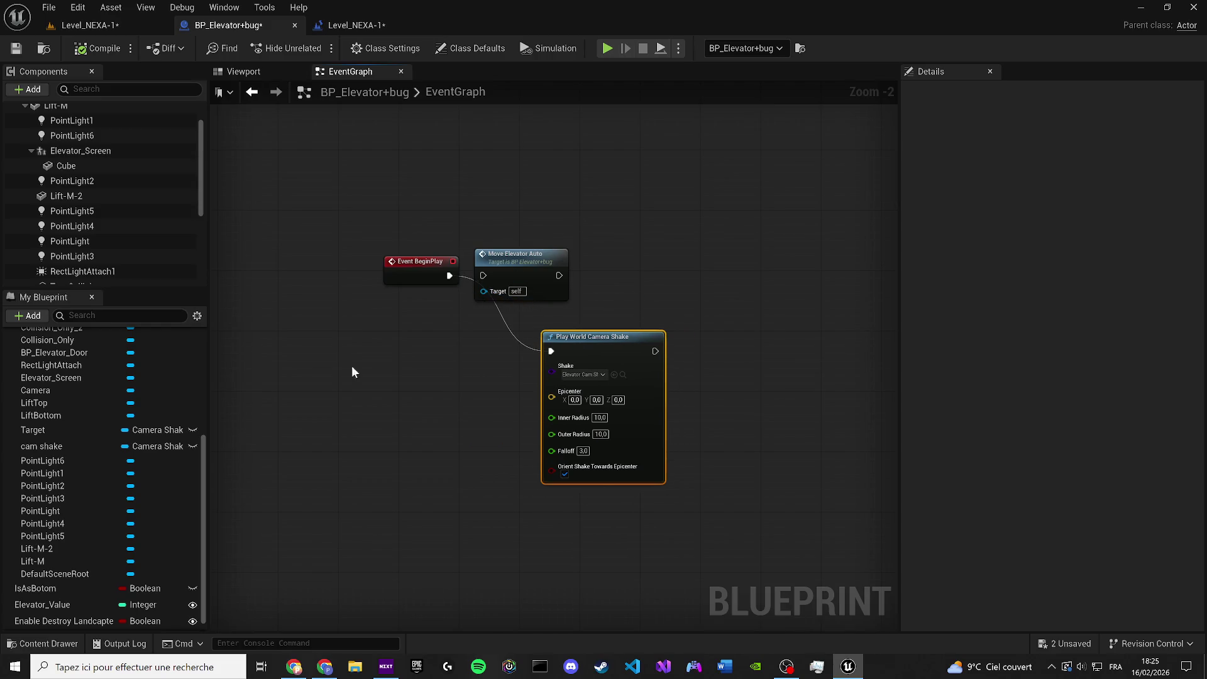
pyautogui.rightClick(349, 359)
pyautogui.write('del')
pyautogui.press('Return')
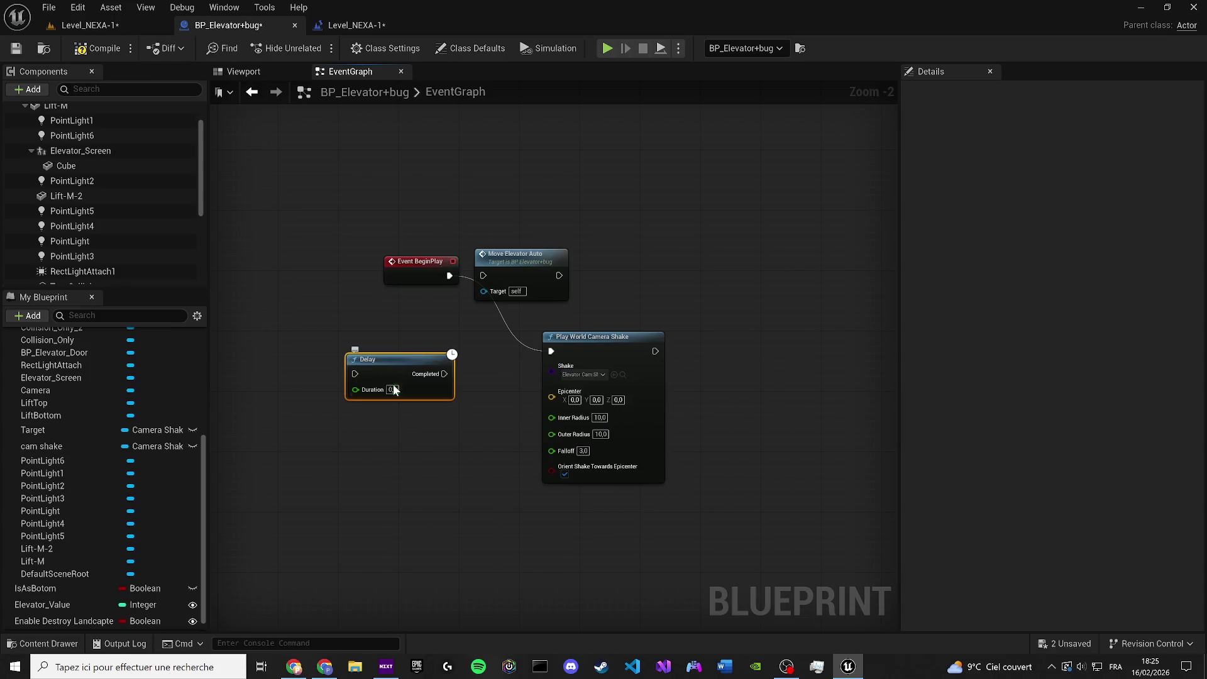
pyautogui.click(396, 391)
pyautogui.write('5,')
# - Wire Event BeginPlay through the Delay into Play World Camera Shake and test-play the level
pyautogui.moveTo(444, 374); pyautogui.dragTo(551, 352)
pyautogui.moveTo(449, 275)
pyautogui.mouseDown()
pyautogui.moveTo(459, 282)
pyautogui.moveTo(360, 381)
pyautogui.moveTo(448, 281)
pyautogui.mouseUp()
pyautogui.click(608, 49)
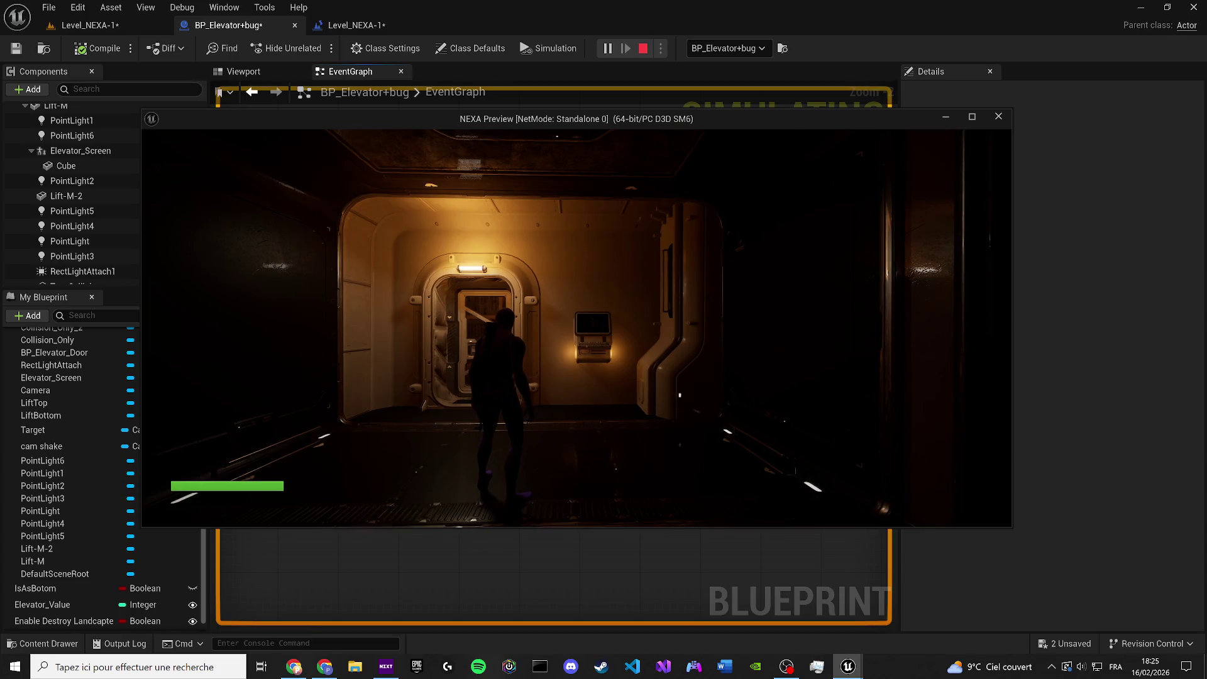
# - Stop the test play and move the Move Elevator Auto node up and to the right
pyautogui.press('Escape')
pyautogui.moveTo(540, 244); pyautogui.dragTo(661, 210)
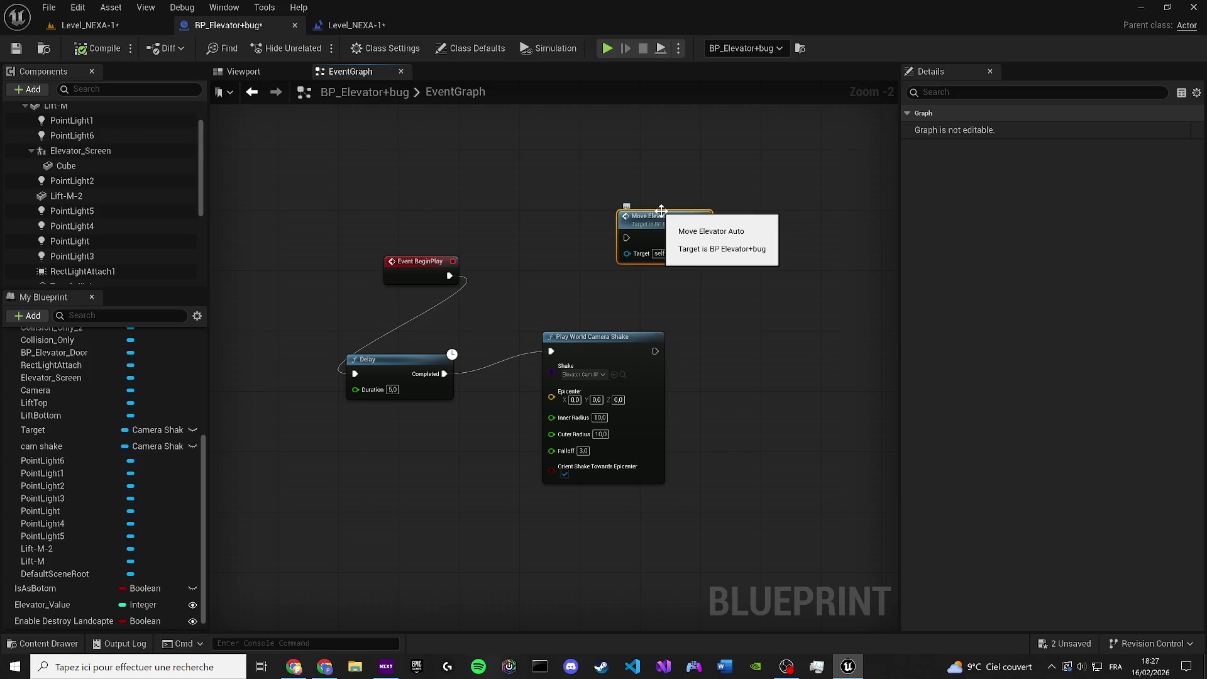
# - Add a Get Player Controller node feeding a new Client Start Camera Shake node
pyautogui.rightClick(419, 450)
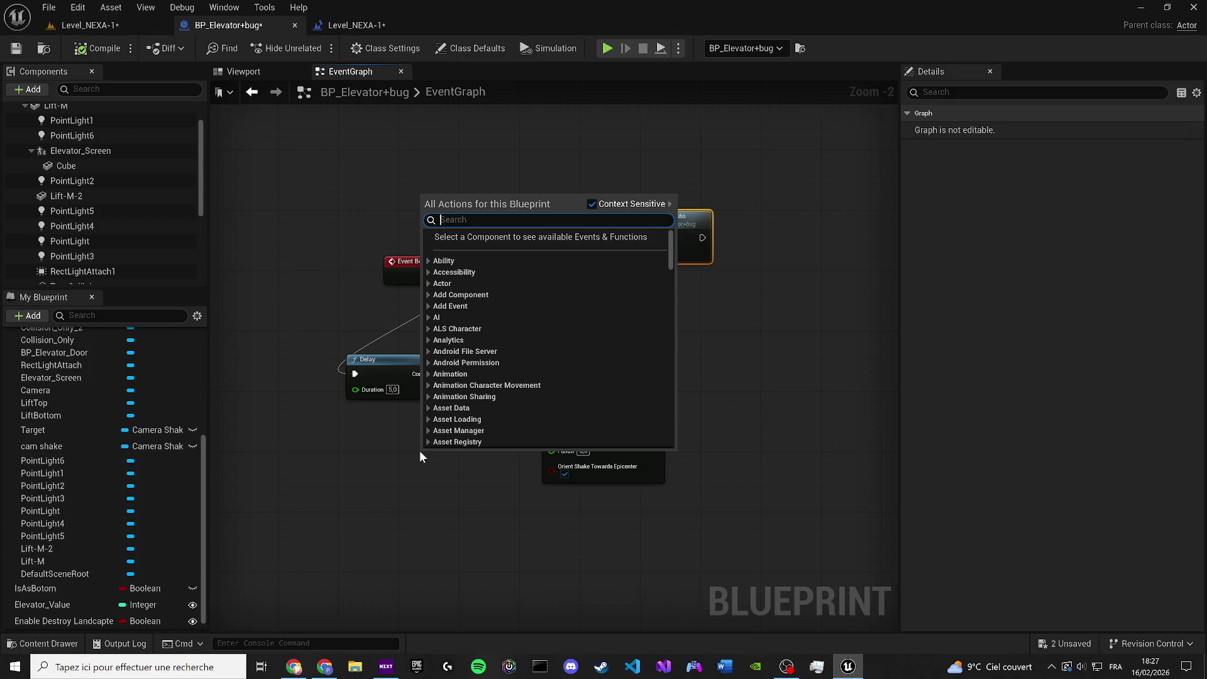
pyautogui.write('get')
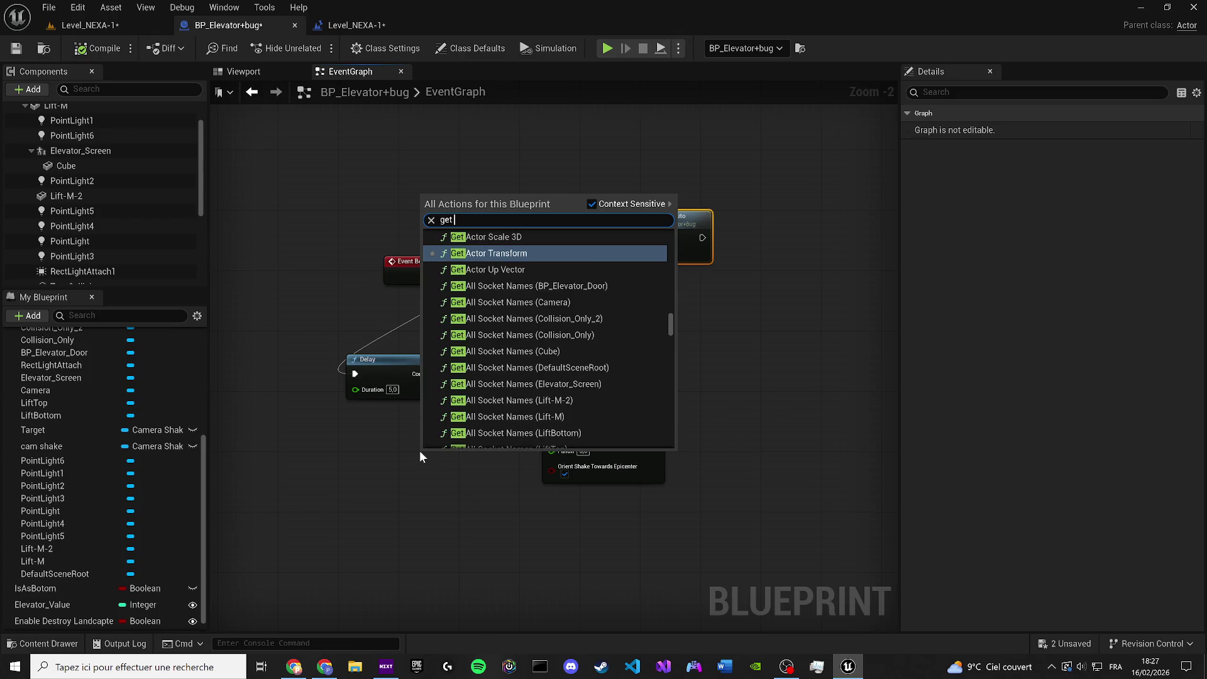
pyautogui.write(' player')
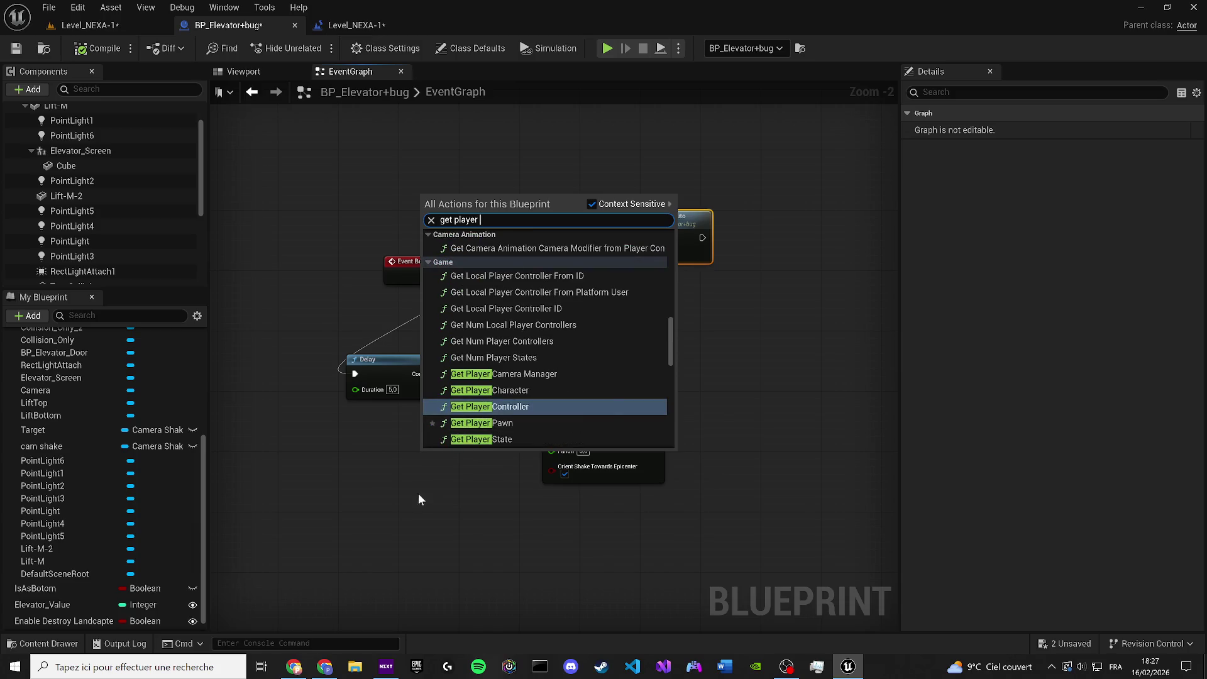
pyautogui.press('Return')
pyautogui.scroll(2, 469, 484)
pyautogui.moveTo(467, 492); pyautogui.dragTo(591, 507)
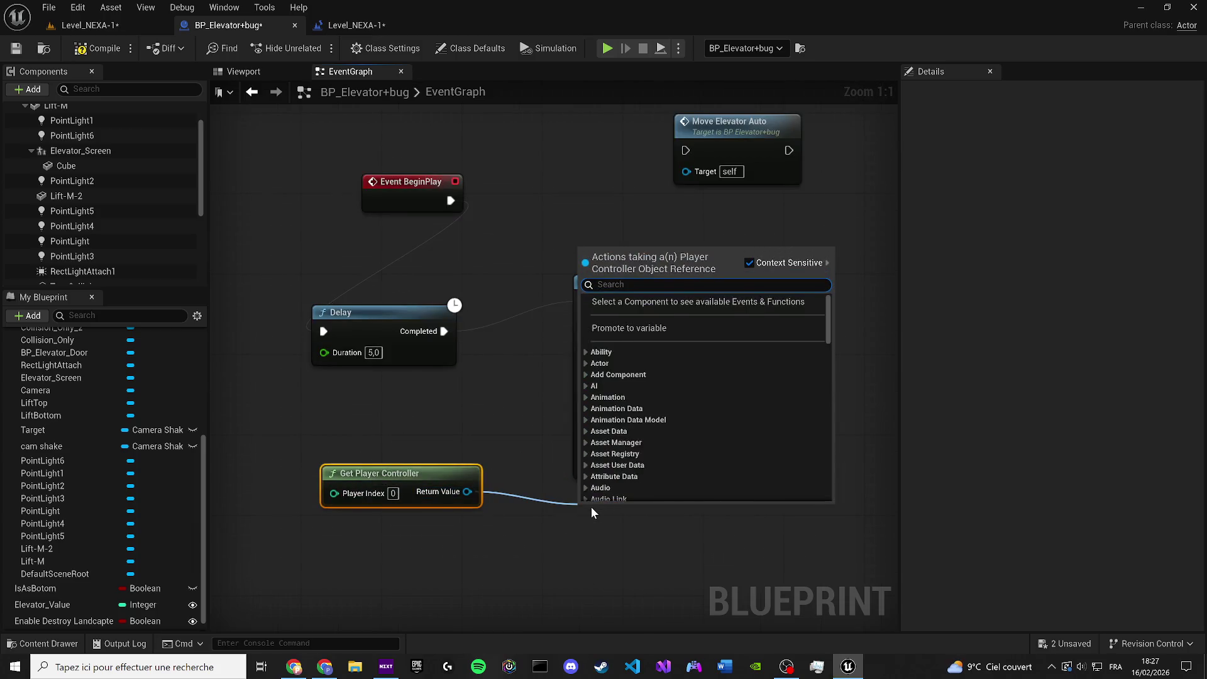
pyautogui.write('start camera')
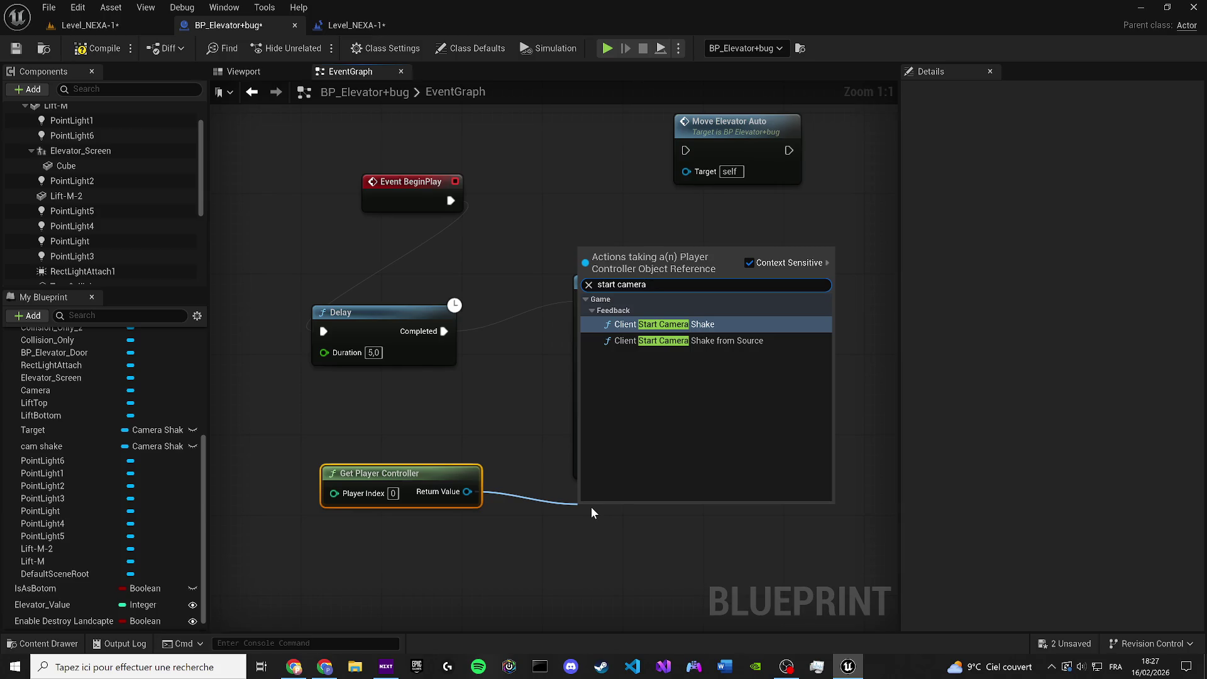
pyautogui.press('Return')
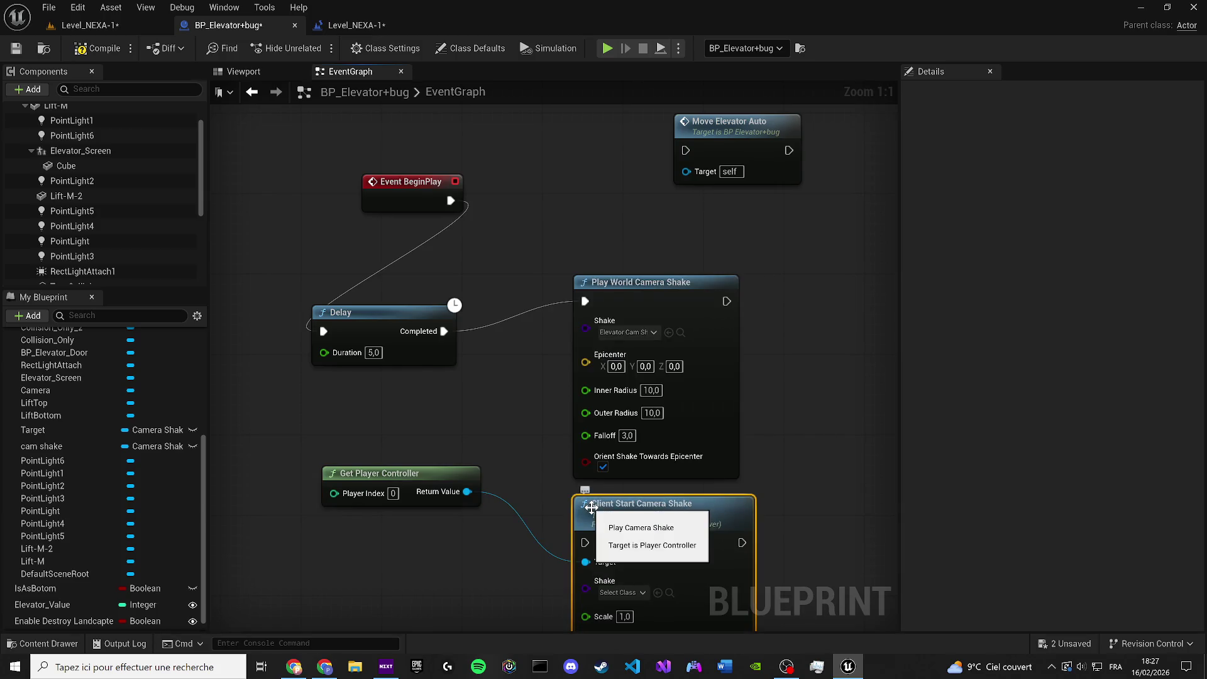
# - Set the Shake class to Elevator_Cam_Shake and play Level_NEXA-1 in the editor
pyautogui.click(571, 550)
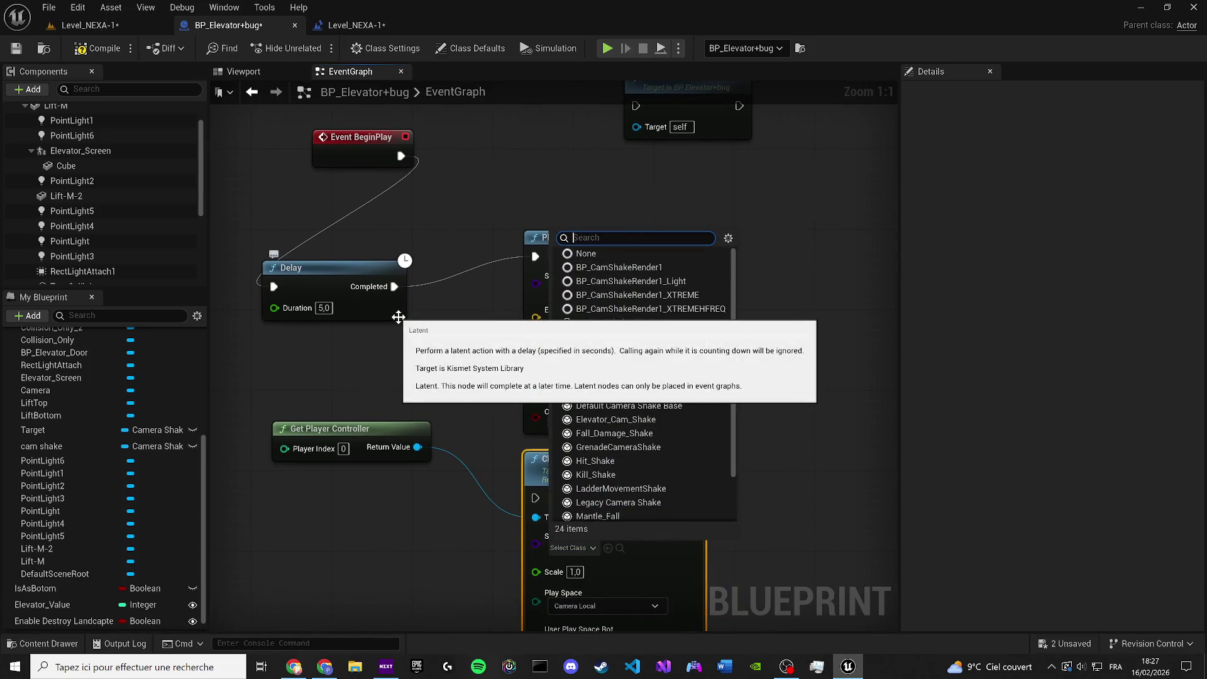
pyautogui.write('el')
pyautogui.click(616, 419)
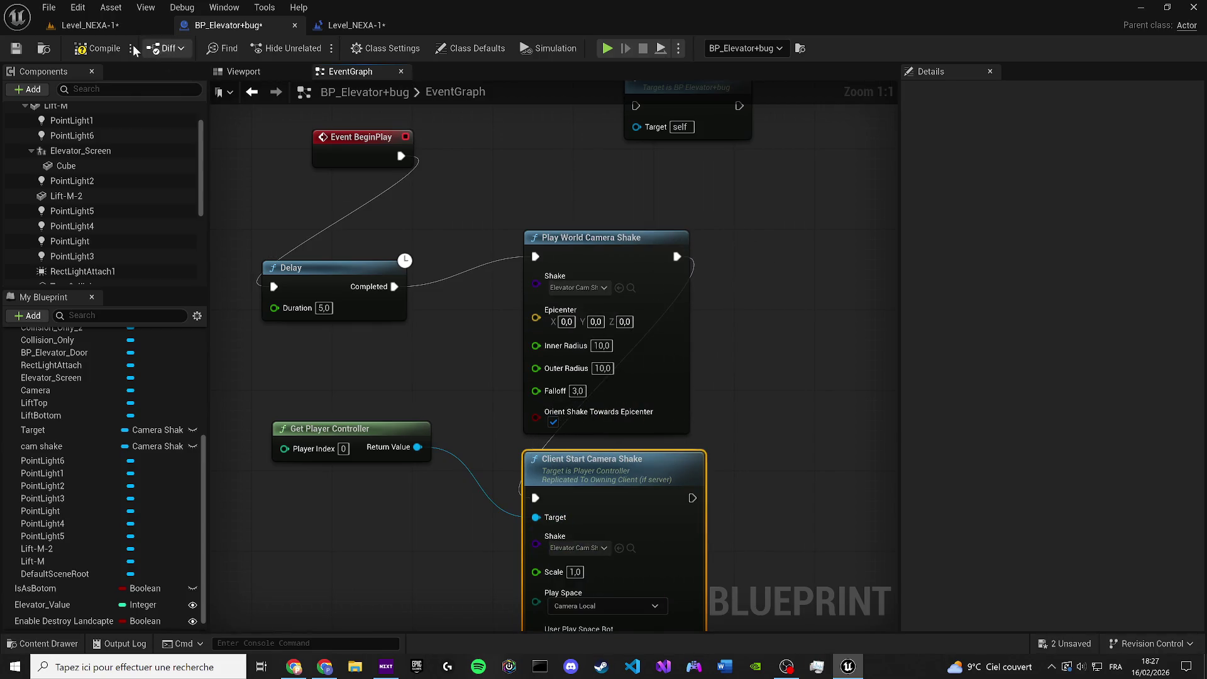
pyautogui.click(90, 25)
pyautogui.hotkey('alt', 'p')
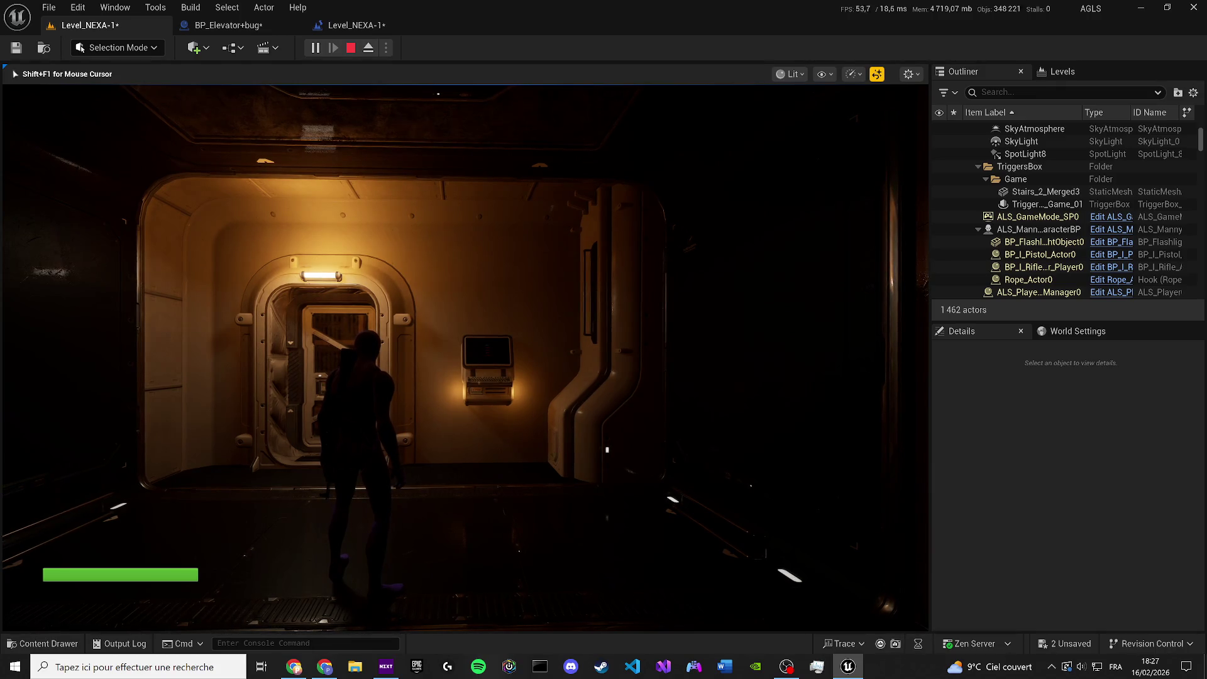
# - Walk the character toward the lit door, stop play, and return to BP_Elevator+bug
pyautogui.press('w')
pyautogui.press('w')
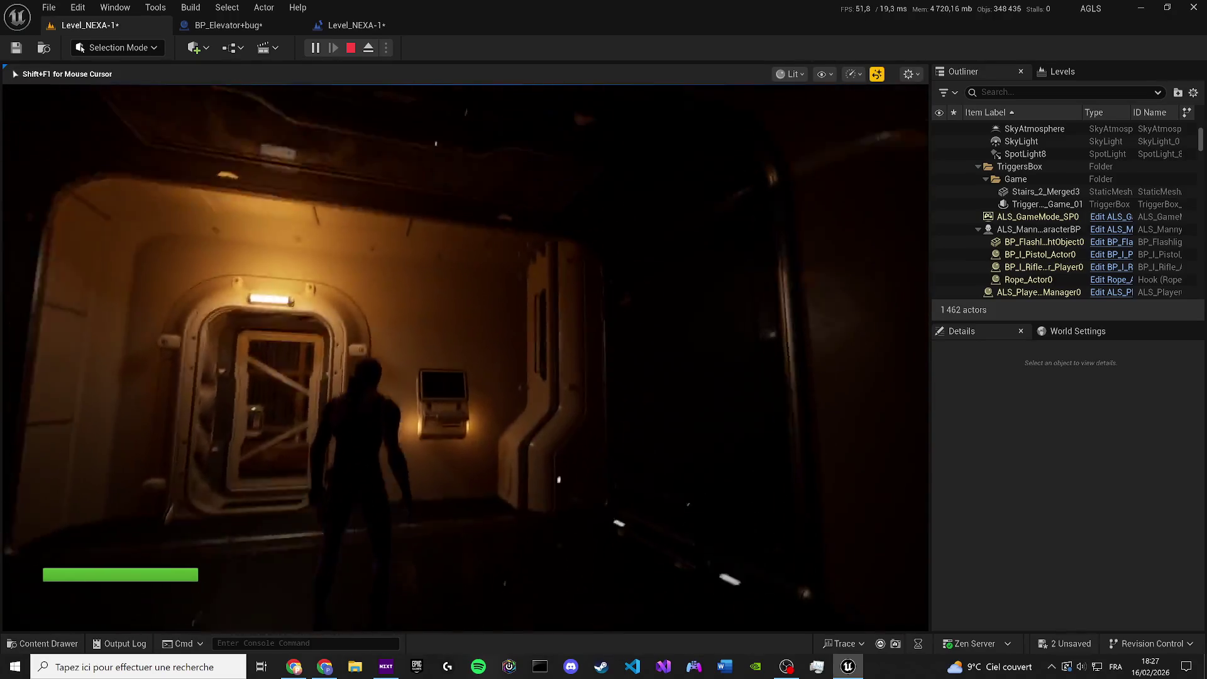
pyautogui.press('Escape')
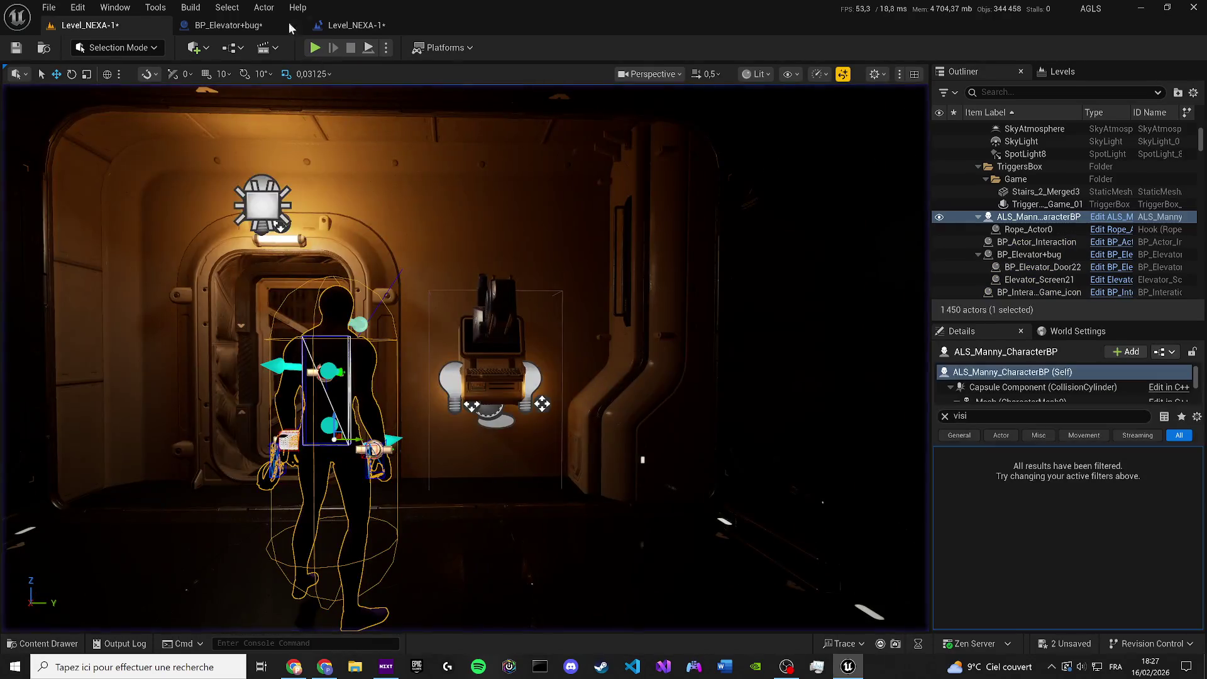
pyautogui.click(227, 7)
pyautogui.click(228, 25)
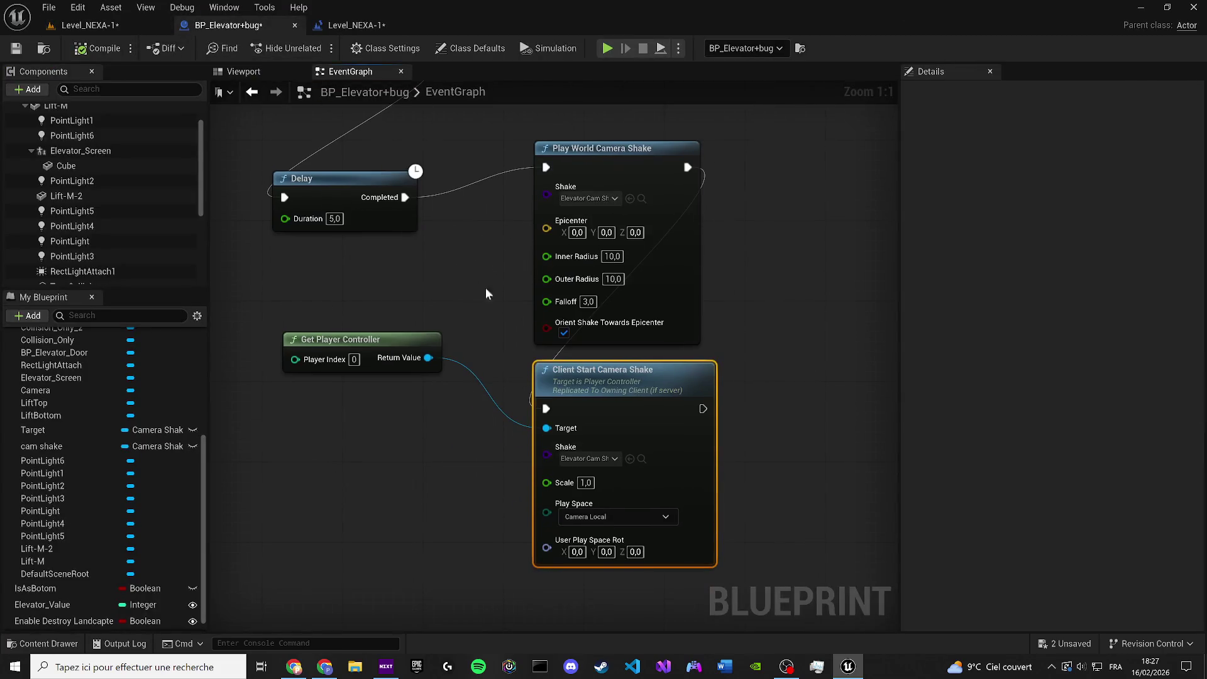
# - Relocate Get Player Controller and Client Start Camera Shake beside Alarme Elevator == Error and wire its exec output to them
pyautogui.moveTo(697, 587)
pyautogui.mouseDown()
pyautogui.moveTo(342, 352)
pyautogui.moveTo(347, 338)
pyautogui.mouseUp()
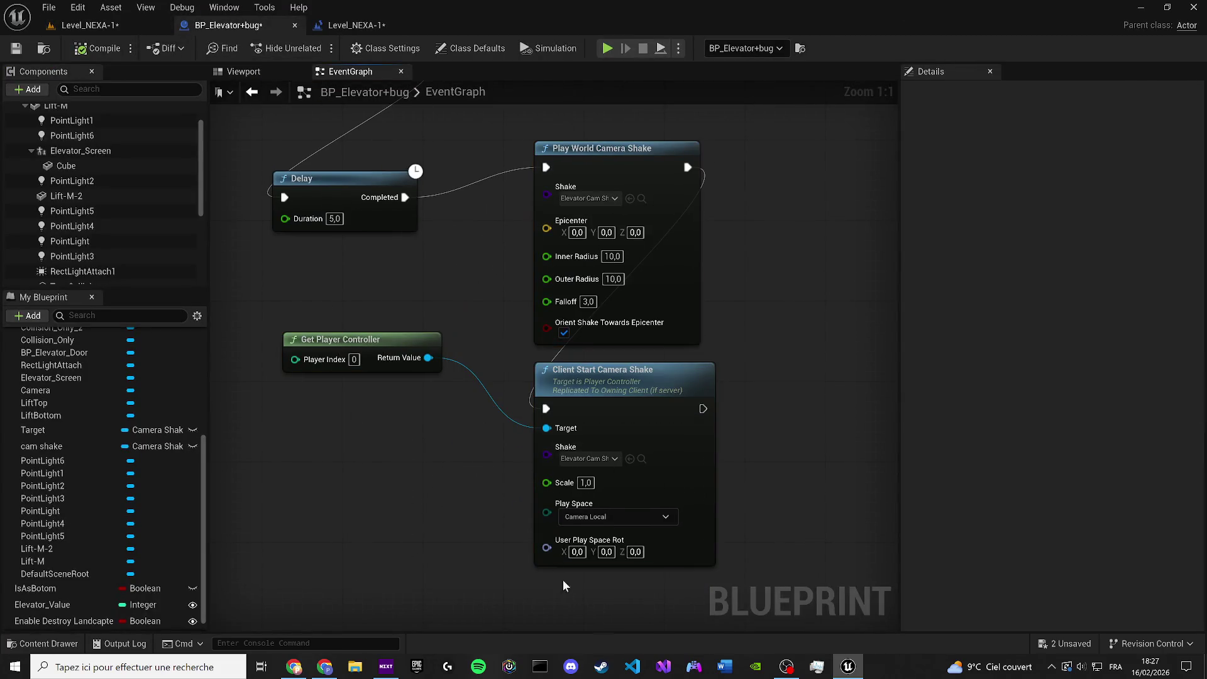
pyautogui.moveTo(563, 579); pyautogui.dragTo(279, 315)
pyautogui.press('Delete')
pyautogui.scroll(-5, 423, 308)
pyautogui.moveTo(423, 308); pyautogui.dragTo(448, 293)
pyautogui.scroll(4, 357, 379)
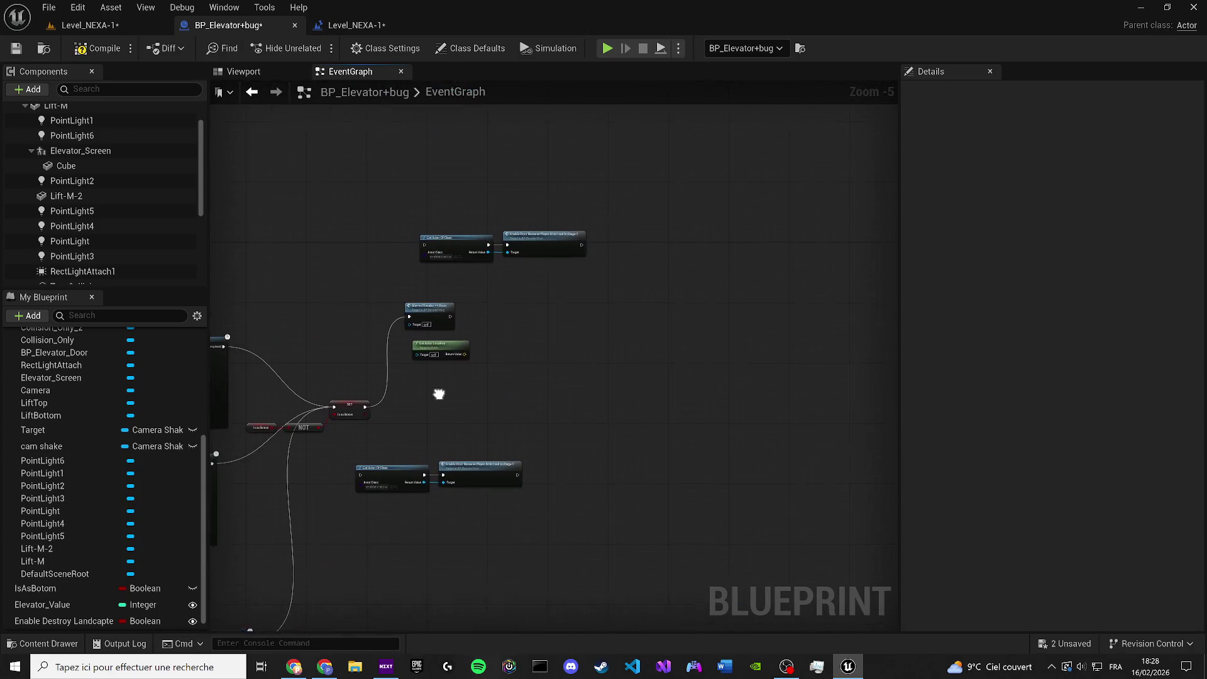
pyautogui.hotkey('ctrl', 'v')
pyautogui.moveTo(403, 311); pyautogui.dragTo(508, 293)
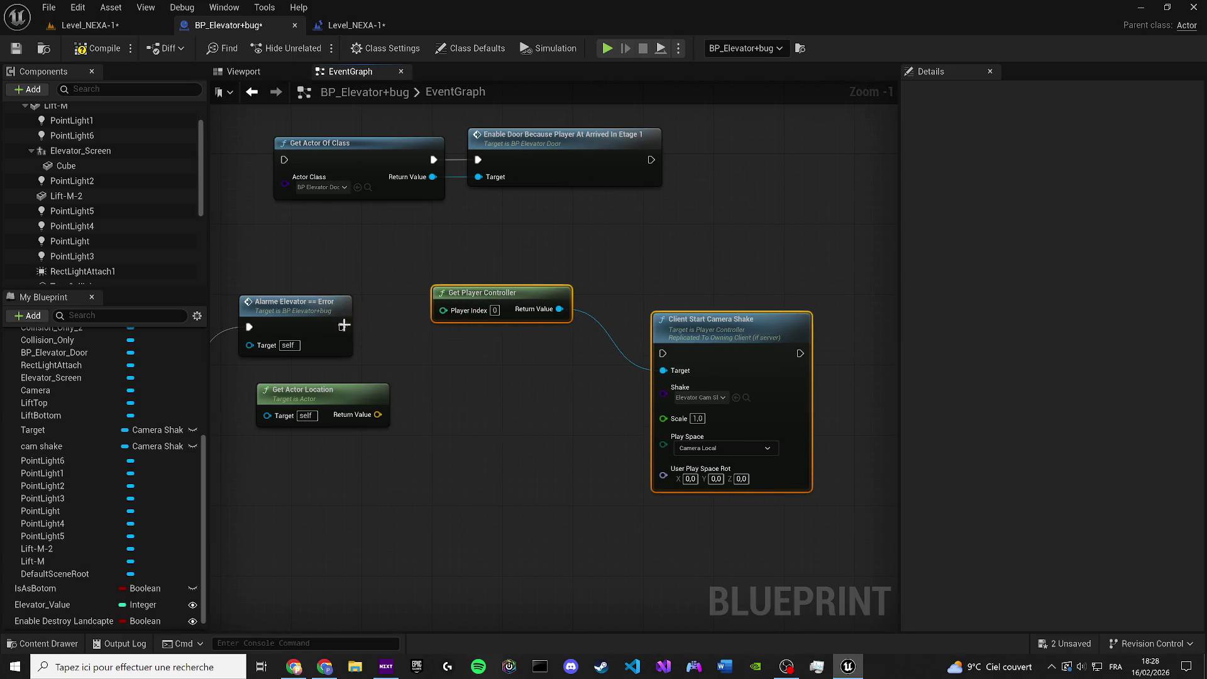
pyautogui.moveTo(341, 327); pyautogui.dragTo(662, 353)
# - Compile the blueprint, test-play the level, and return to BP_Elevator+bug
pyautogui.click(82, 49)
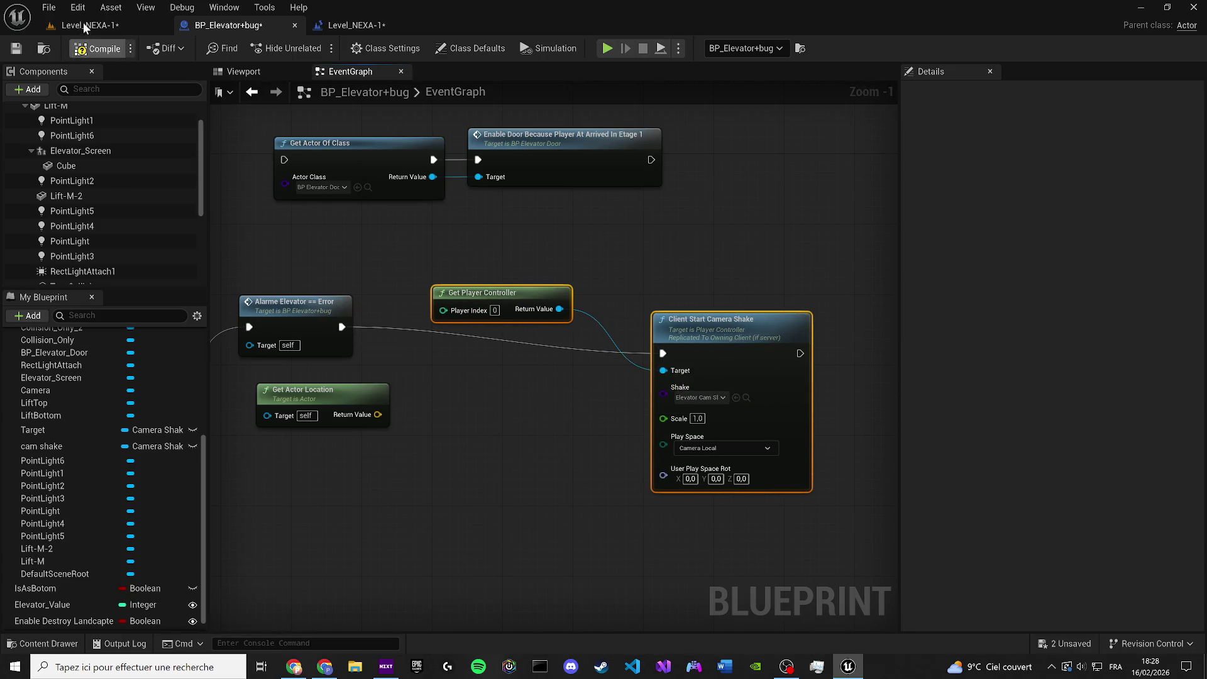
pyautogui.hotkey('alt', 'p')
pyautogui.click(344, 137)
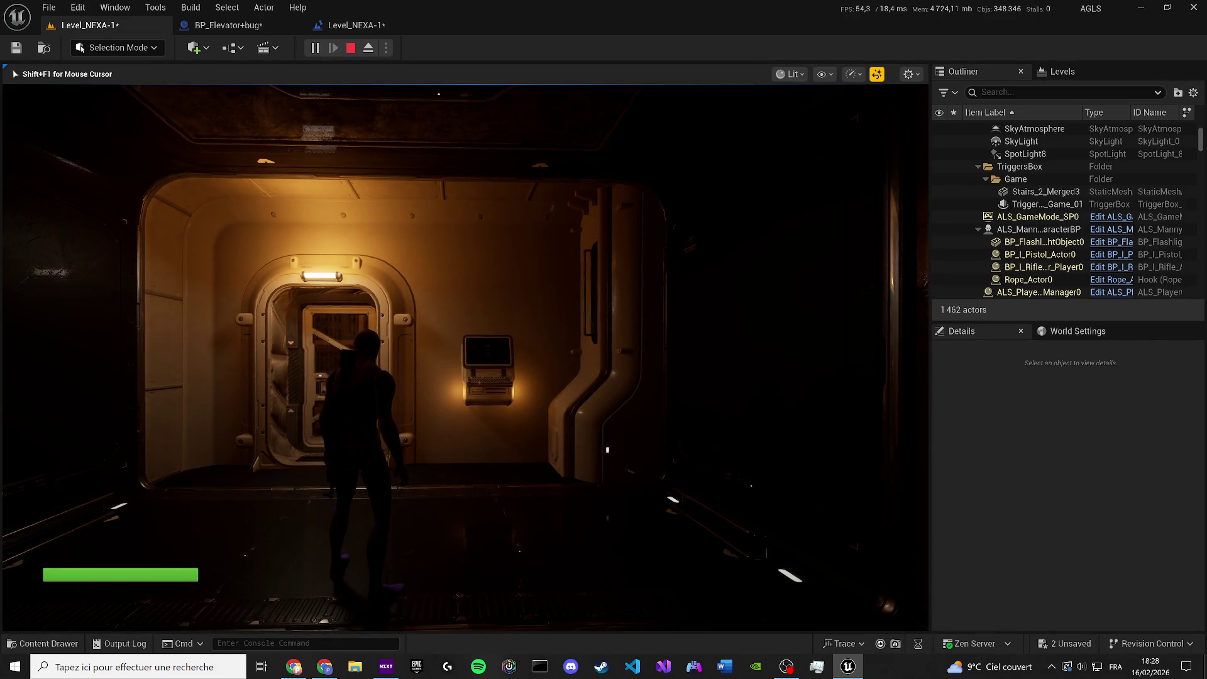
pyautogui.press('Escape')
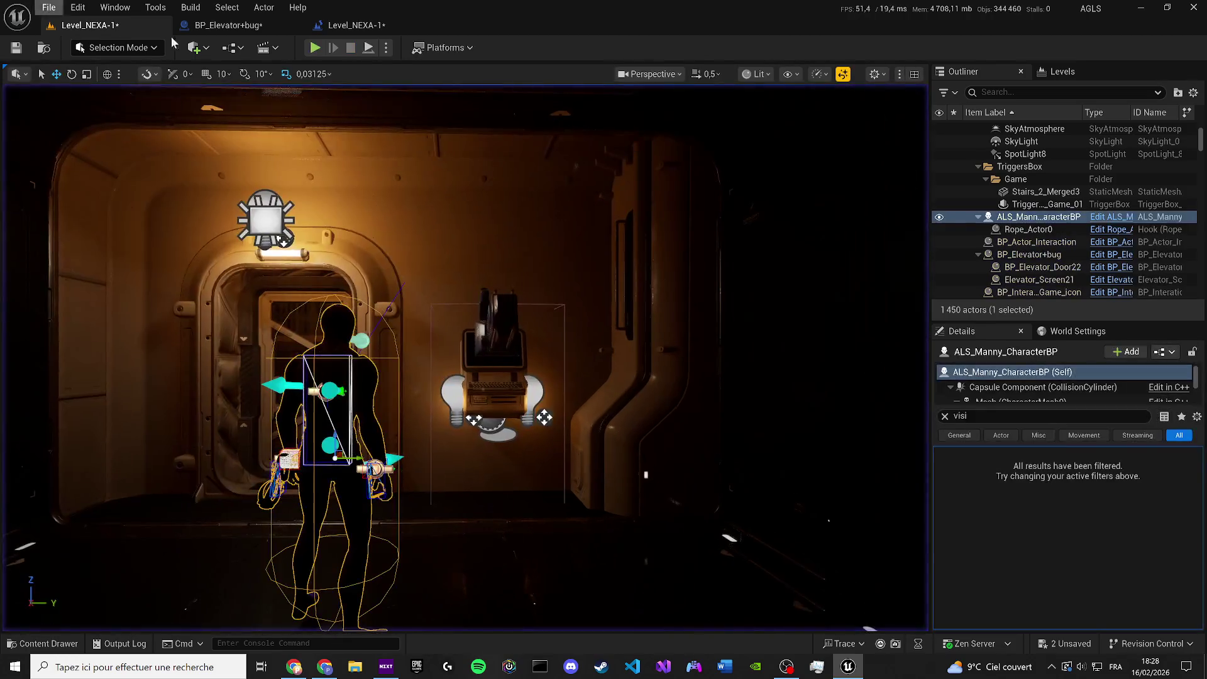
pyautogui.click(220, 25)
pyautogui.scroll(-5, 634, 457)
# - Reconnect Event BeginPlay to Move Elevator Auto and test-play Level_NEXA-1 to see the red alarm corridor
pyautogui.scroll(3, 499, 254)
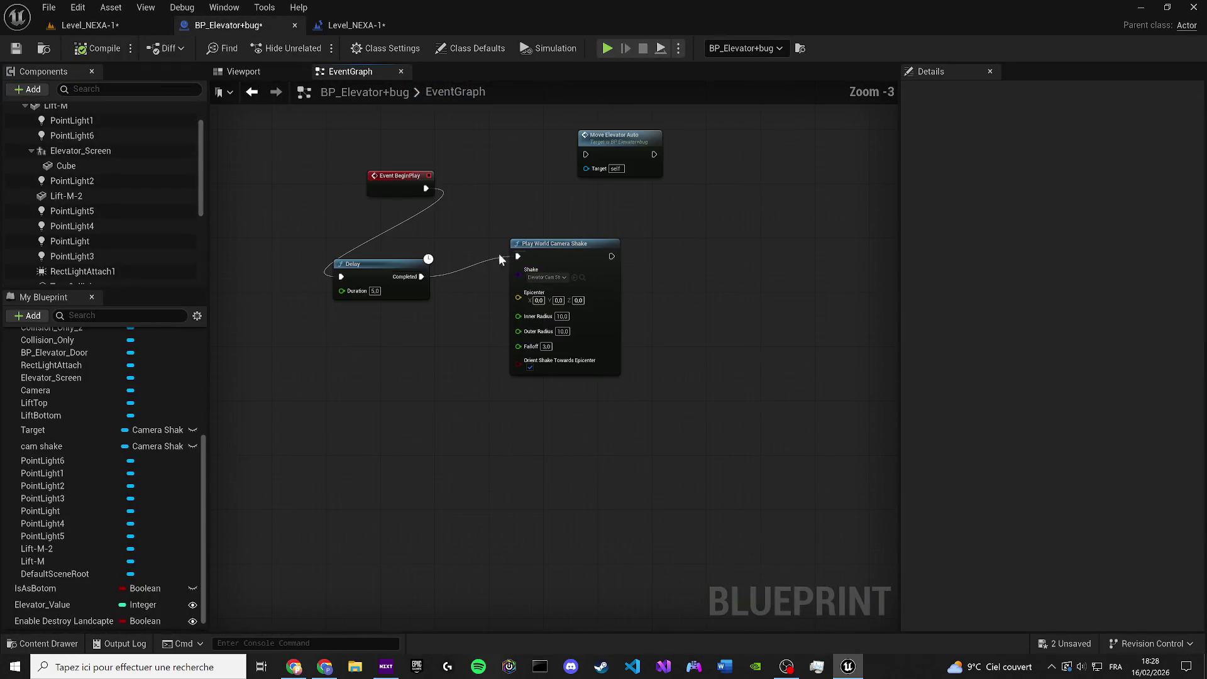
pyautogui.moveTo(413, 328); pyautogui.dragTo(573, 296)
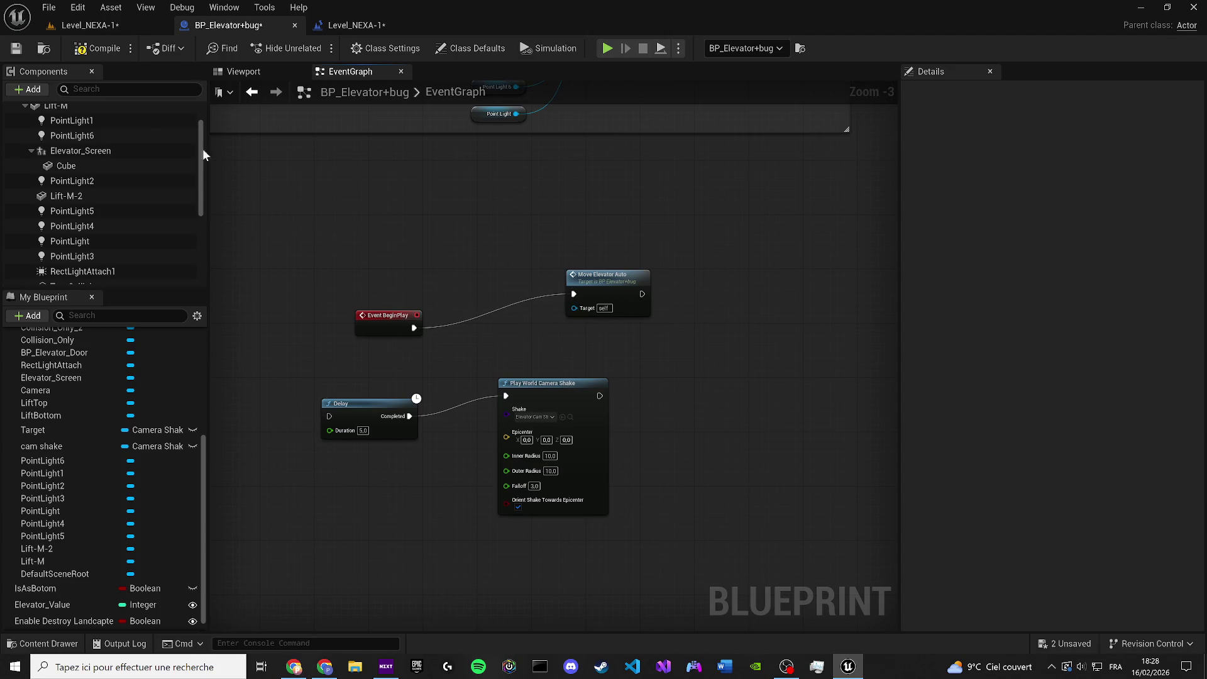
pyautogui.click(90, 26)
pyautogui.hotkey('alt', 'p')
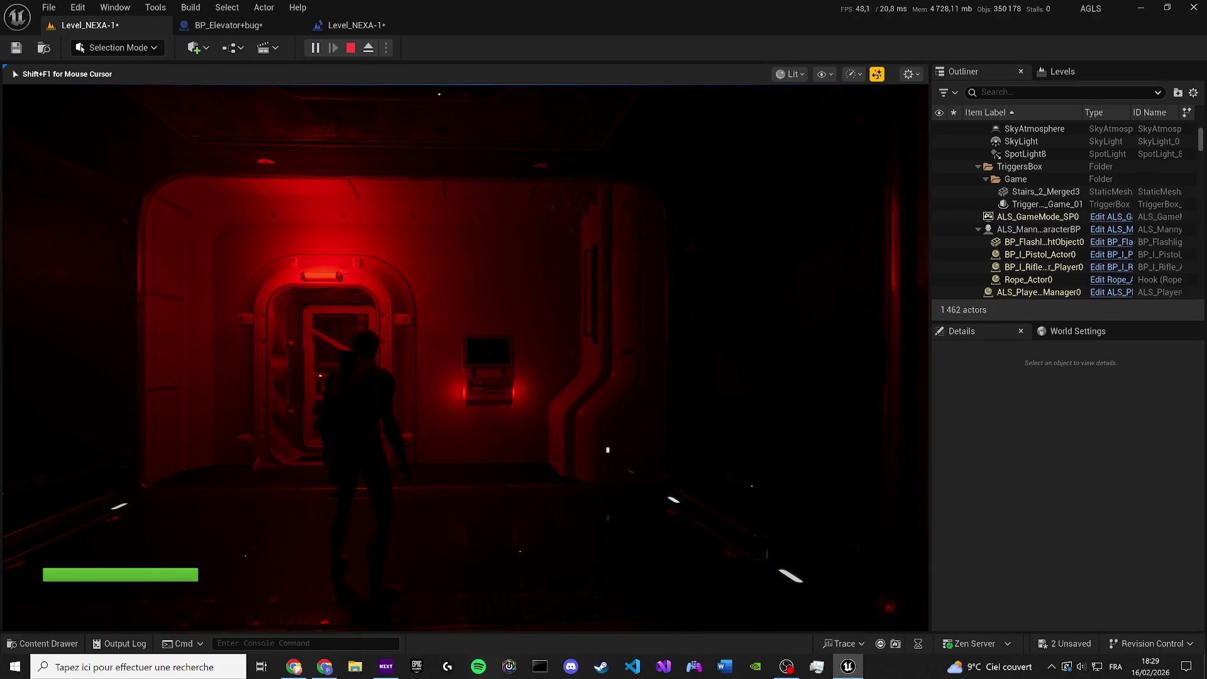
pyautogui.press('Escape')
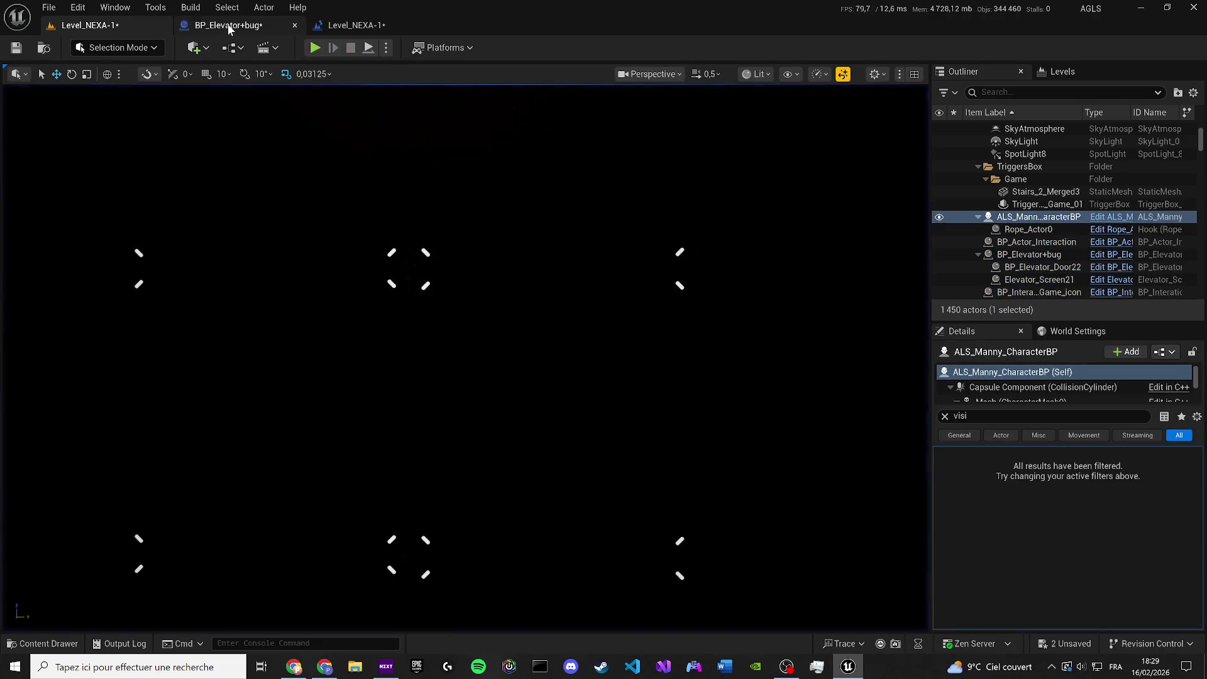
# - Close the Level_NEXA-1 Level Blueprint editor and go back to the level viewport
pyautogui.click(223, 24)
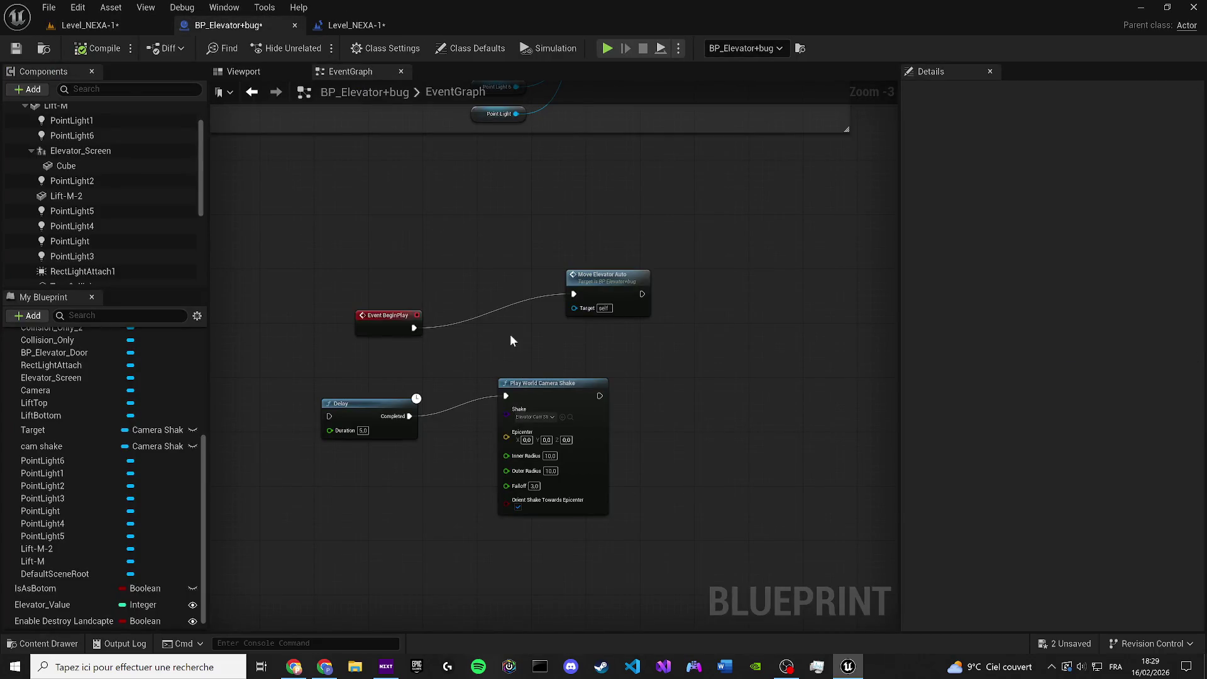
pyautogui.click(376, 24)
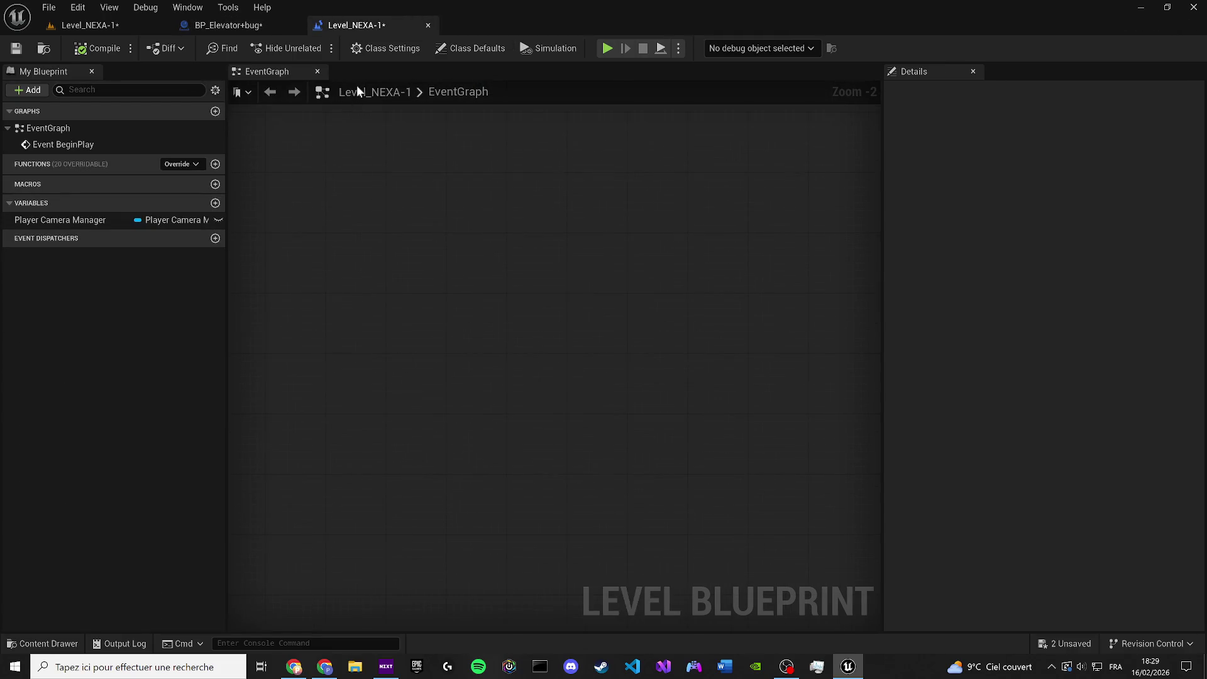
pyautogui.click(428, 25)
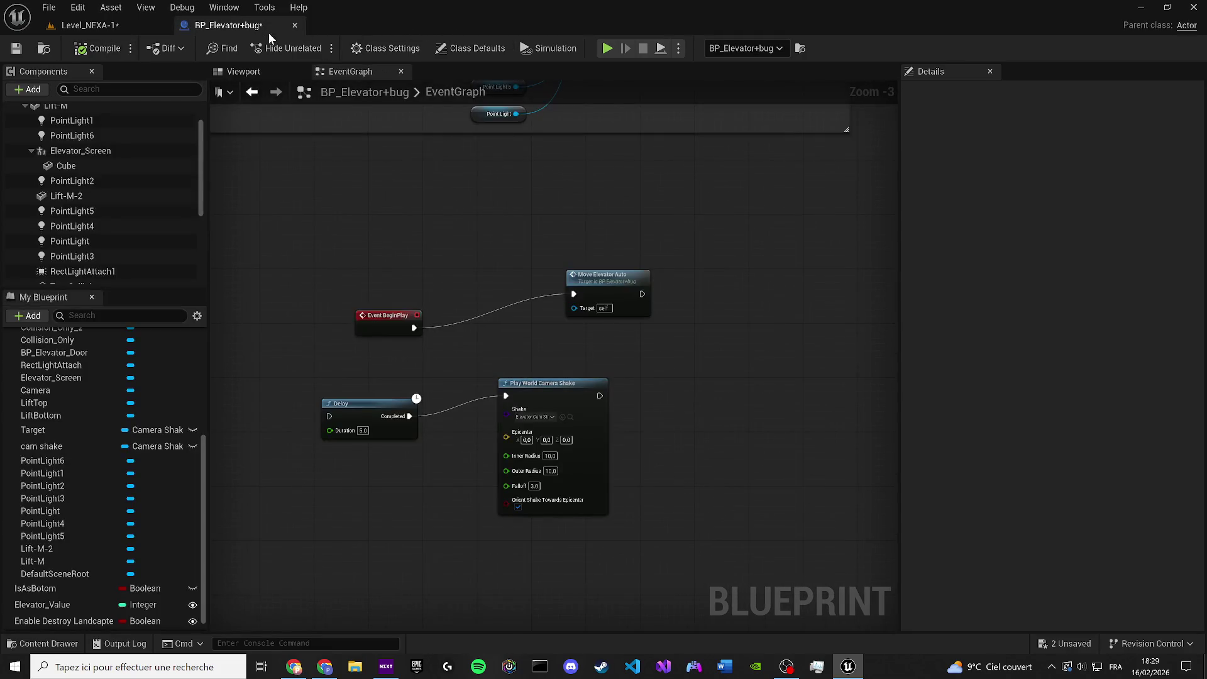
pyautogui.scroll(-4, 492, 413)
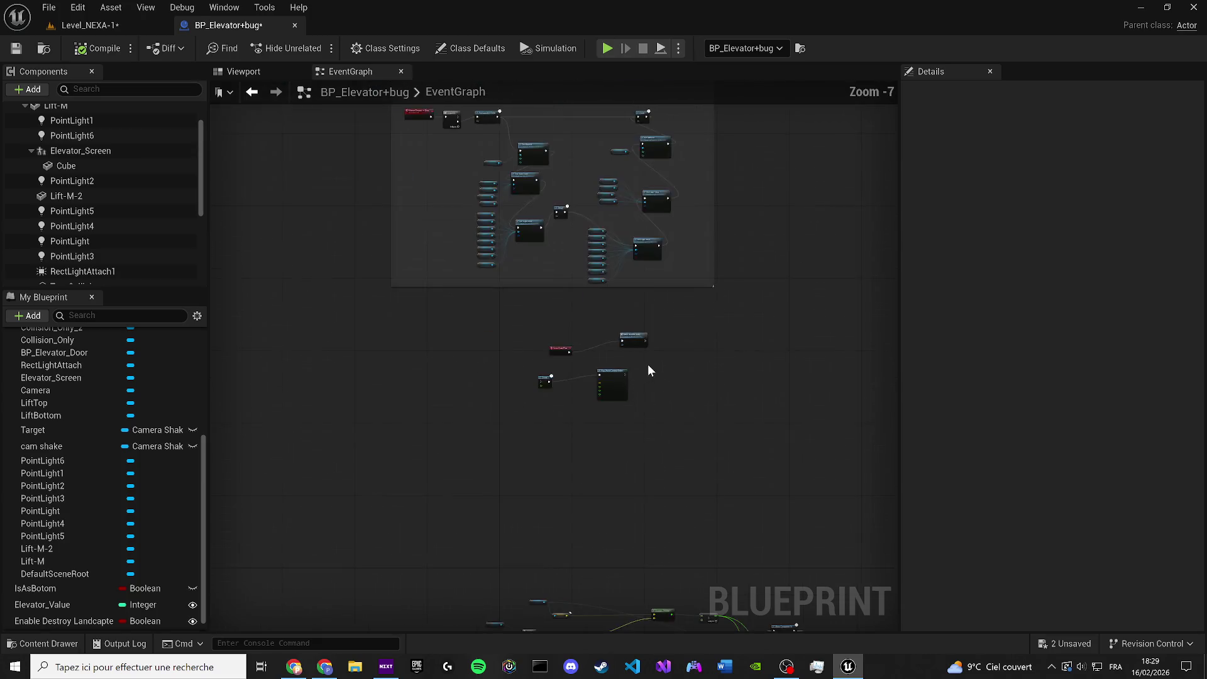
pyautogui.scroll(4, 518, 274)
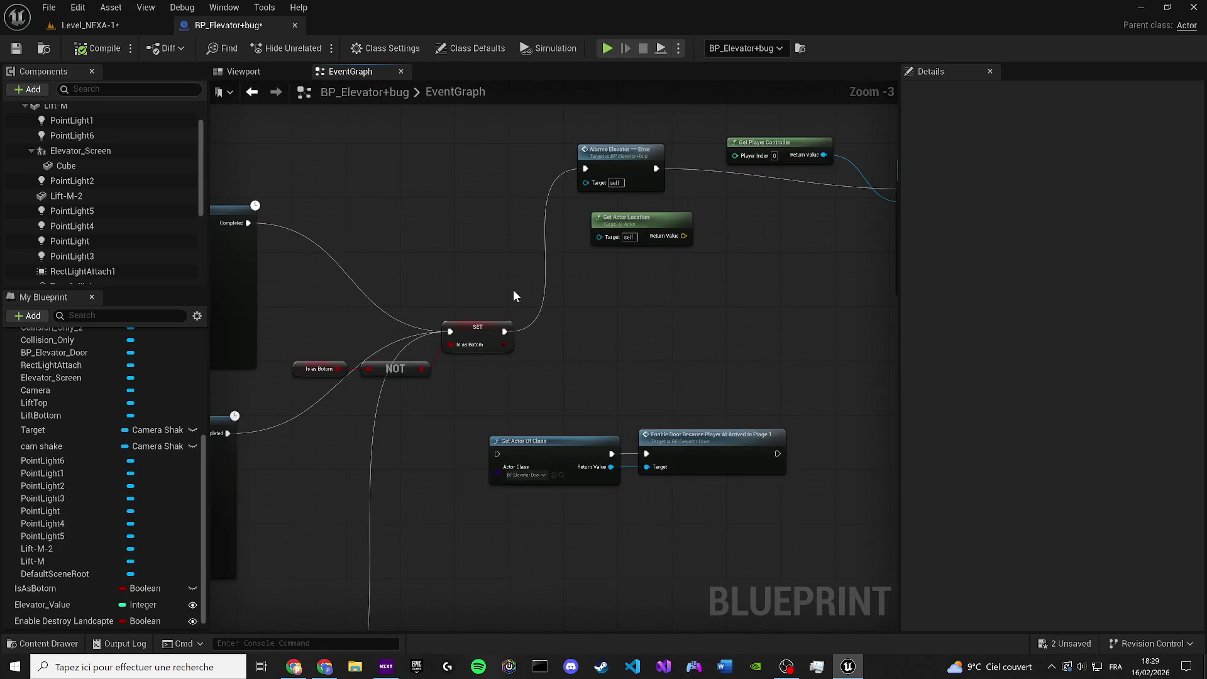
pyautogui.scroll(-1, 669, 326)
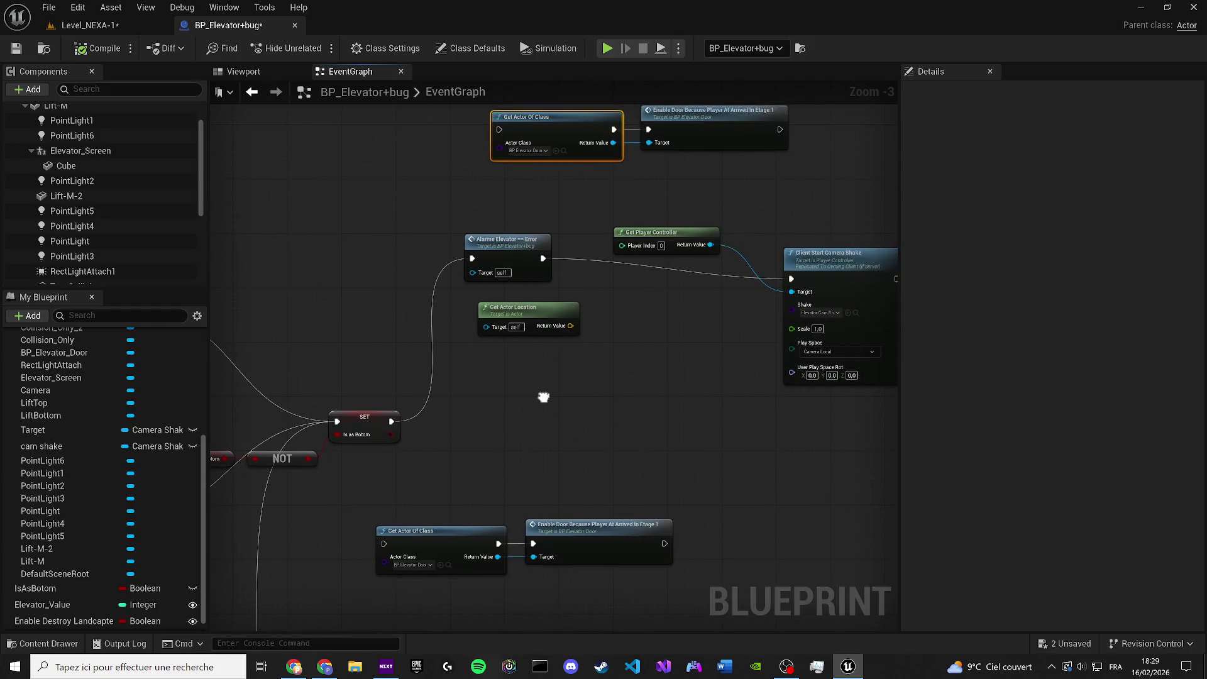
pyautogui.scroll(1, 579, 323)
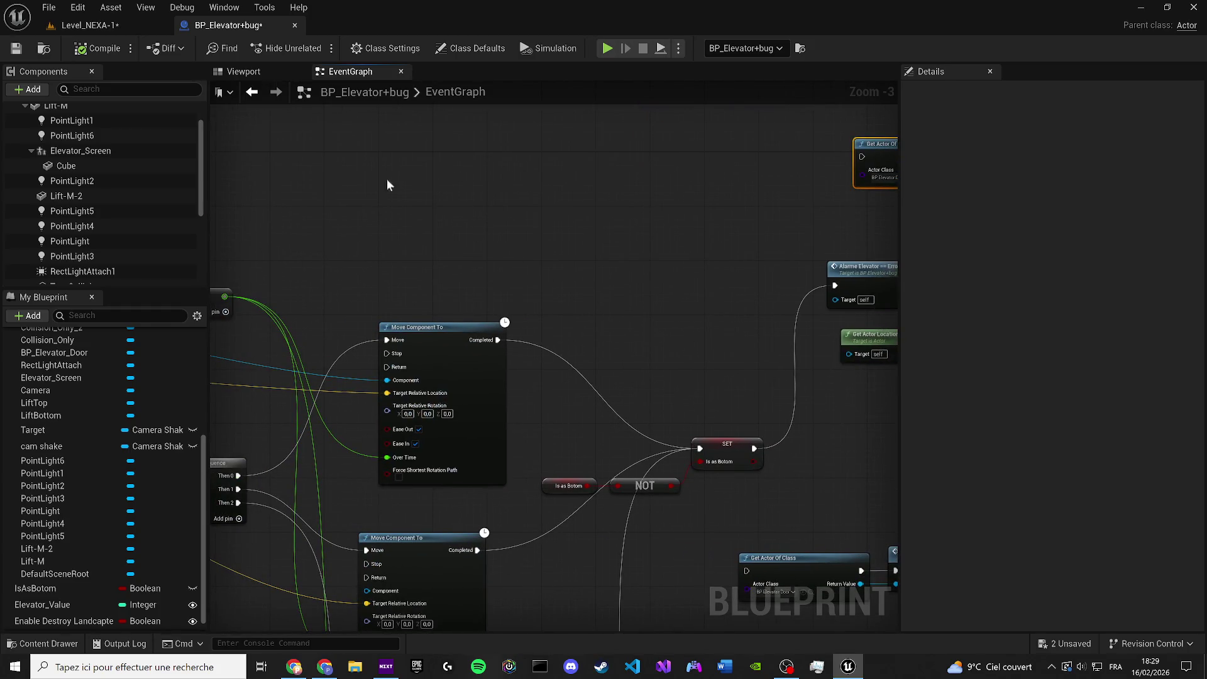
pyautogui.click(88, 25)
# - Search the Start menu for 'horlo' and launch the Horloge clock app
pyautogui.press('super')
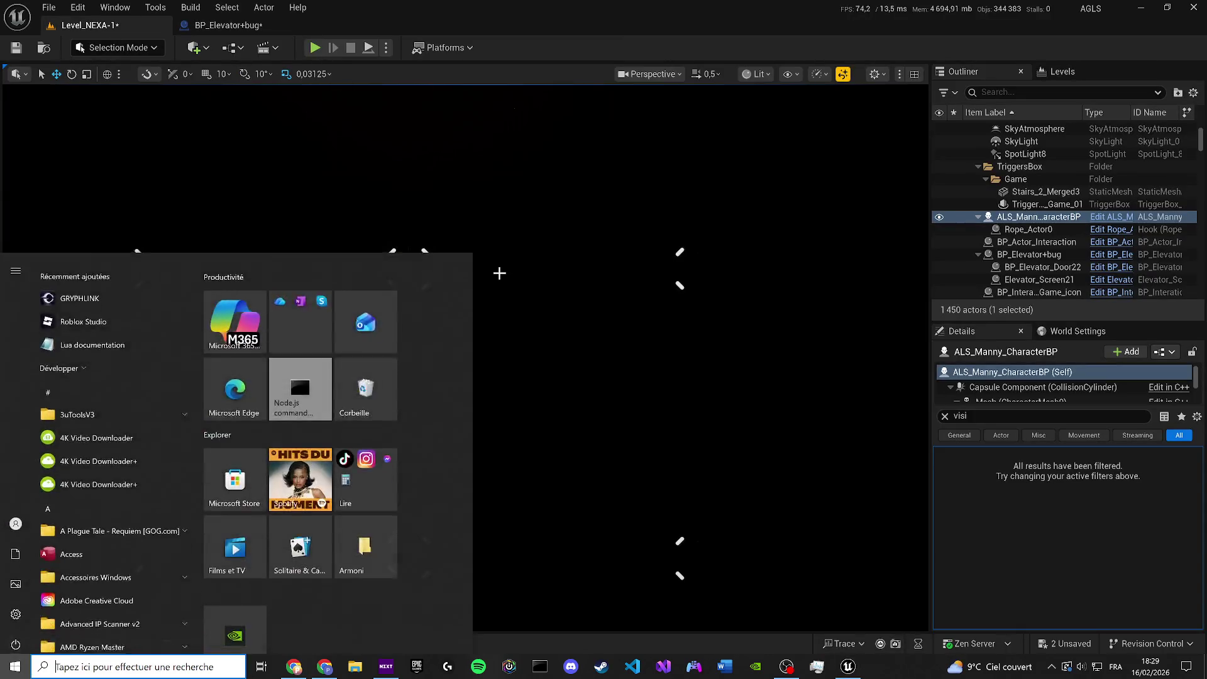
pyautogui.write('cht')
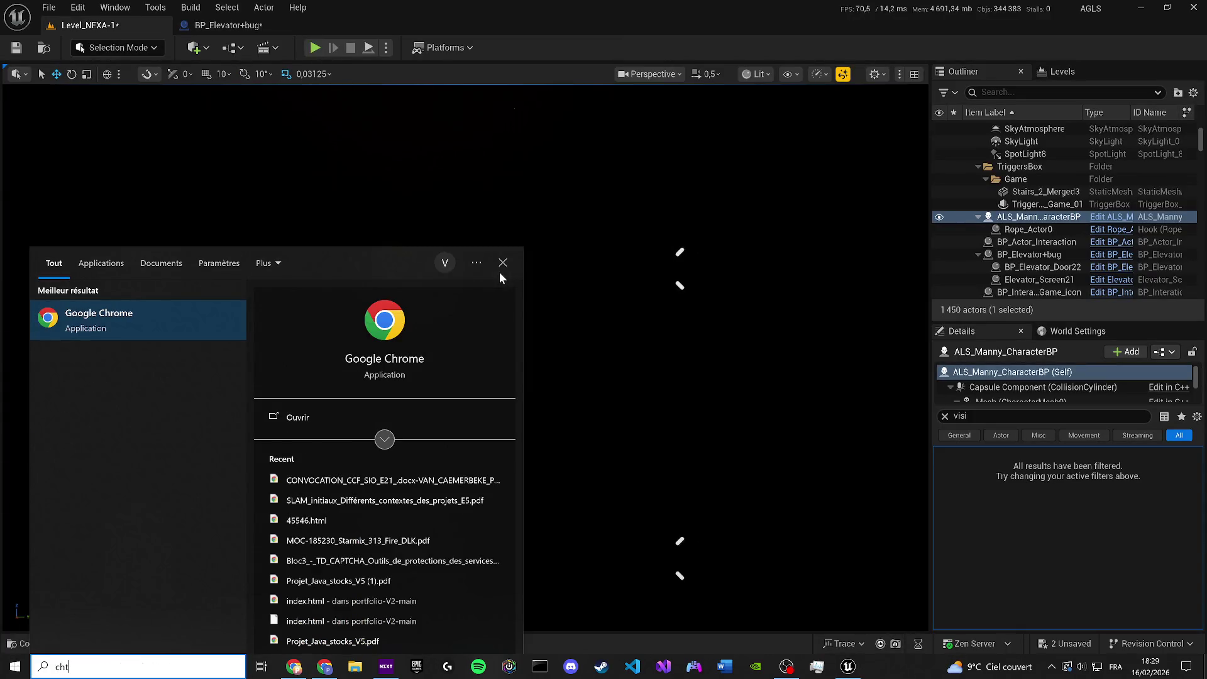
pyautogui.press('BackSpace')
pyautogui.write('romoe')
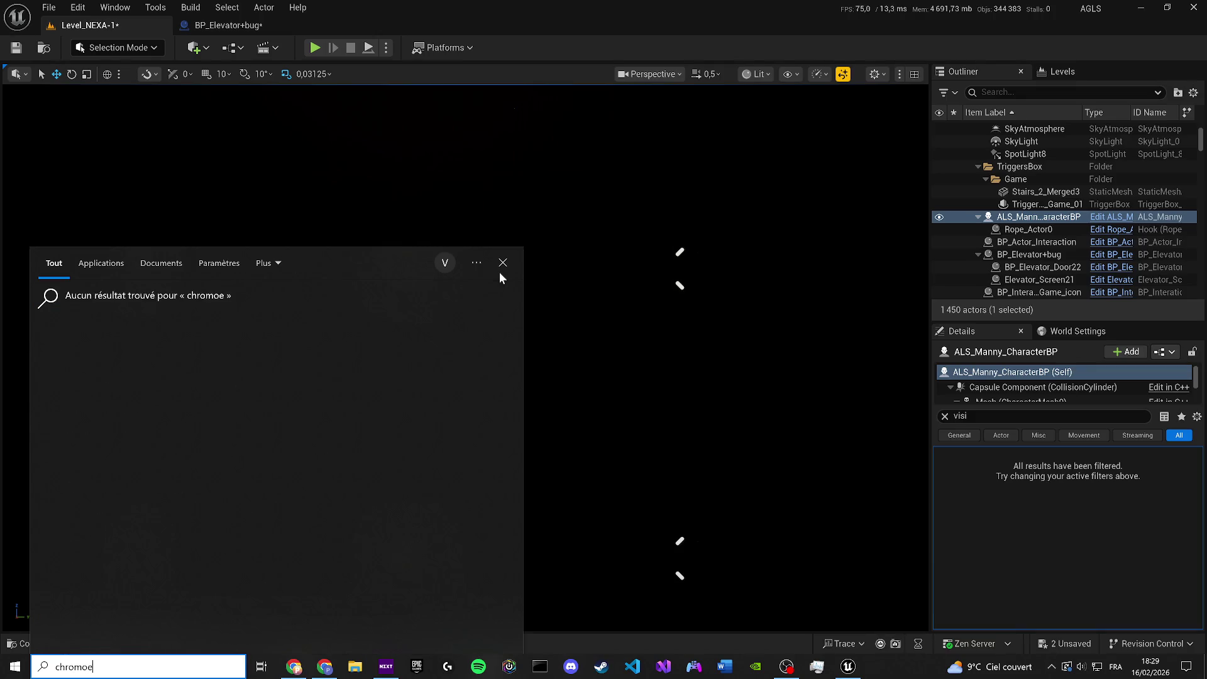
pyautogui.press('BackSpace')
pyautogui.press('BackSpace')
pyautogui.press('BackSpace')
pyautogui.write('horlo')
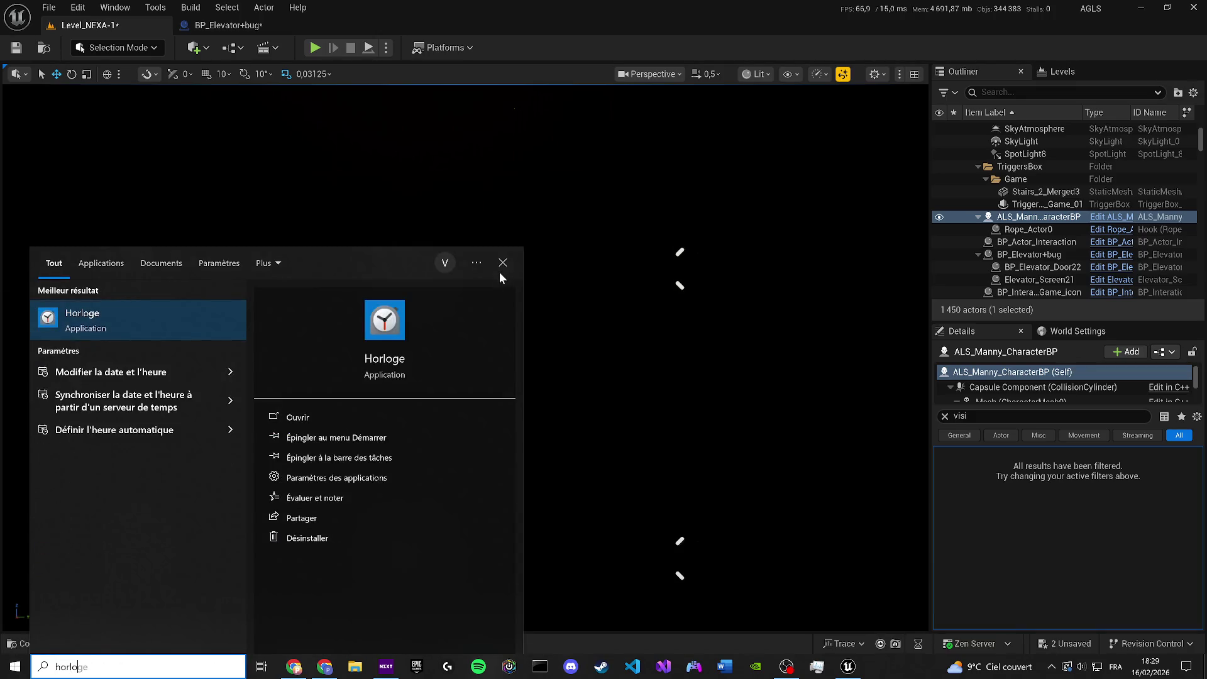
pyautogui.press('Return')
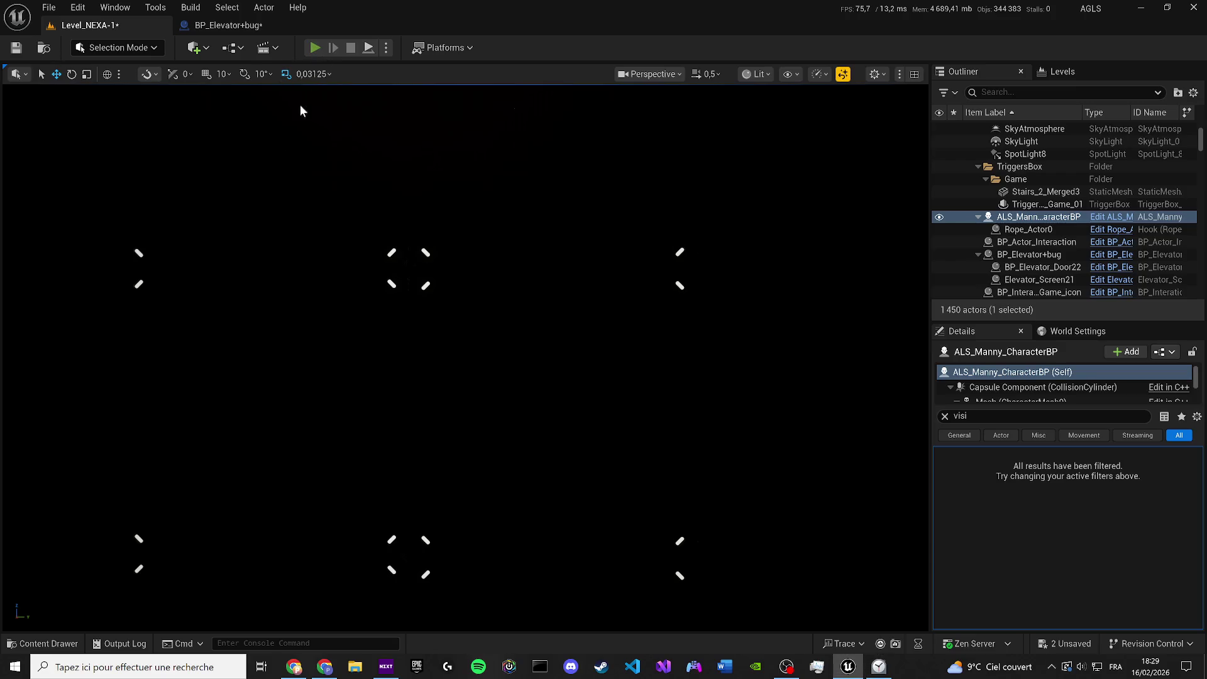
# - Test-play the level, then return to BP_Elevator+bug and pan to the Move Component To nodes
pyautogui.hotkey('alt', 'p')
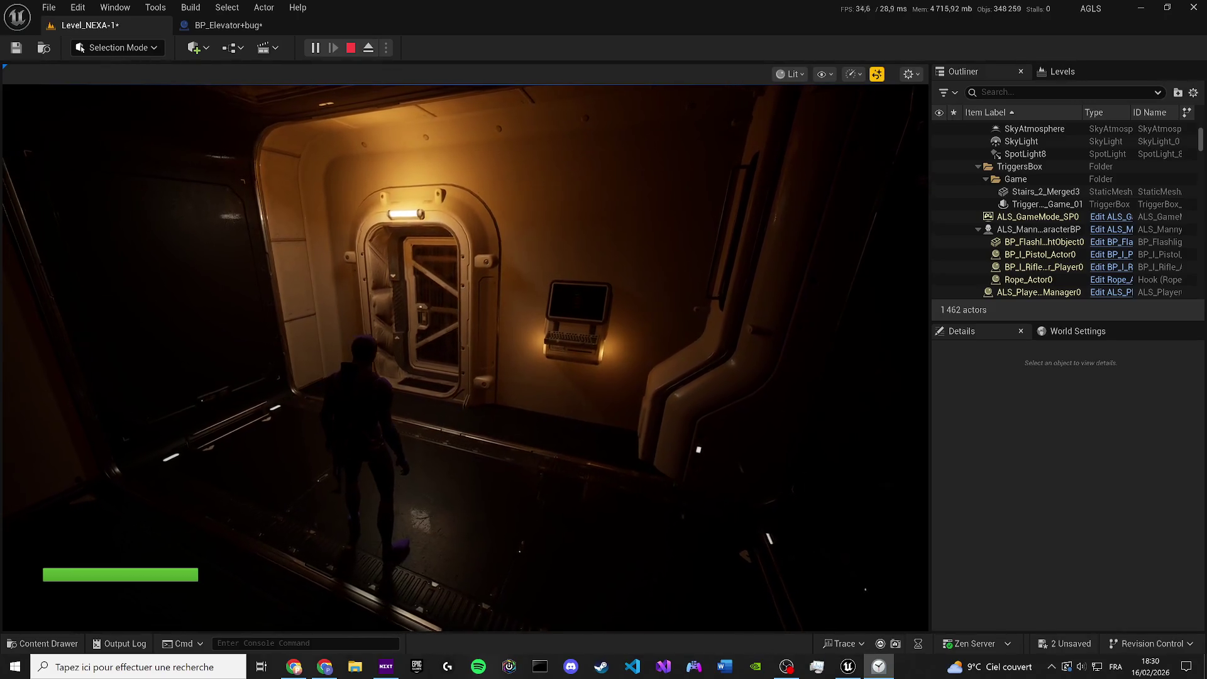
pyautogui.click(257, 24)
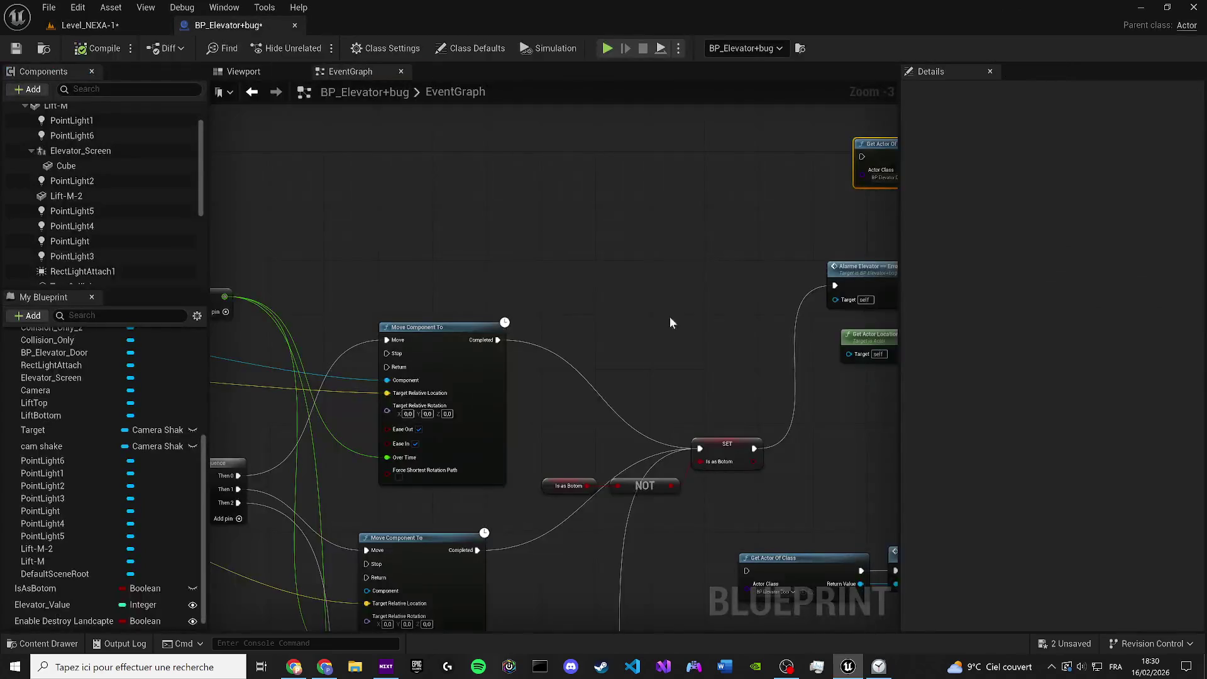
pyautogui.moveTo(652, 340)
pyautogui.mouseDown()
pyautogui.moveTo(579, 315)
pyautogui.moveTo(425, 319)
pyautogui.moveTo(424, 352)
pyautogui.moveTo(345, 351)
pyautogui.moveTo(817, 295)
pyautogui.moveTo(763, 213)
pyautogui.mouseUp()
# - Add a Delay node after the lower Move Component To with a 7,0-second duration
pyautogui.scroll(-1, 792, 264)
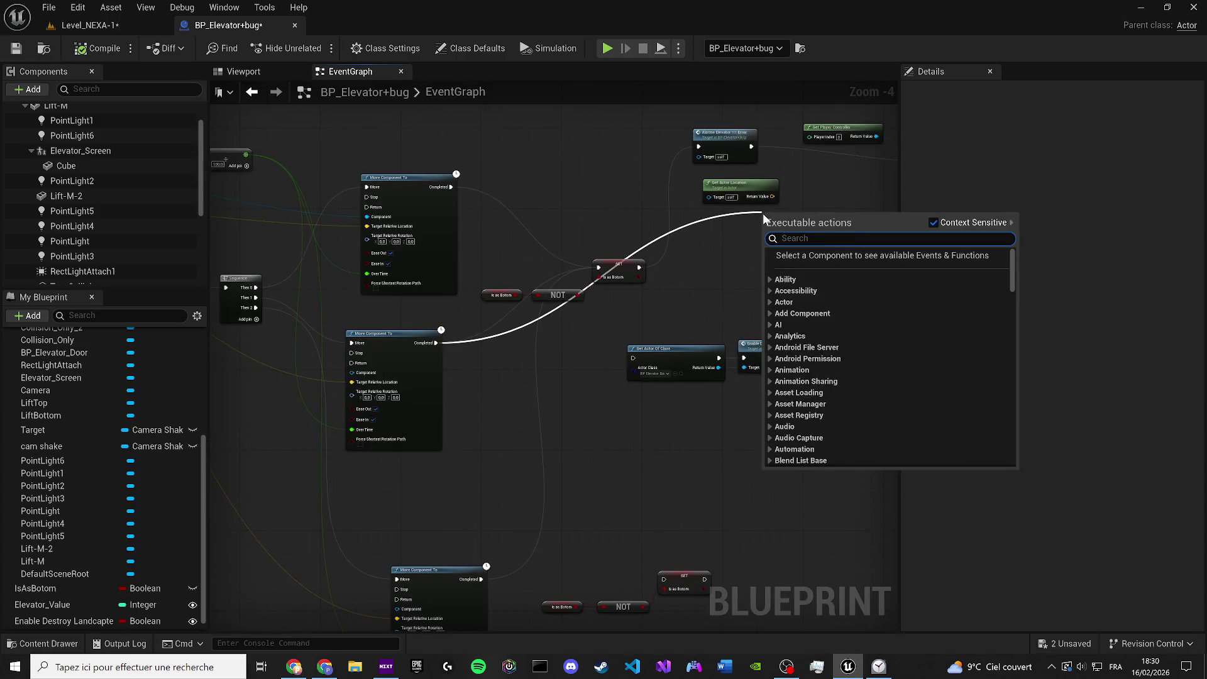
pyautogui.write('delay')
pyautogui.press('Return')
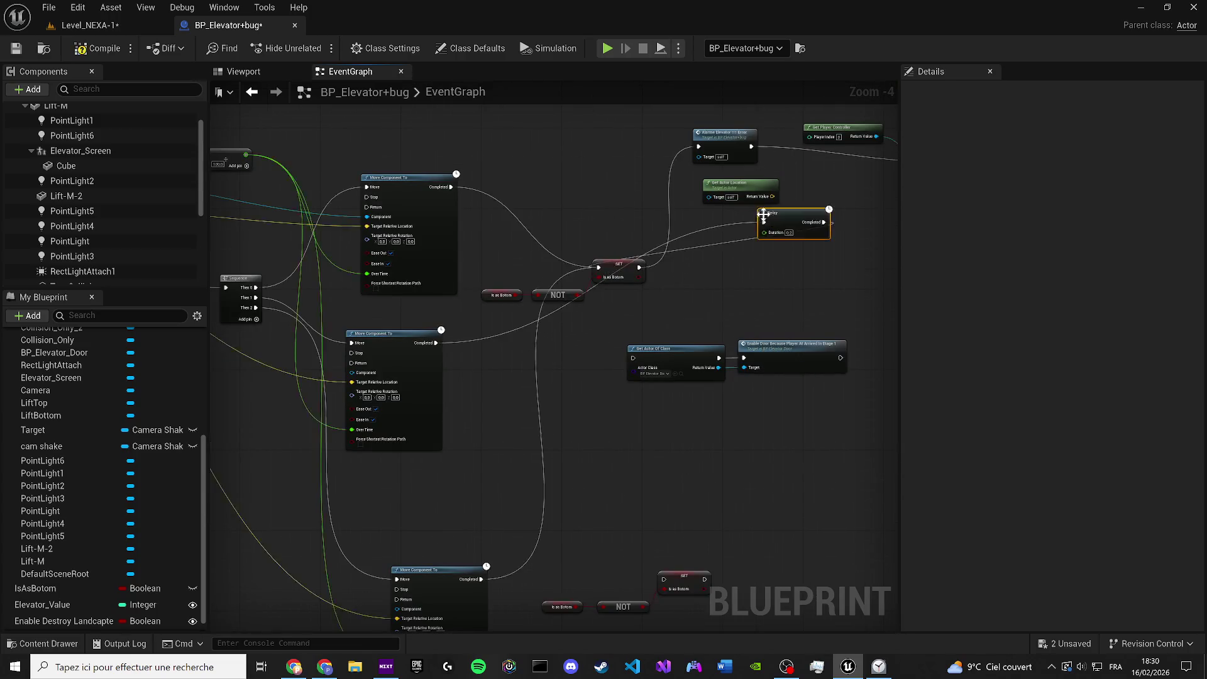
pyautogui.scroll(1, 737, 204)
pyautogui.moveTo(744, 213)
pyautogui.mouseDown()
pyautogui.moveTo(435, 393)
pyautogui.moveTo(422, 434)
pyautogui.mouseUp()
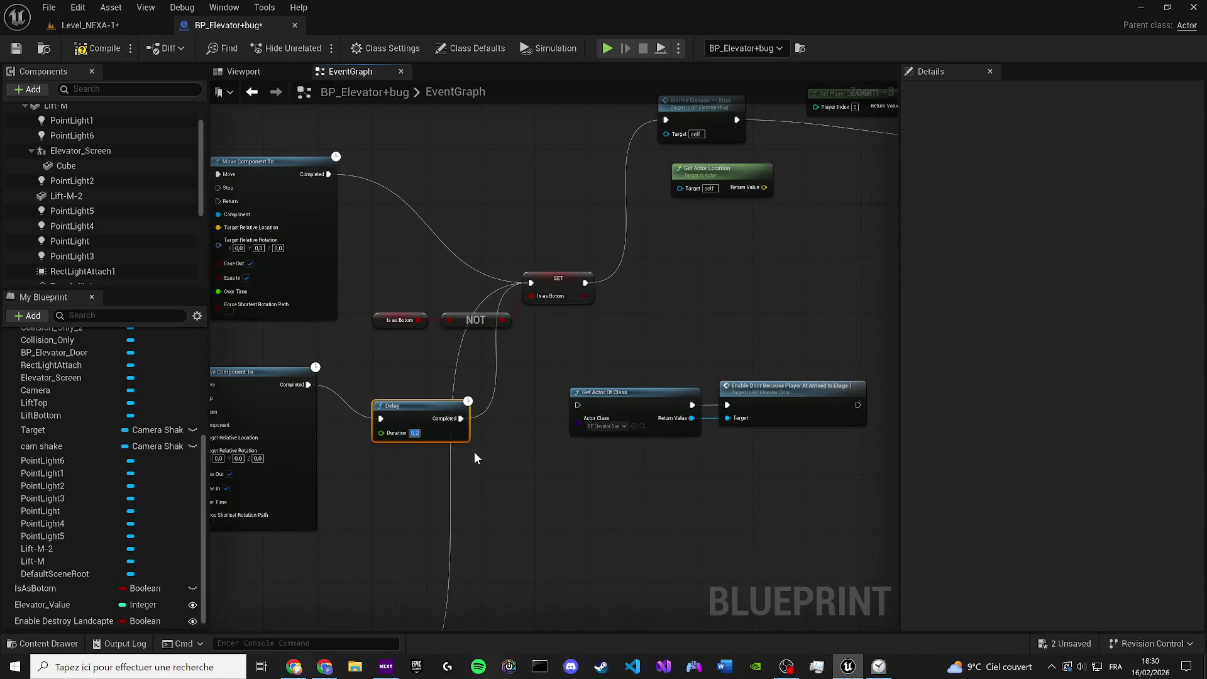
pyautogui.write('7')
pyautogui.press('Return')
# - Move the SET, Is as Bottom and NOT nodes lower and place the Delay in the freed space
pyautogui.moveTo(591, 339)
pyautogui.mouseDown()
pyautogui.moveTo(535, 280)
pyautogui.moveTo(361, 250)
pyautogui.mouseUp()
pyautogui.moveTo(540, 281); pyautogui.dragTo(513, 527)
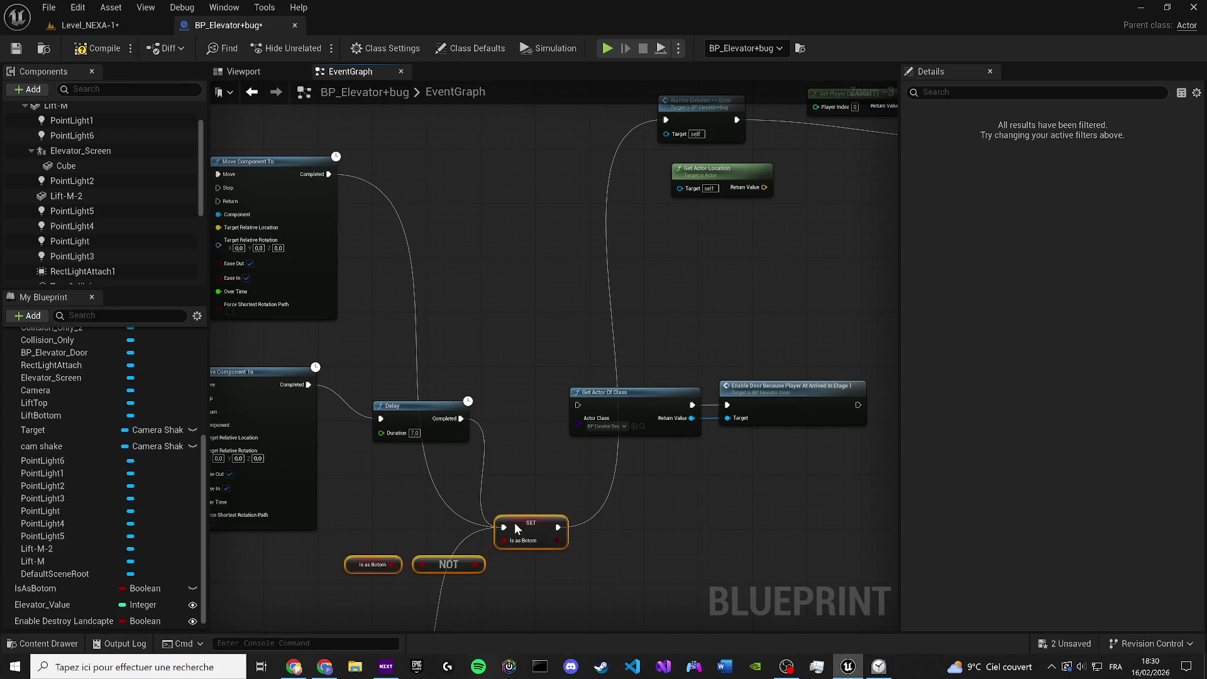
pyautogui.moveTo(453, 410)
pyautogui.mouseDown()
pyautogui.moveTo(457, 329)
pyautogui.moveTo(653, 205)
pyautogui.moveTo(670, 119)
pyautogui.moveTo(722, 293)
pyautogui.moveTo(793, 264)
pyautogui.moveTo(780, 222)
pyautogui.mouseUp()
pyautogui.scroll(-3, 722, 293)
pyautogui.scroll(2, 793, 264)
pyautogui.scroll(1, 782, 221)
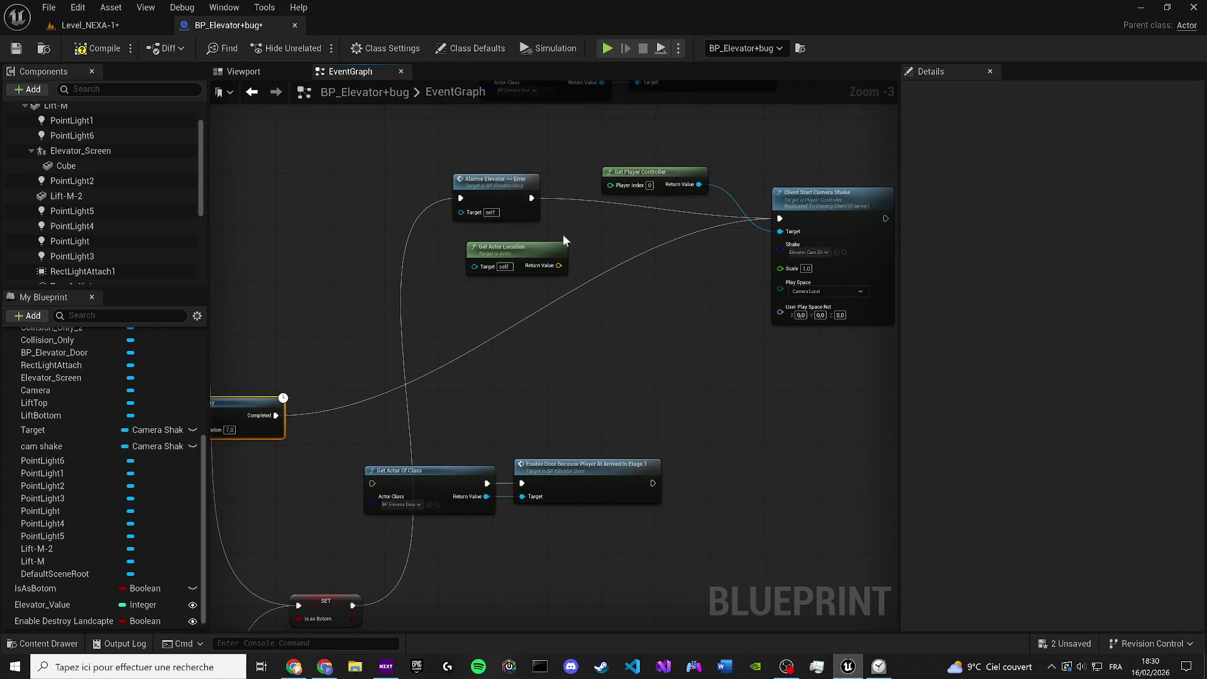
# - Unlink SET from Alarme Elevator, delete the unused Get Actor Location node, and regroup the camera shake nodes
pyautogui.keyDown('alt'); pyautogui.click(356, 606); pyautogui.keyUp('alt')
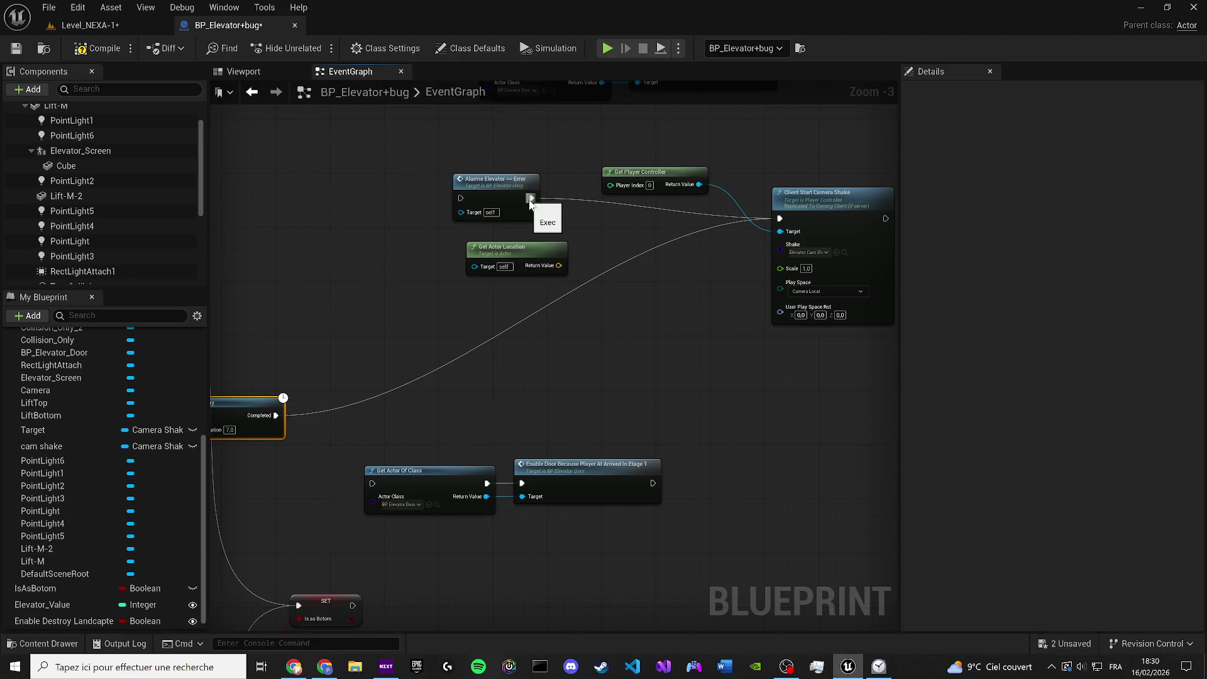
pyautogui.moveTo(507, 190)
pyautogui.mouseDown()
pyautogui.moveTo(819, 338)
pyautogui.moveTo(842, 427)
pyautogui.mouseUp()
pyautogui.moveTo(783, 205); pyautogui.dragTo(708, 211)
pyautogui.moveTo(525, 246)
pyautogui.mouseDown()
pyautogui.moveTo(352, 194)
pyautogui.moveTo(361, 177)
pyautogui.mouseUp()
pyautogui.moveTo(660, 180)
pyautogui.mouseDown()
pyautogui.moveTo(477, 228)
pyautogui.moveTo(294, 193)
pyautogui.mouseUp()
pyautogui.click(409, 189)
pyautogui.press('Delete')
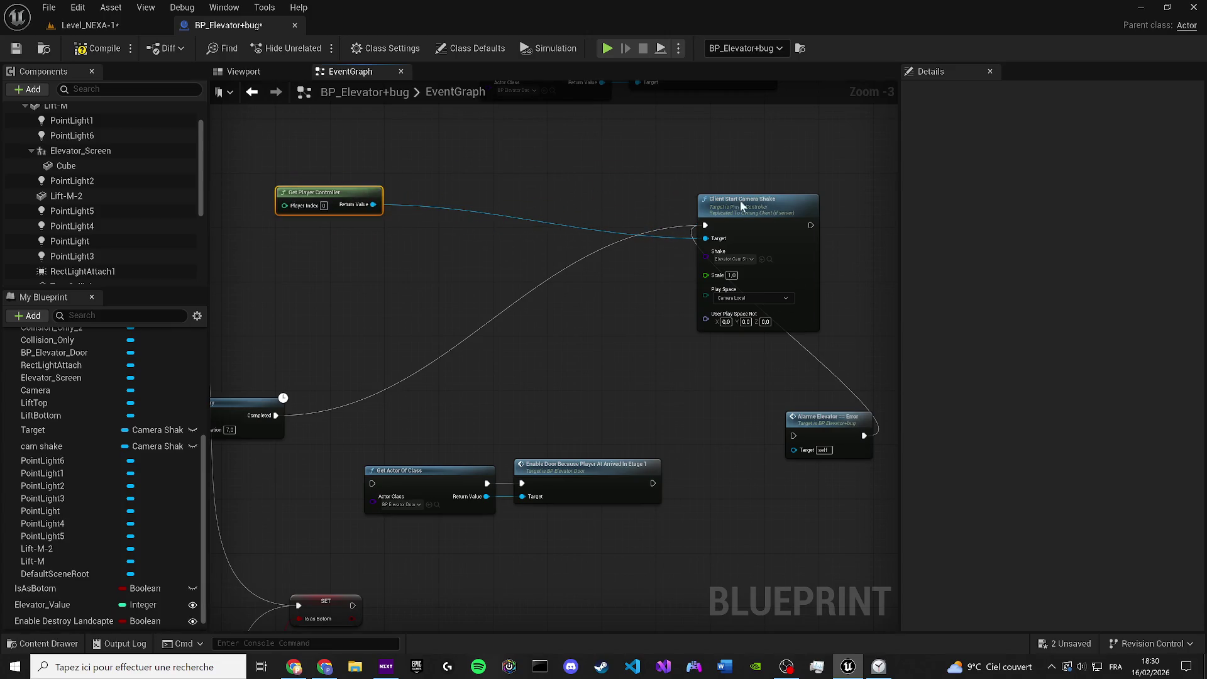
pyautogui.moveTo(741, 204); pyautogui.dragTo(520, 287)
pyautogui.moveTo(821, 417); pyautogui.dragTo(774, 302)
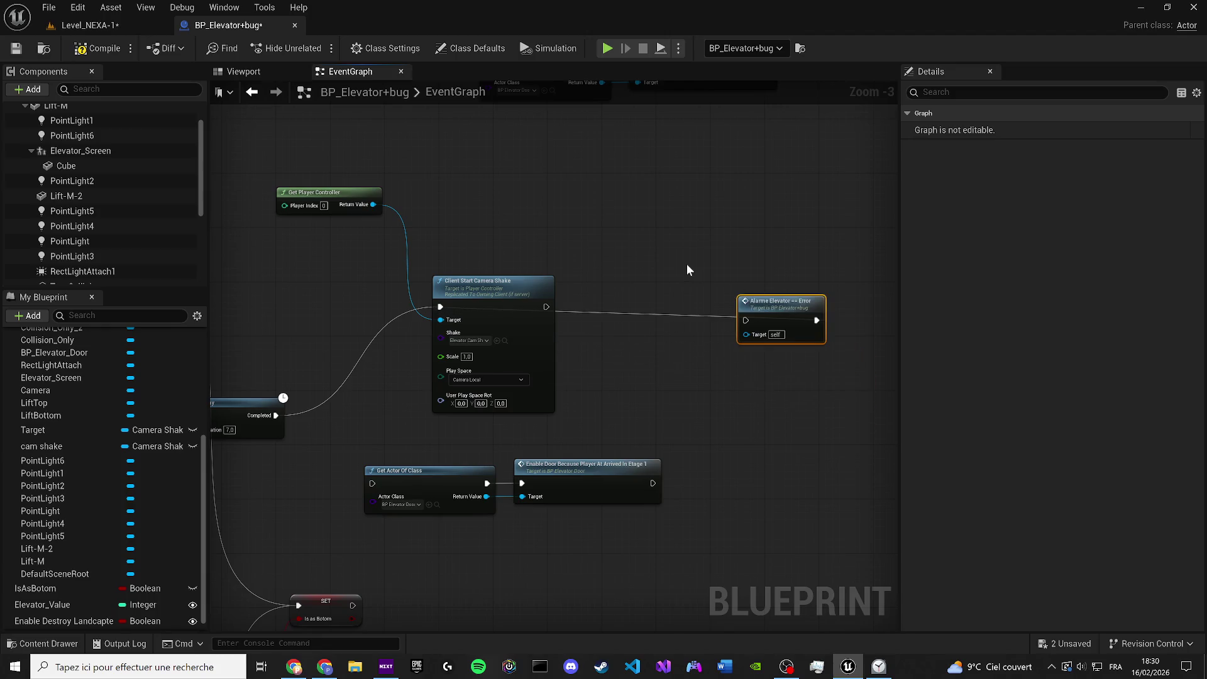
pyautogui.click(595, 217)
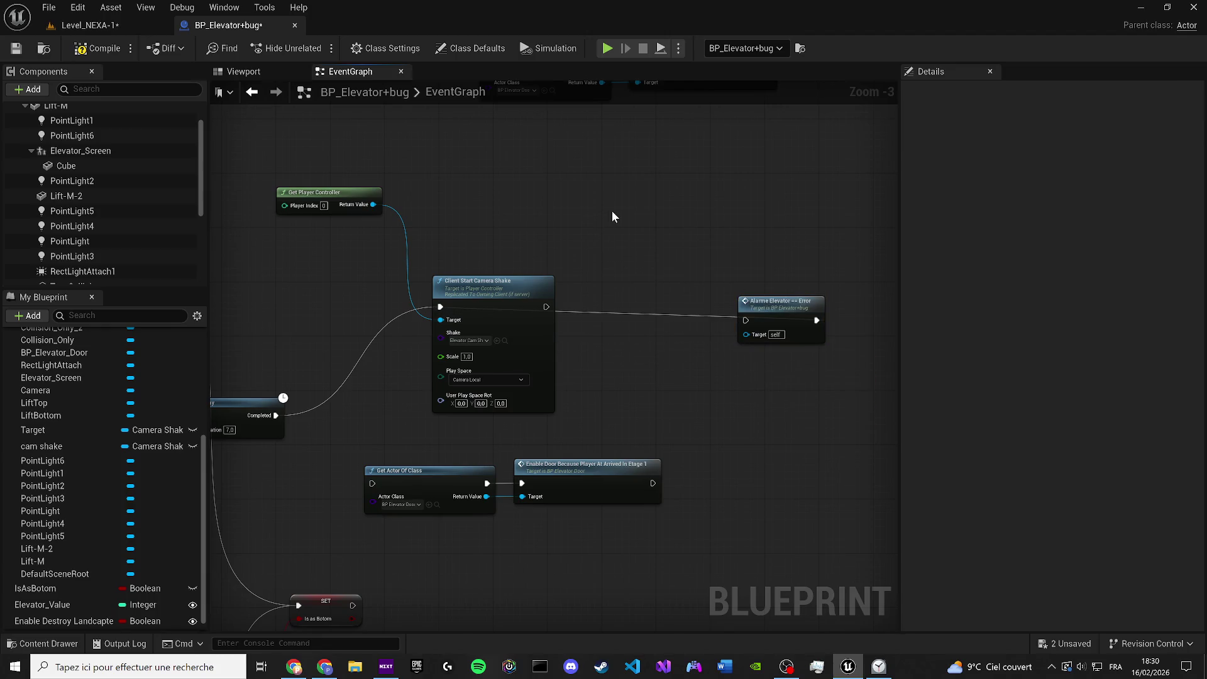
# - Add a second Delay between Client Start Camera Shake and Alarme Elevator
pyautogui.click(612, 212)
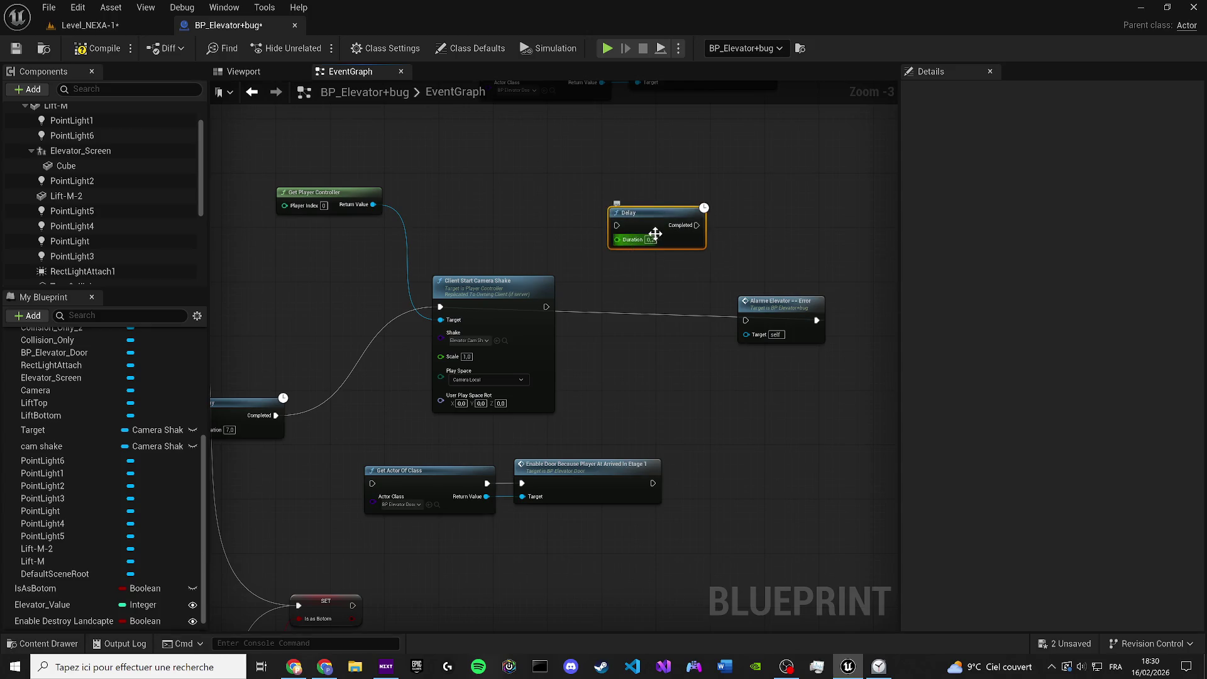
pyautogui.moveTo(612, 228)
pyautogui.mouseDown()
pyautogui.moveTo(545, 323)
pyautogui.moveTo(546, 307)
pyautogui.mouseUp()
pyautogui.moveTo(697, 225)
pyautogui.mouseDown()
pyautogui.moveTo(731, 316)
pyautogui.moveTo(745, 320)
pyautogui.moveTo(689, 319)
pyautogui.moveTo(682, 334)
pyautogui.mouseUp()
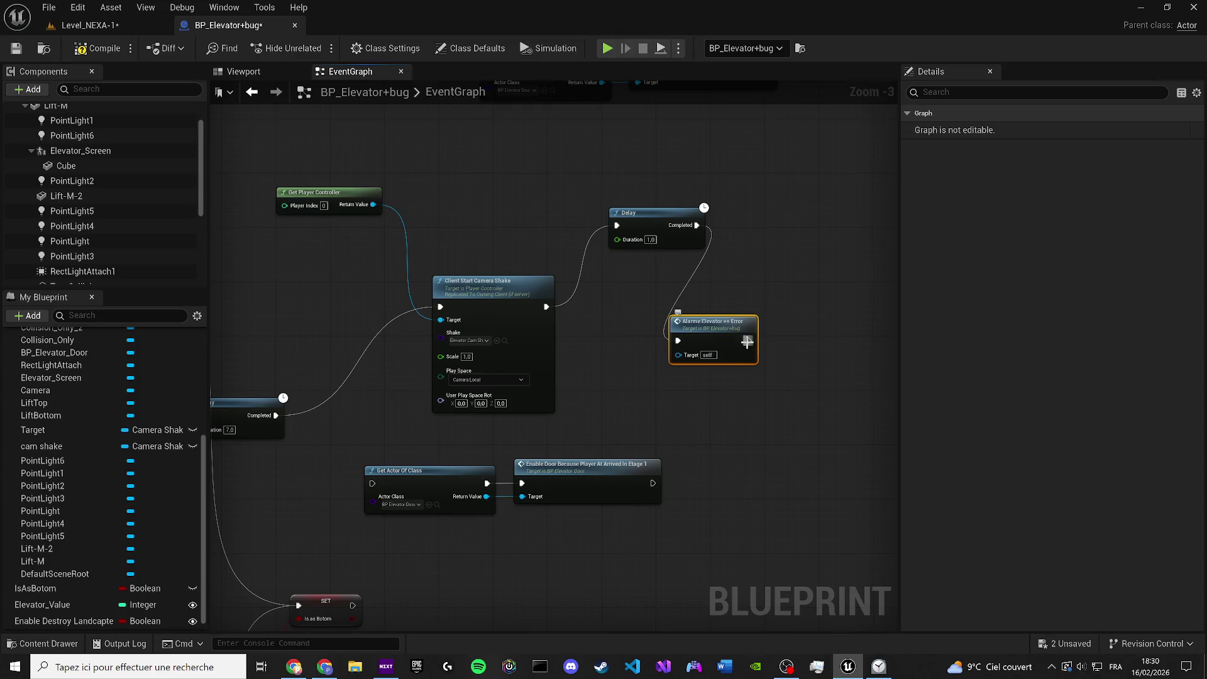
pyautogui.moveTo(735, 344)
pyautogui.mouseDown()
pyautogui.moveTo(771, 261)
pyautogui.moveTo(773, 208)
pyautogui.mouseUp()
# - Delete the Get Actor Of Class and Enable Door nodes, then restore them and move them aside
pyautogui.moveTo(585, 413); pyautogui.dragTo(661, 335)
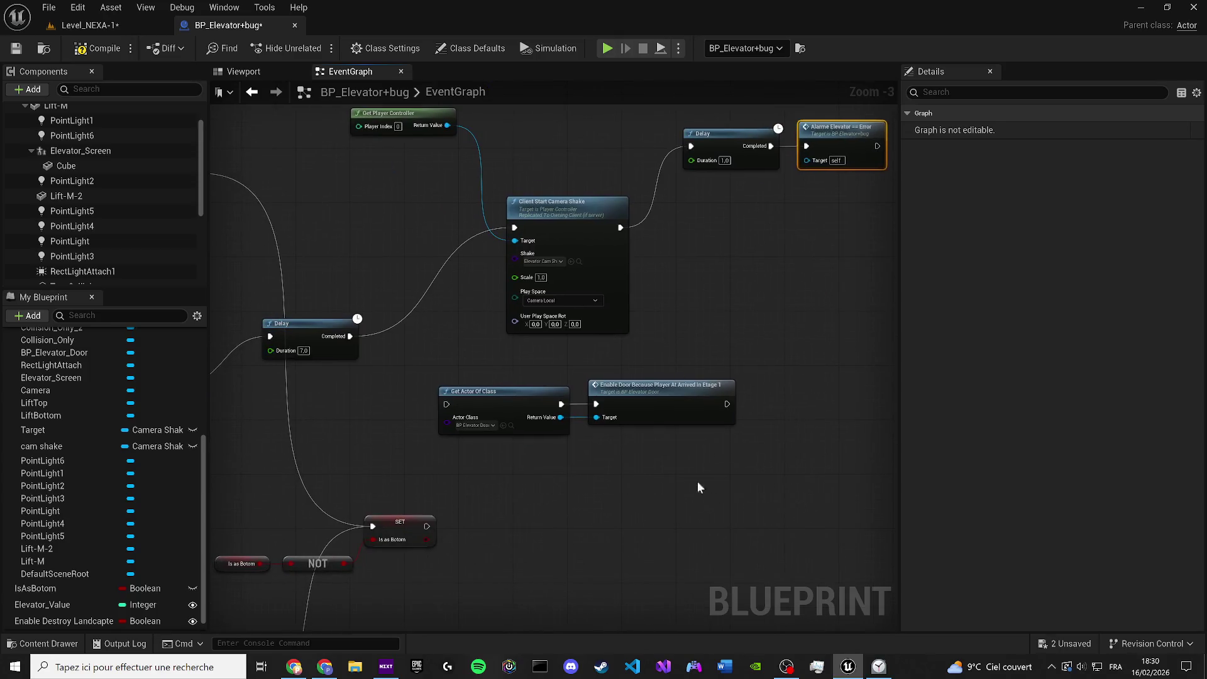
pyautogui.moveTo(697, 487); pyautogui.dragTo(463, 393)
pyautogui.press('Delete')
pyautogui.moveTo(515, 356)
pyautogui.mouseDown()
pyautogui.moveTo(512, 375)
pyautogui.moveTo(433, 348)
pyautogui.moveTo(506, 369)
pyautogui.moveTo(512, 412)
pyautogui.moveTo(507, 390)
pyautogui.mouseUp()
pyautogui.scroll(-1, 512, 412)
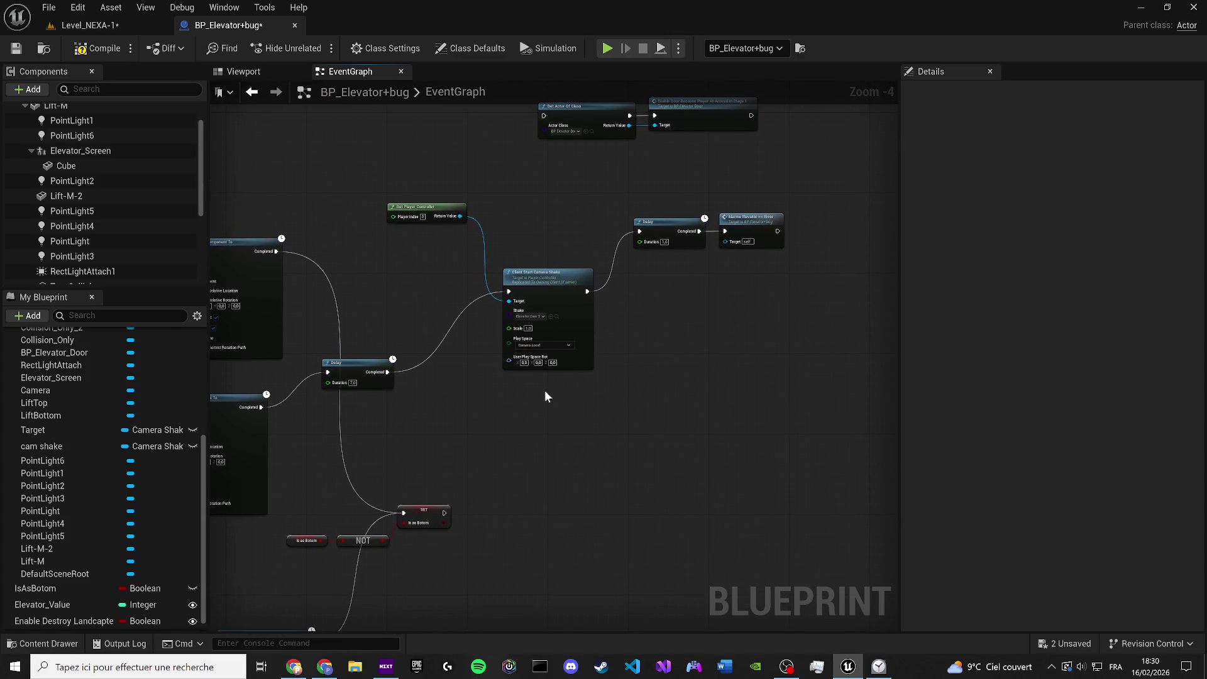
pyautogui.scroll(-3, 663, 407)
pyautogui.hotkey('ctrl', 'z')
pyautogui.moveTo(501, 403)
pyautogui.mouseDown()
pyautogui.moveTo(496, 192)
pyautogui.moveTo(512, 122)
pyautogui.mouseUp()
pyautogui.scroll(2, 590, 304)
pyautogui.scroll(1, 565, 394)
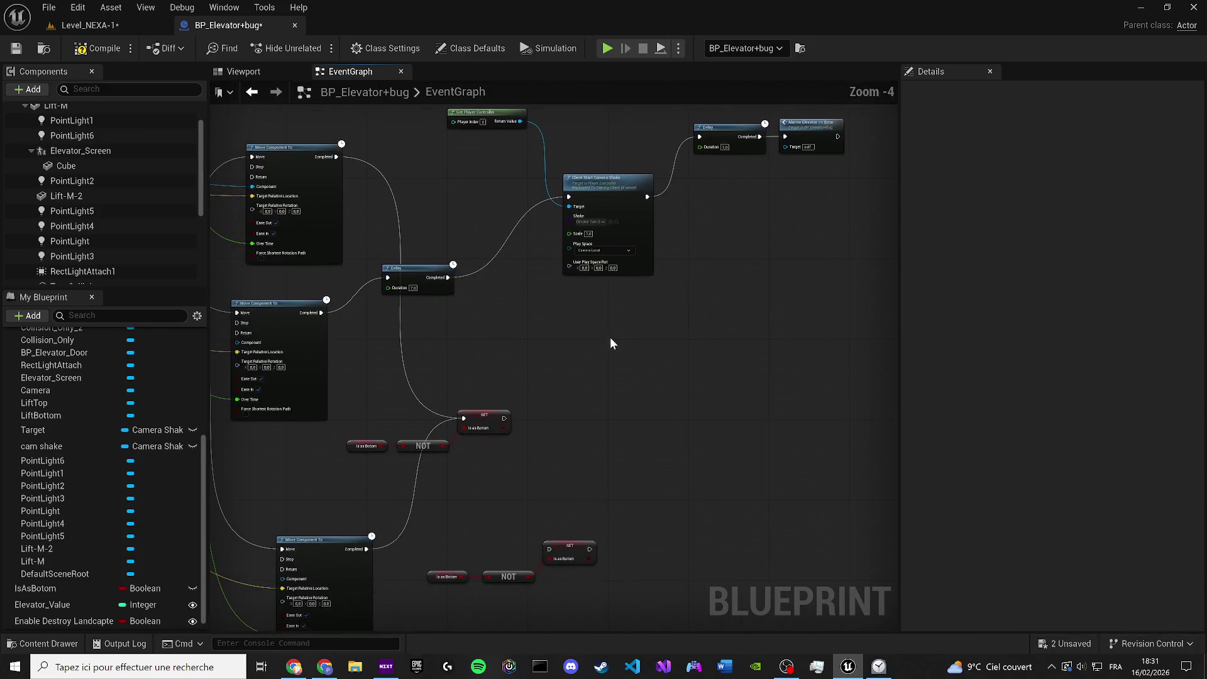
# - Delete the lower SET, NOT and Is as Bottom nodes and wire both Move Component To completions into the Delay
pyautogui.moveTo(604, 603); pyautogui.dragTo(464, 557)
pyautogui.press('Delete')
pyautogui.moveTo(538, 455); pyautogui.dragTo(355, 383)
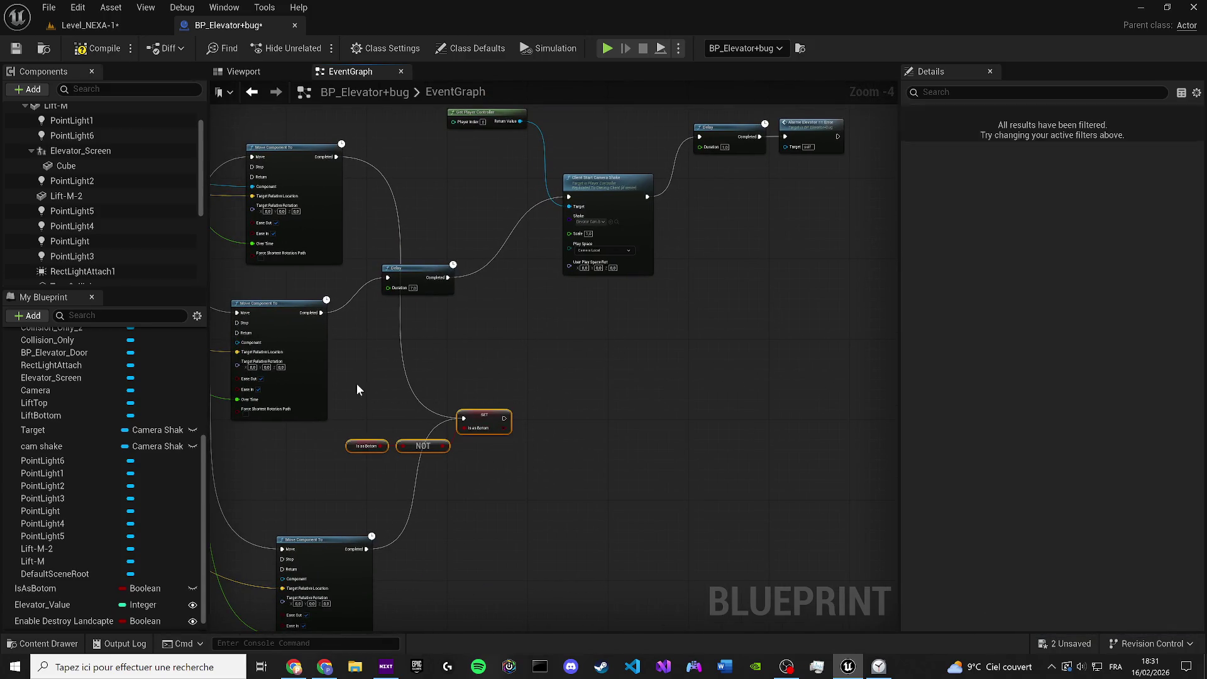
pyautogui.moveTo(420, 282)
pyautogui.mouseDown()
pyautogui.moveTo(478, 255)
pyautogui.moveTo(486, 225)
pyautogui.moveTo(503, 325)
pyautogui.mouseUp()
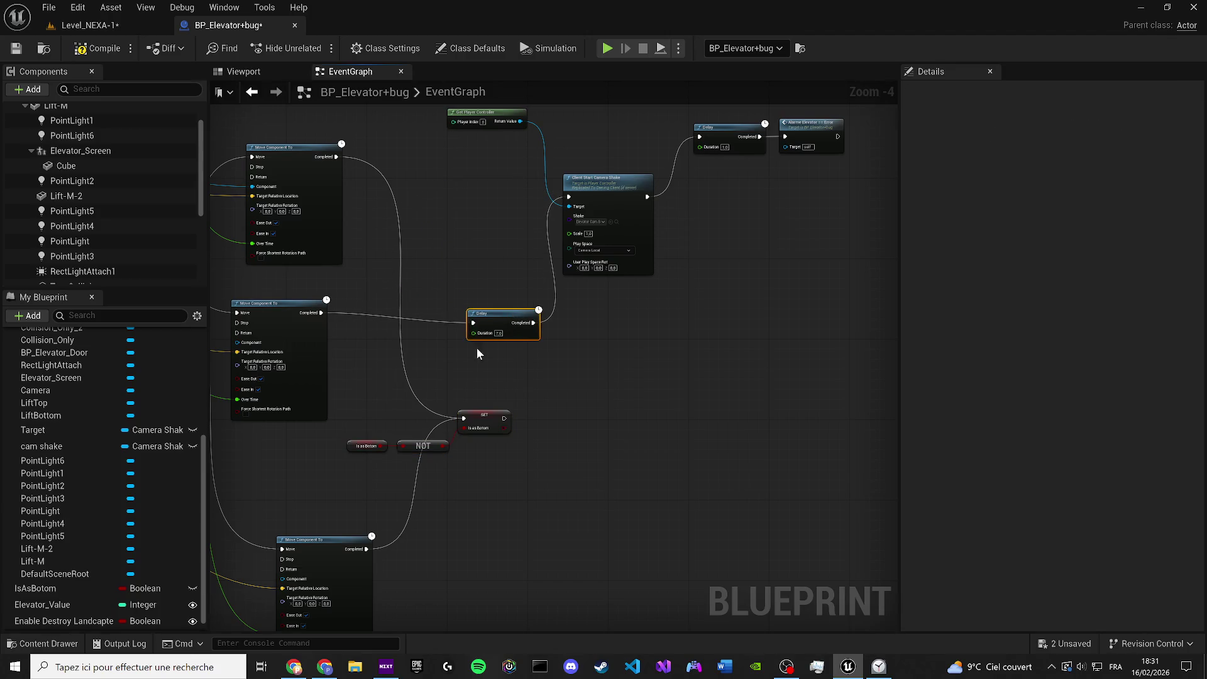
pyautogui.moveTo(366, 548)
pyautogui.mouseDown()
pyautogui.moveTo(402, 502)
pyautogui.moveTo(473, 323)
pyautogui.mouseUp()
pyautogui.moveTo(335, 156)
pyautogui.mouseDown()
pyautogui.moveTo(469, 259)
pyautogui.moveTo(473, 323)
pyautogui.mouseUp()
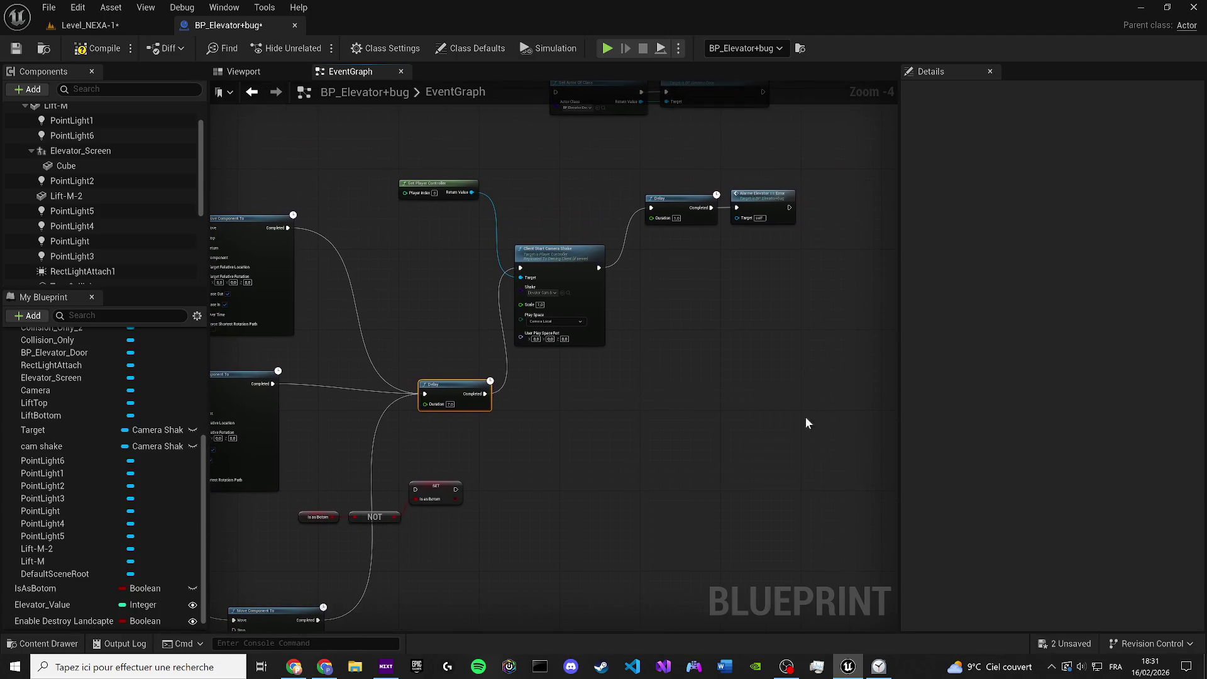
# - Move the camera shake chain down-right with Get Player Controller beside it
pyautogui.moveTo(814, 406); pyautogui.dragTo(534, 151)
pyautogui.moveTo(547, 253)
pyautogui.mouseDown()
pyautogui.moveTo(590, 296)
pyautogui.moveTo(615, 382)
pyautogui.moveTo(657, 369)
pyautogui.moveTo(684, 380)
pyautogui.moveTo(675, 367)
pyautogui.mouseUp()
pyautogui.moveTo(458, 168); pyautogui.dragTo(571, 405)
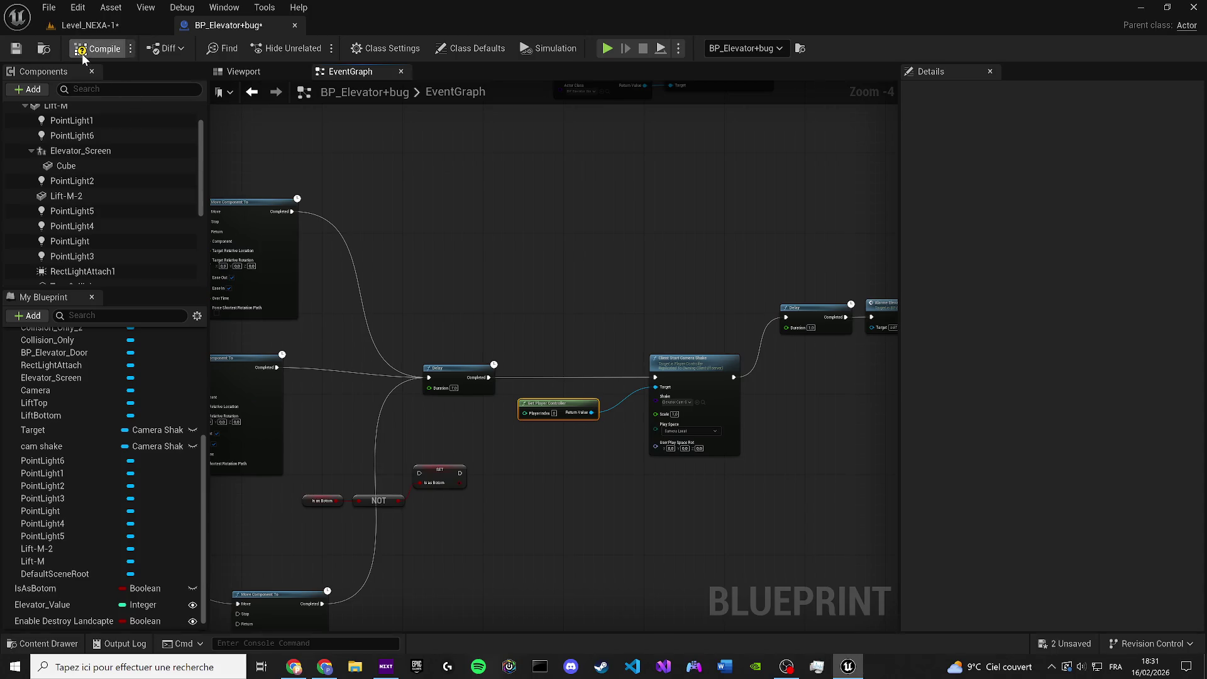
# - Glance at the Asset menu, then run and stop a Play-in-Editor test of the elevator
pyautogui.click(111, 8)
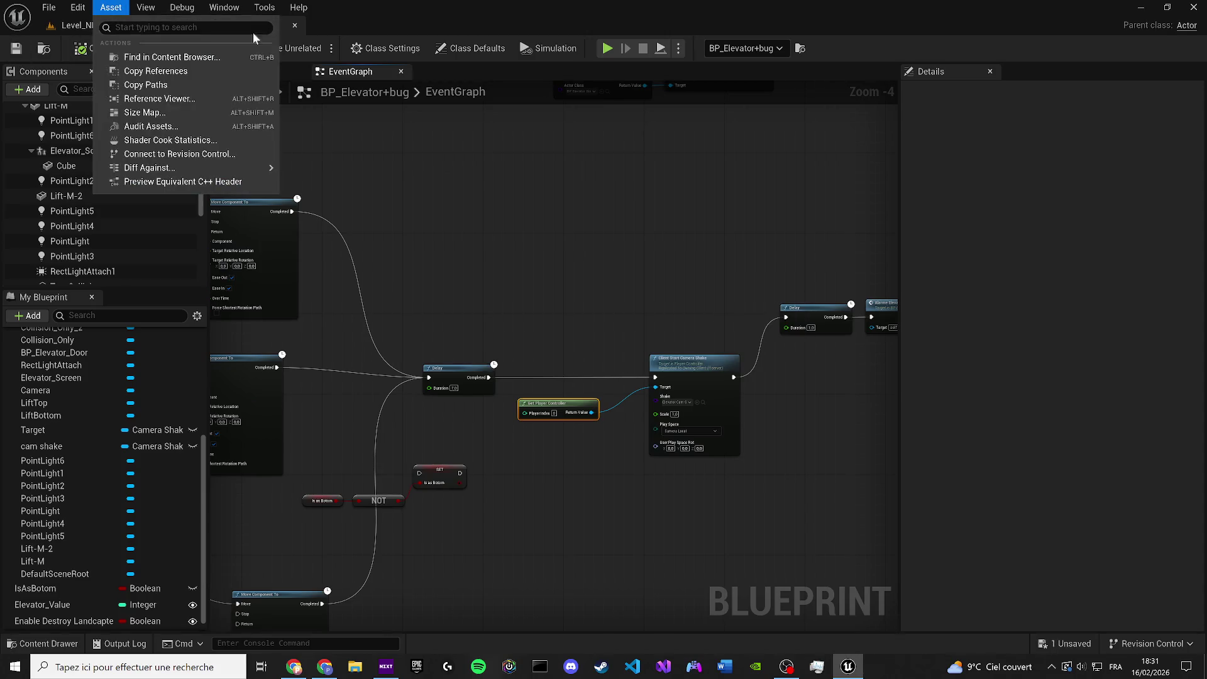
pyautogui.press('Escape')
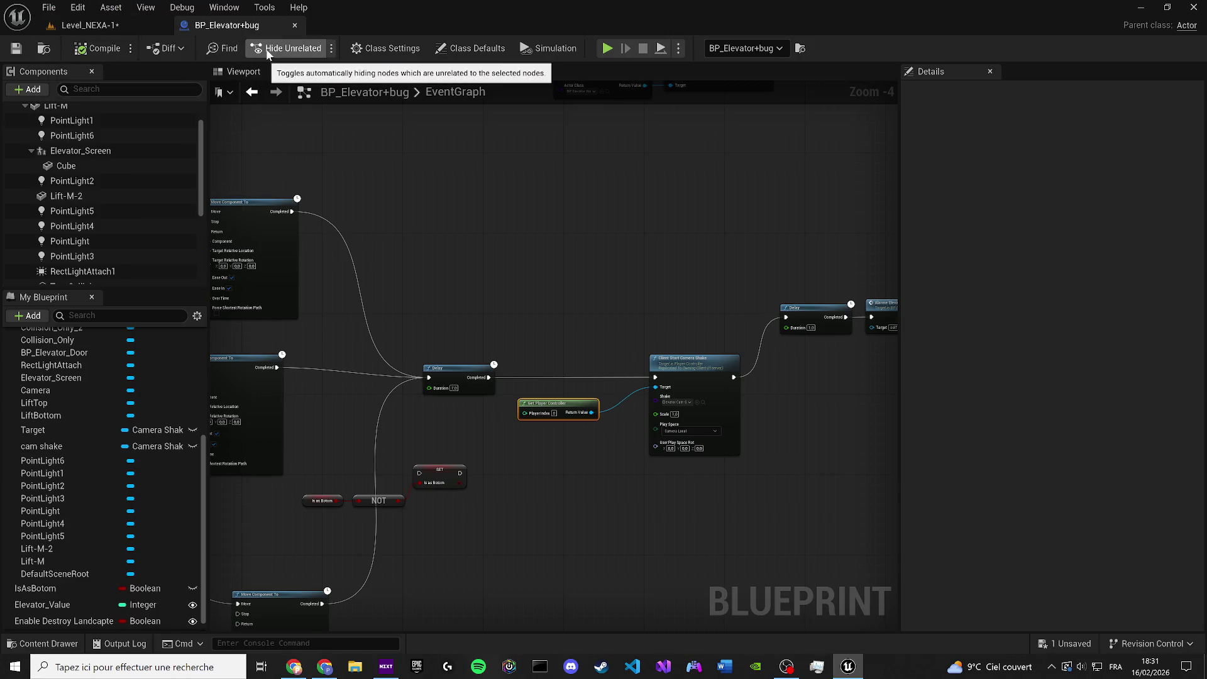
pyautogui.hotkey('alt', 'p')
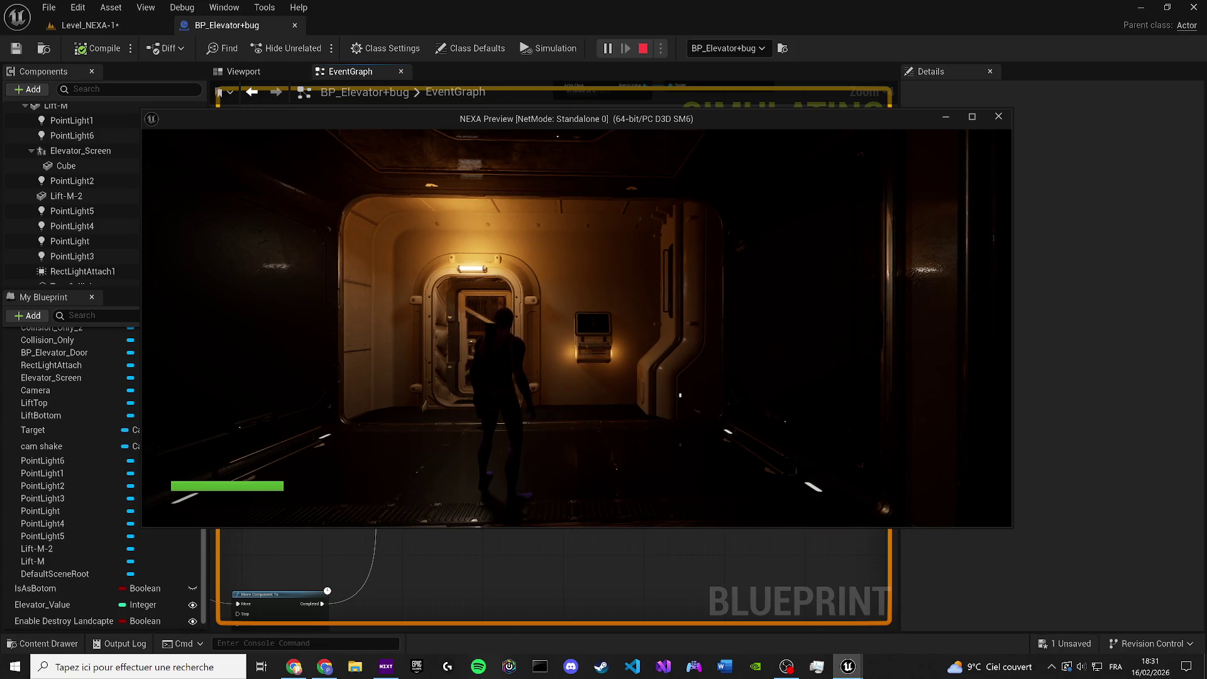
pyautogui.press('Escape')
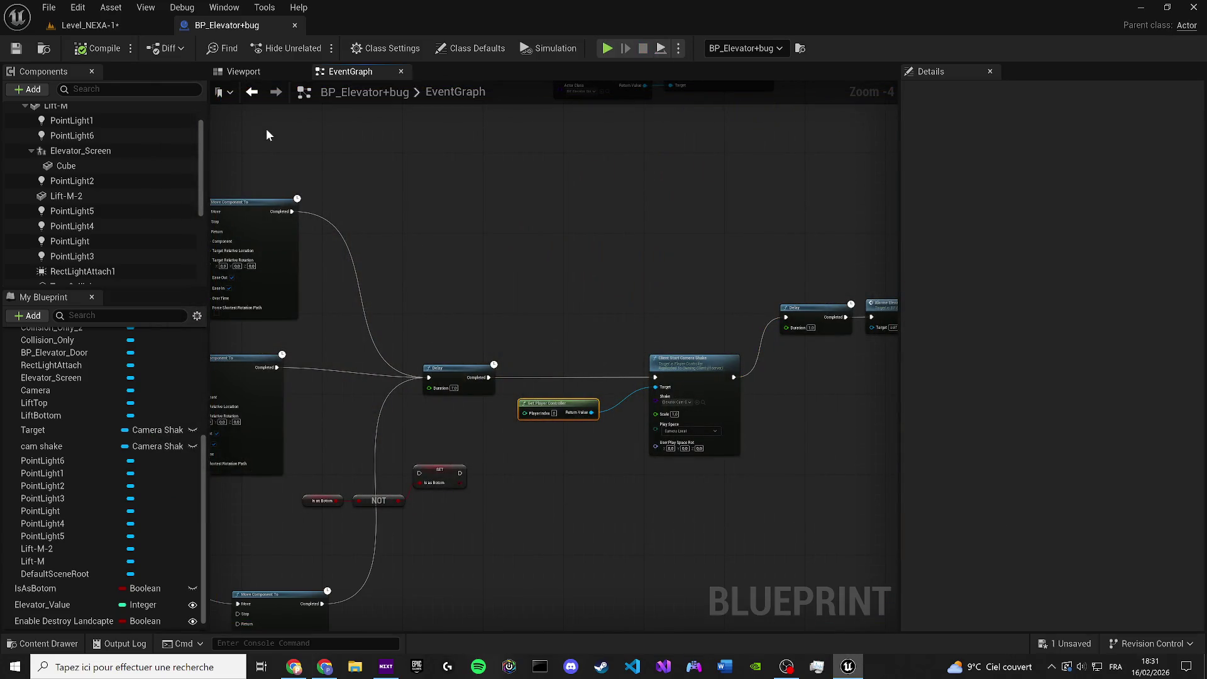
# - Look over the Delay, Get Player Controller and camera shake area of the EventGraph
pyautogui.moveTo(508, 375); pyautogui.dragTo(517, 293)
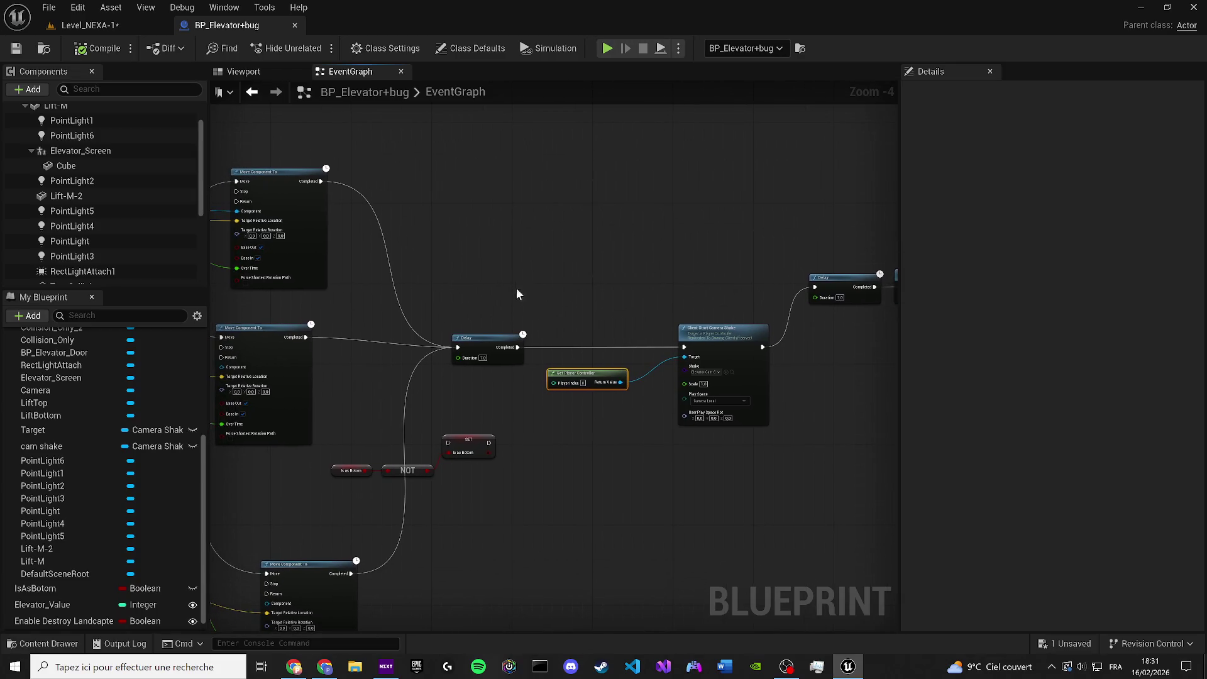
pyautogui.moveTo(488, 331)
pyautogui.mouseDown()
pyautogui.moveTo(777, 360)
pyautogui.moveTo(864, 404)
pyautogui.moveTo(695, 404)
pyautogui.moveTo(687, 365)
pyautogui.mouseUp()
pyautogui.click(628, 291)
pyautogui.scroll(-4, 629, 290)
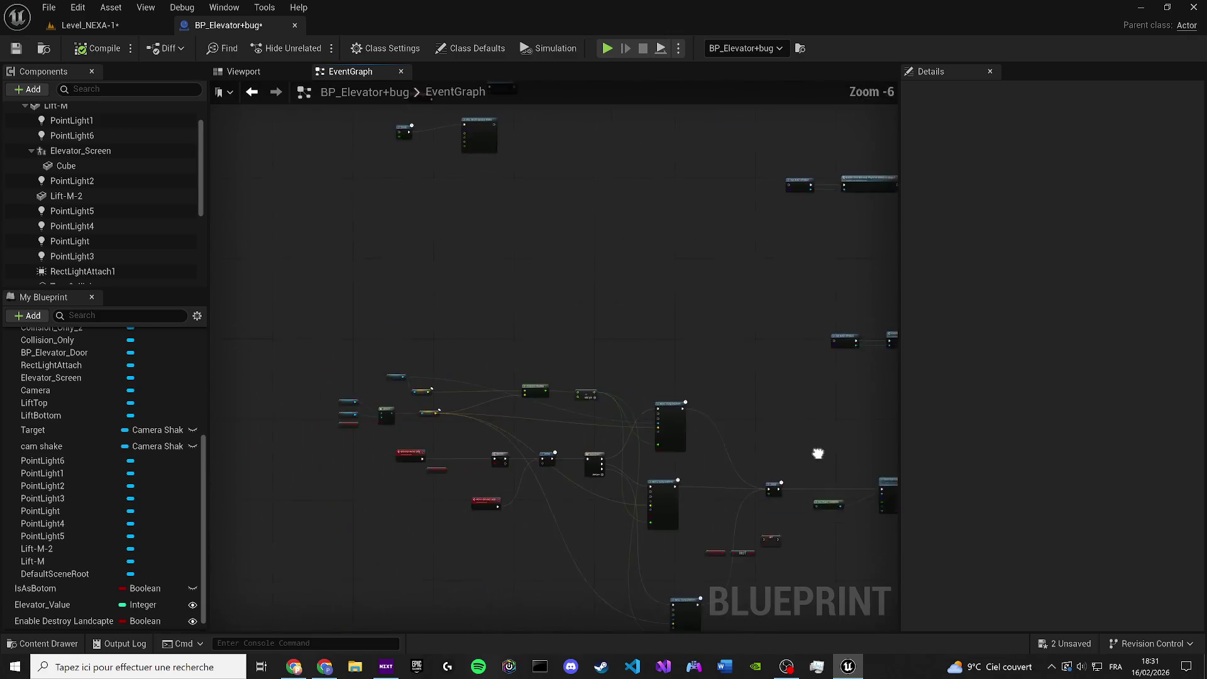
pyautogui.scroll(5, 627, 447)
pyautogui.moveTo(626, 446)
pyautogui.mouseDown()
pyautogui.moveTo(472, 184)
pyautogui.moveTo(555, 251)
pyautogui.moveTo(554, 181)
pyautogui.moveTo(624, 377)
pyautogui.moveTo(545, 343)
pyautogui.moveTo(369, 318)
pyautogui.moveTo(300, 333)
pyautogui.mouseUp()
pyautogui.scroll(-2, 554, 181)
pyautogui.scroll(2, 465, 284)
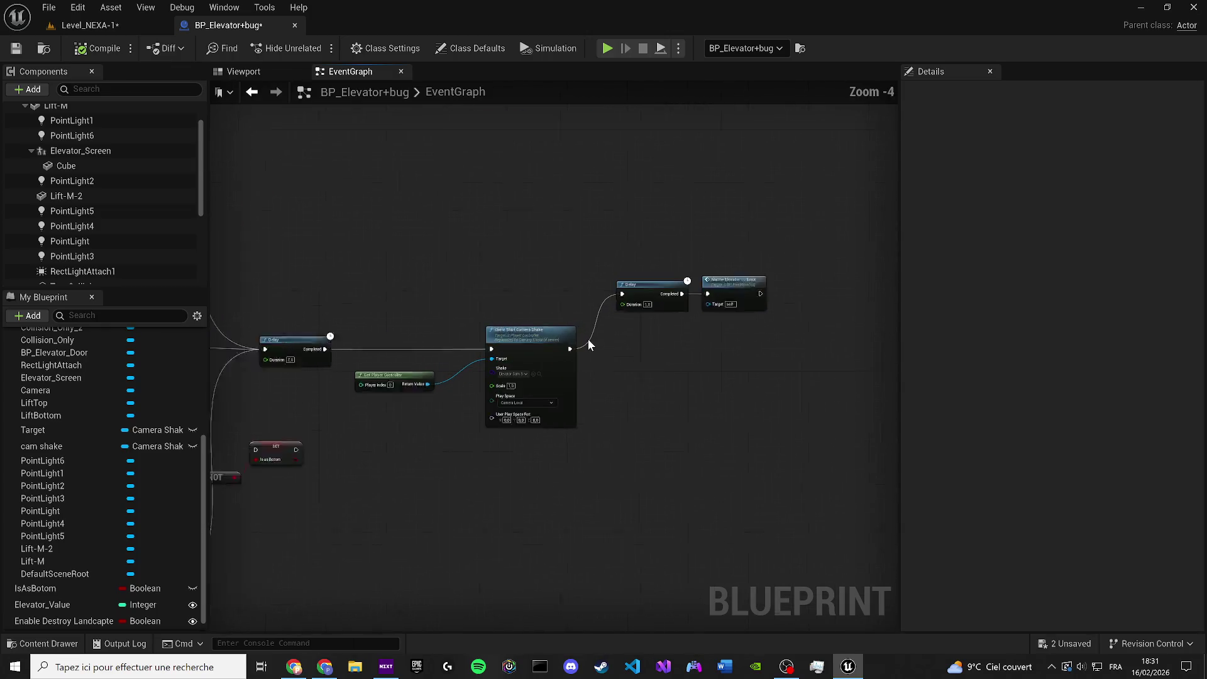
# - Set the Delay before Client Start Camera Shake to 0.0 seconds
pyautogui.moveTo(392, 315)
pyautogui.mouseDown()
pyautogui.moveTo(603, 377)
pyautogui.moveTo(817, 296)
pyautogui.moveTo(847, 266)
pyautogui.moveTo(721, 254)
pyautogui.mouseUp()
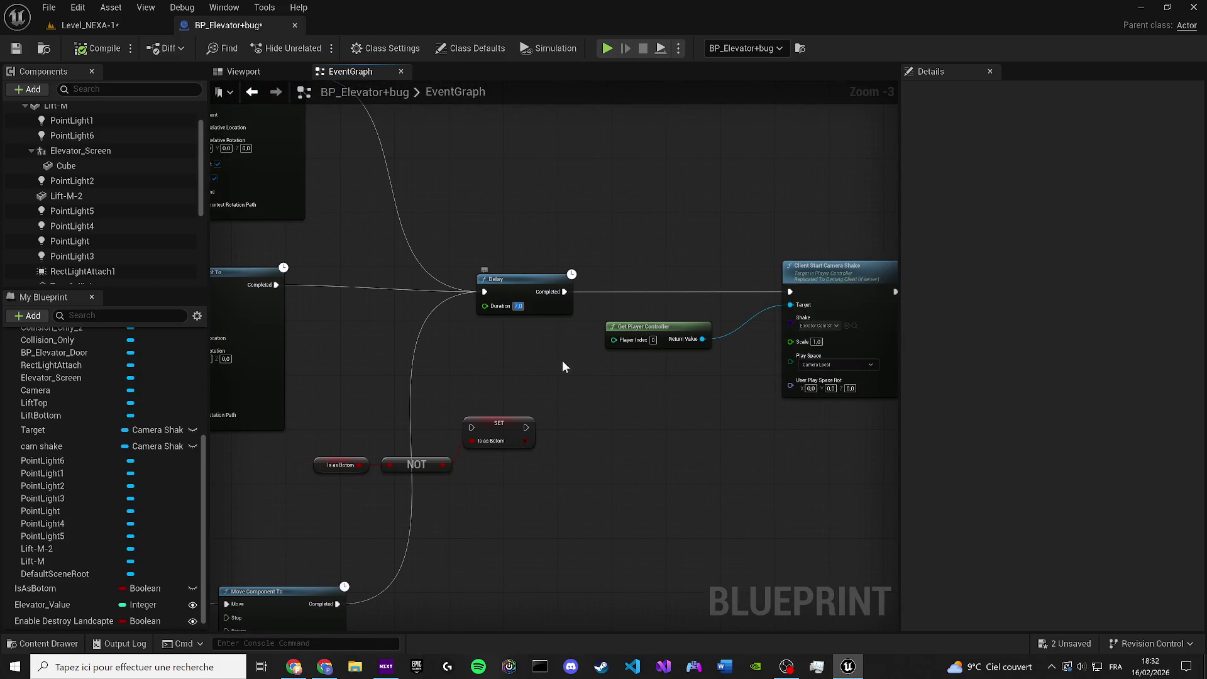
pyautogui.write('0,0')
pyautogui.moveTo(582, 443)
pyautogui.mouseDown()
pyautogui.moveTo(598, 251)
pyautogui.moveTo(516, 376)
pyautogui.moveTo(456, 379)
pyautogui.mouseUp()
# - Select the camera shake chain and move Move Elevator Auto lower and left near BeginPlay
pyautogui.scroll(-2, 506, 341)
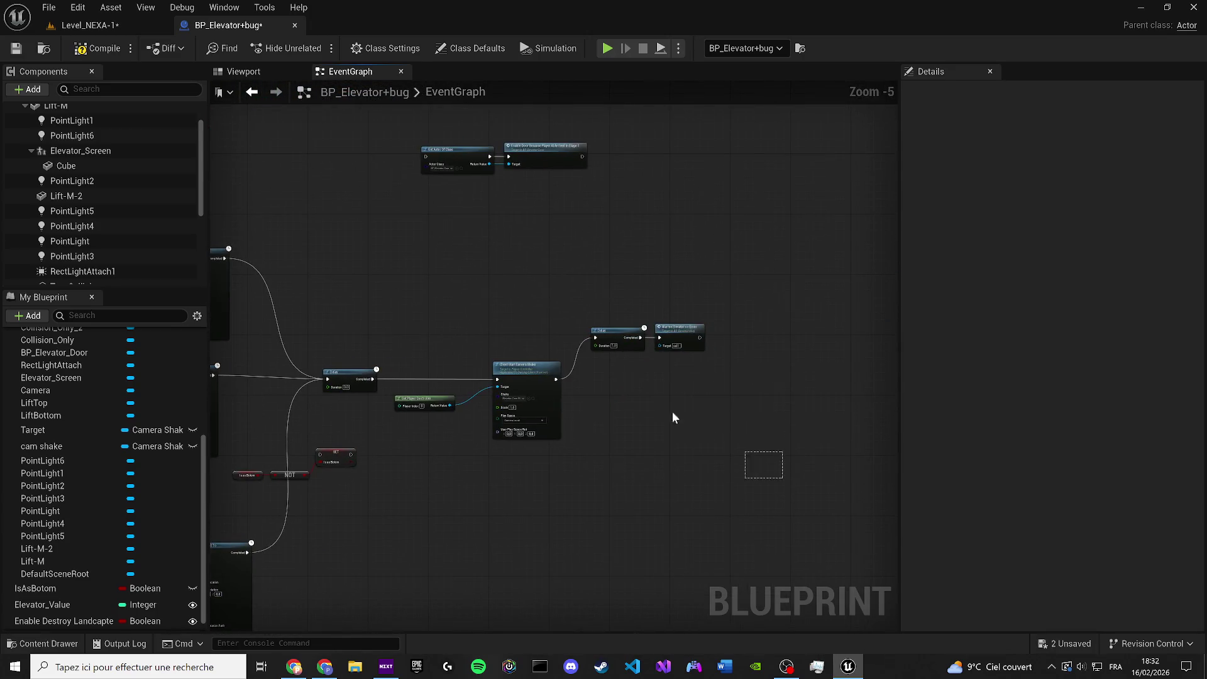
pyautogui.moveTo(673, 417)
pyautogui.mouseDown()
pyautogui.moveTo(431, 309)
pyautogui.moveTo(509, 338)
pyautogui.mouseUp()
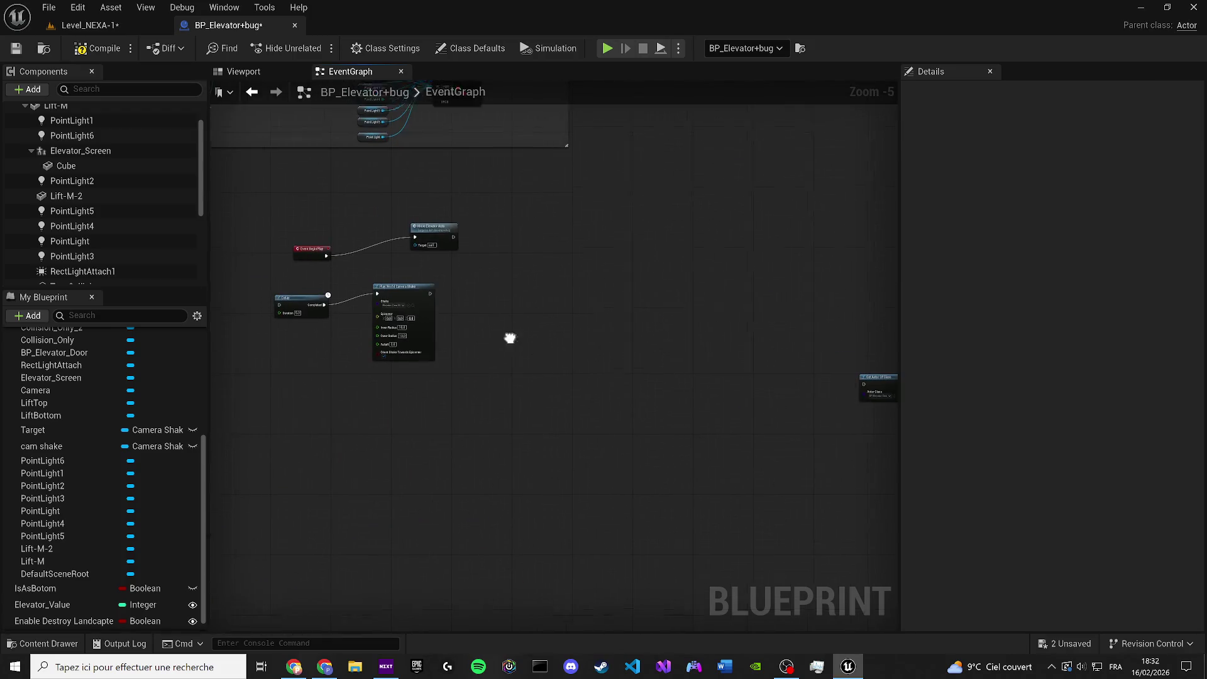
pyautogui.scroll(2, 651, 353)
pyautogui.moveTo(495, 228); pyautogui.dragTo(413, 263)
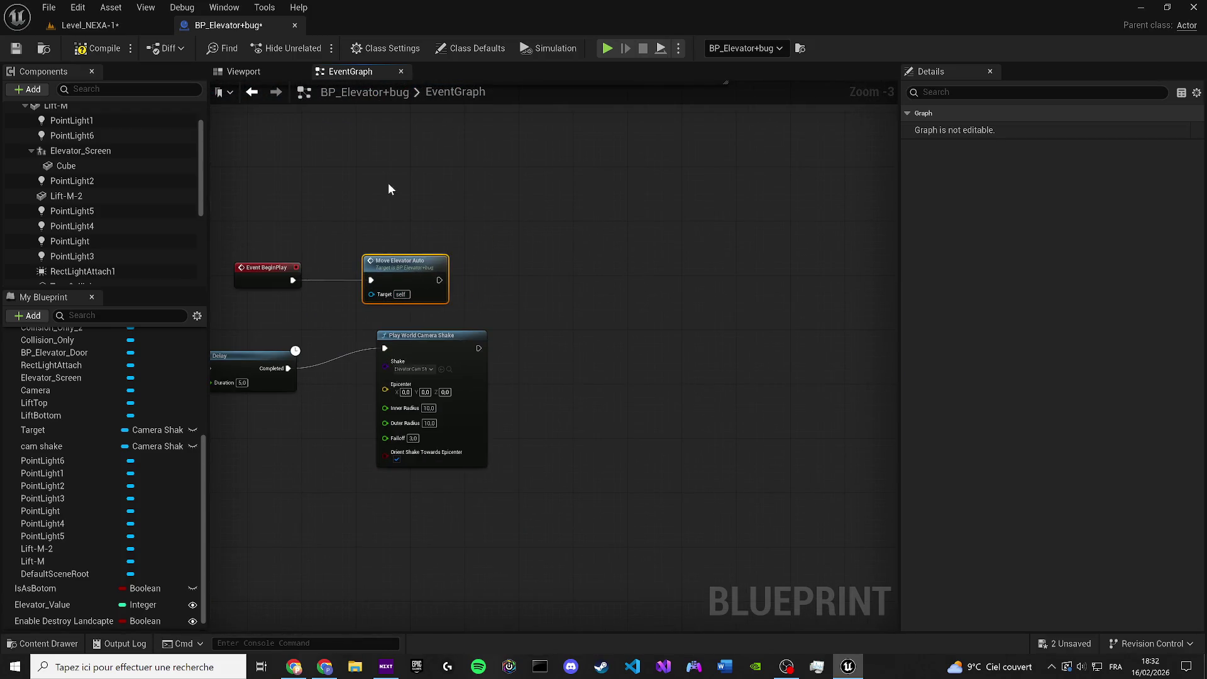
# - Paste the camera shake chain below BeginPlay and delete the old Delay and Play World Camera Shake
pyautogui.hotkey('ctrl', 'v')
pyautogui.moveTo(389, 186)
pyautogui.mouseDown()
pyautogui.moveTo(406, 251)
pyautogui.moveTo(528, 346)
pyautogui.moveTo(634, 568)
pyautogui.moveTo(607, 602)
pyautogui.mouseUp()
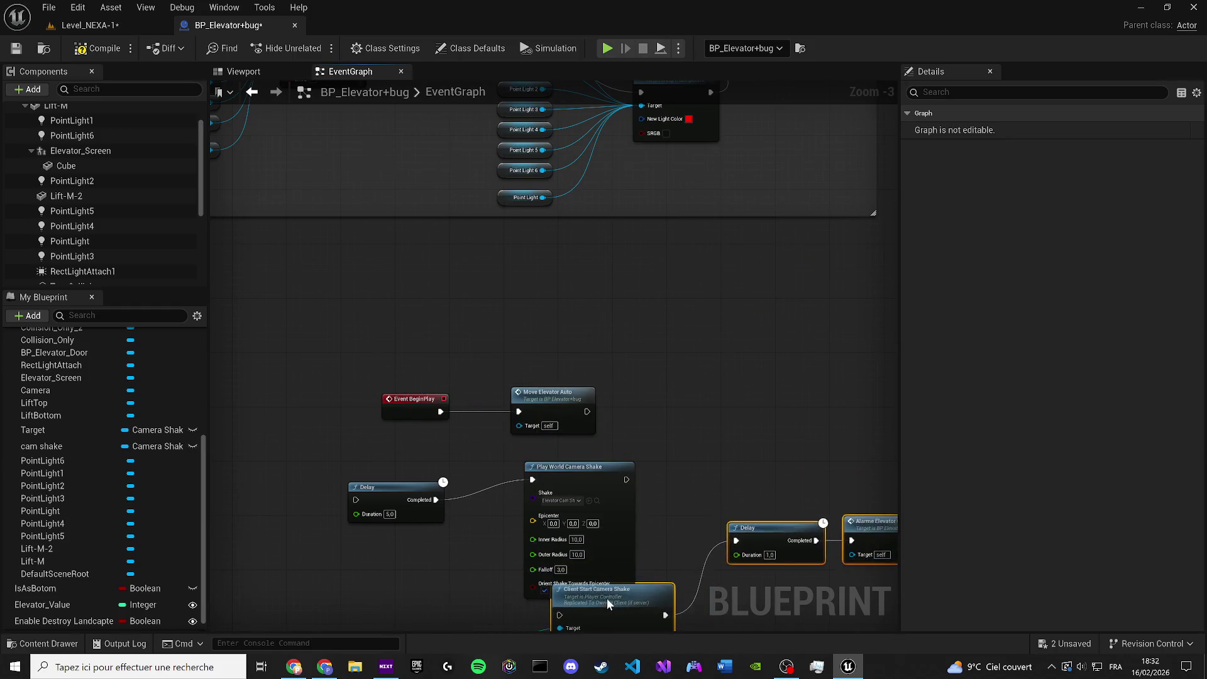
pyautogui.scroll(-3, 607, 602)
pyautogui.moveTo(647, 321); pyautogui.dragTo(295, 293)
pyautogui.press('Delete')
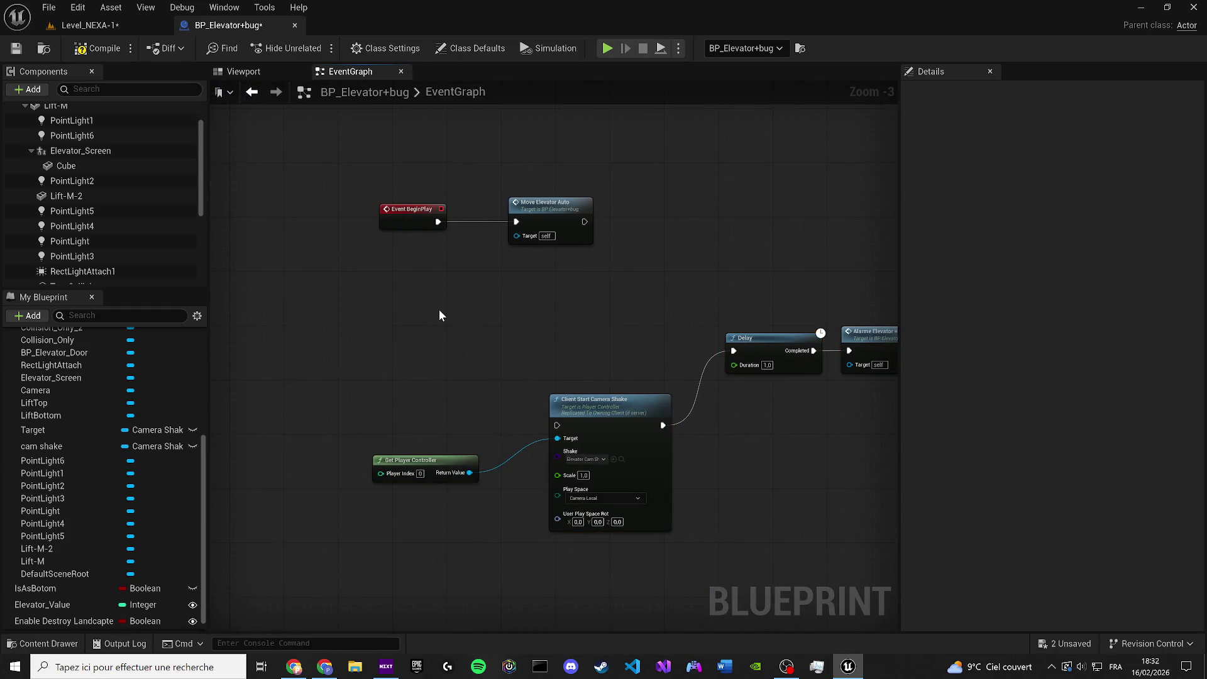
# - Drive Move Elevator Auto from a Sequence off BeginPlay, compile, and test-play the level
pyautogui.click(439, 309)
pyautogui.moveTo(447, 329)
pyautogui.mouseDown()
pyautogui.moveTo(454, 242)
pyautogui.moveTo(438, 221)
pyautogui.mouseUp()
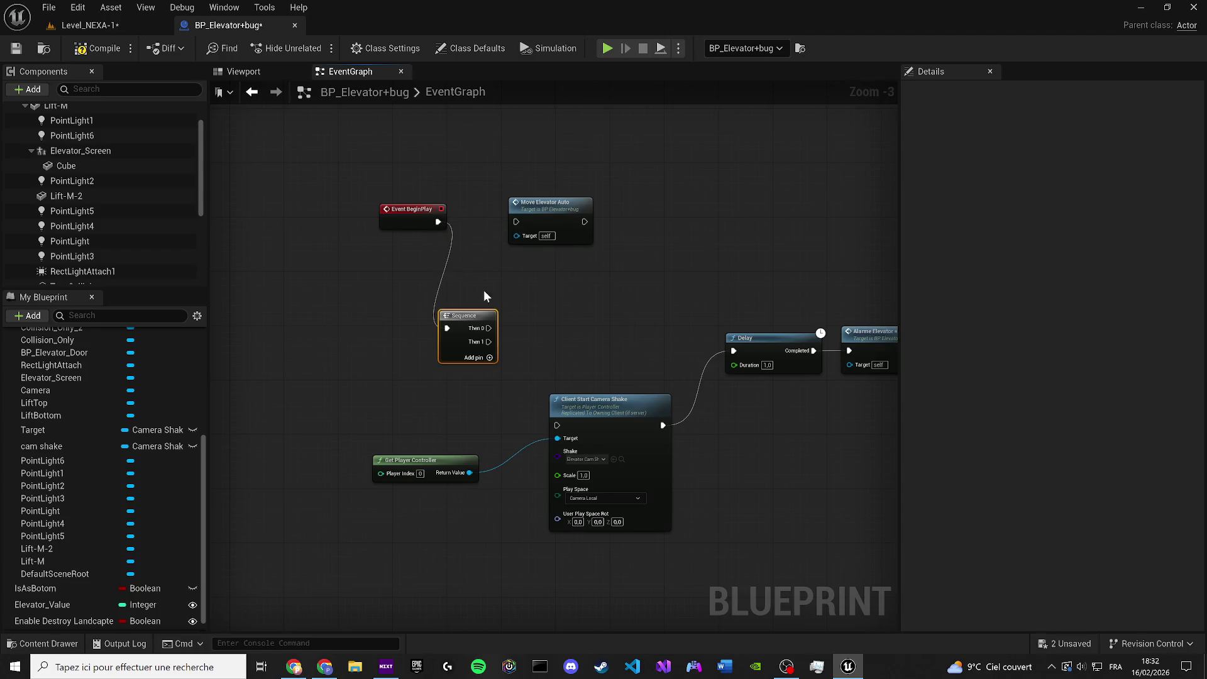
pyautogui.moveTo(489, 328)
pyautogui.mouseDown()
pyautogui.moveTo(515, 221)
pyautogui.moveTo(550, 435)
pyautogui.moveTo(484, 370)
pyautogui.moveTo(584, 441)
pyautogui.moveTo(557, 425)
pyautogui.mouseUp()
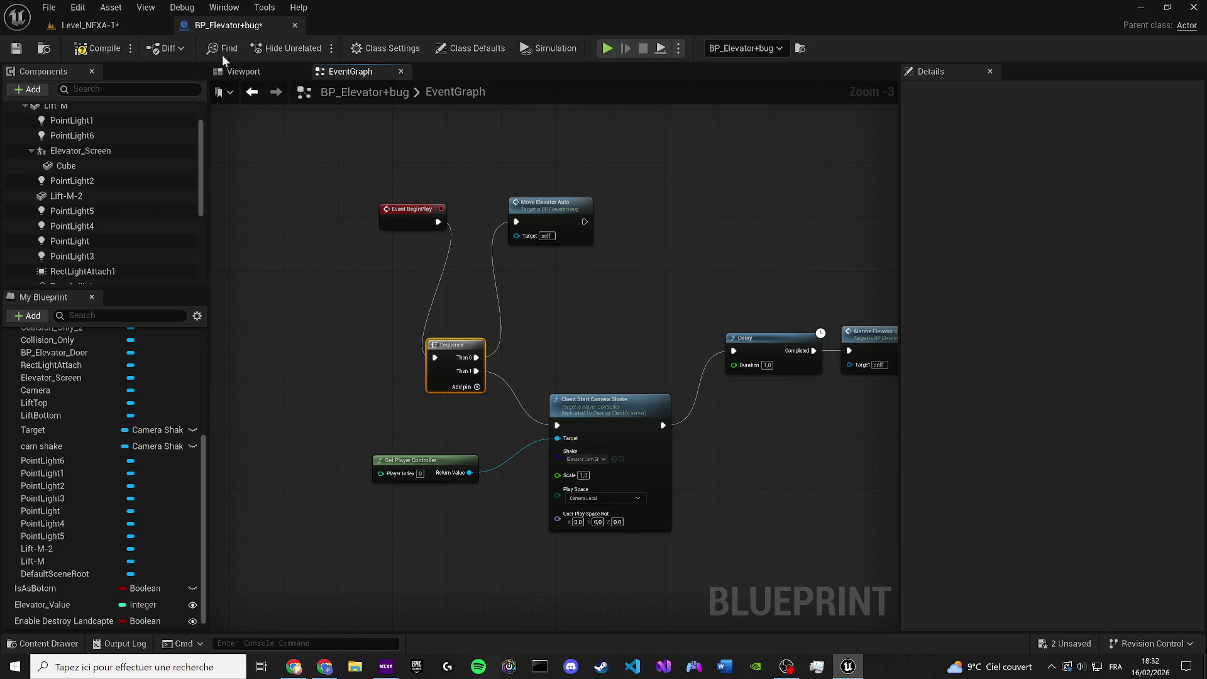
pyautogui.click(101, 53)
pyautogui.hotkey('ctrl', 'Tab')
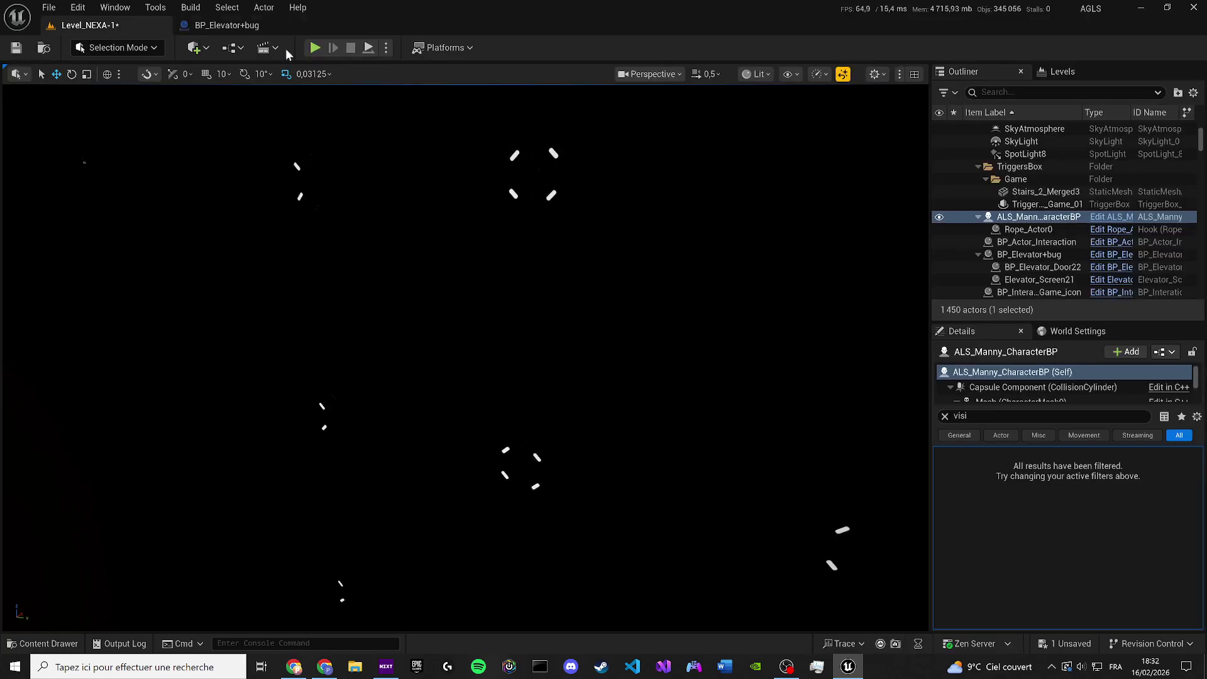
pyautogui.hotkey('alt', 'p')
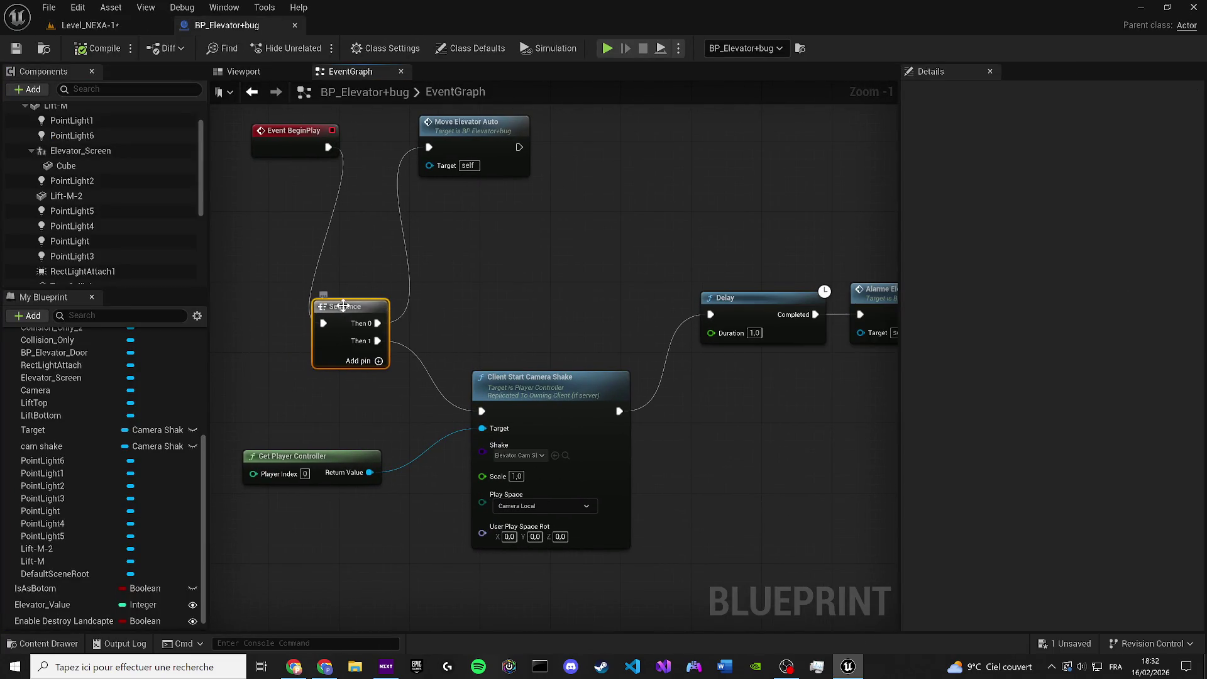
# - Comment the Sequence, add a 7-second Delay from Then 1 into the camera shake, and save
pyautogui.moveTo(342, 305); pyautogui.dragTo(258, 258)
pyautogui.press('c')
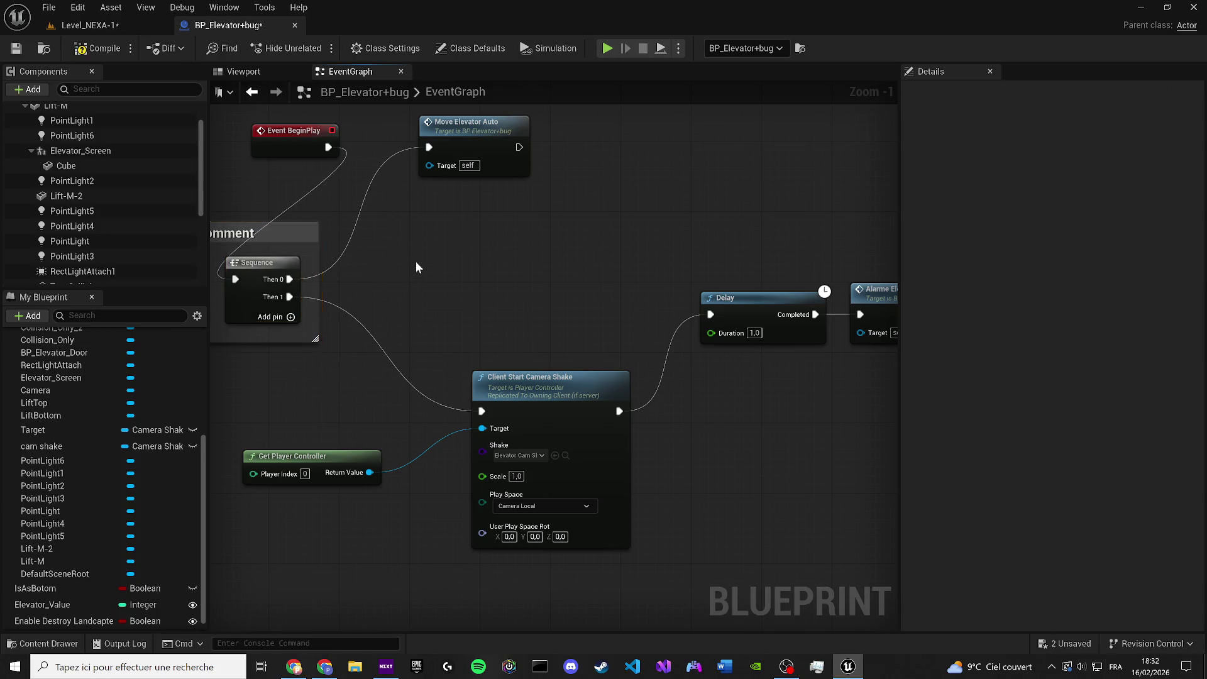
pyautogui.click(412, 259)
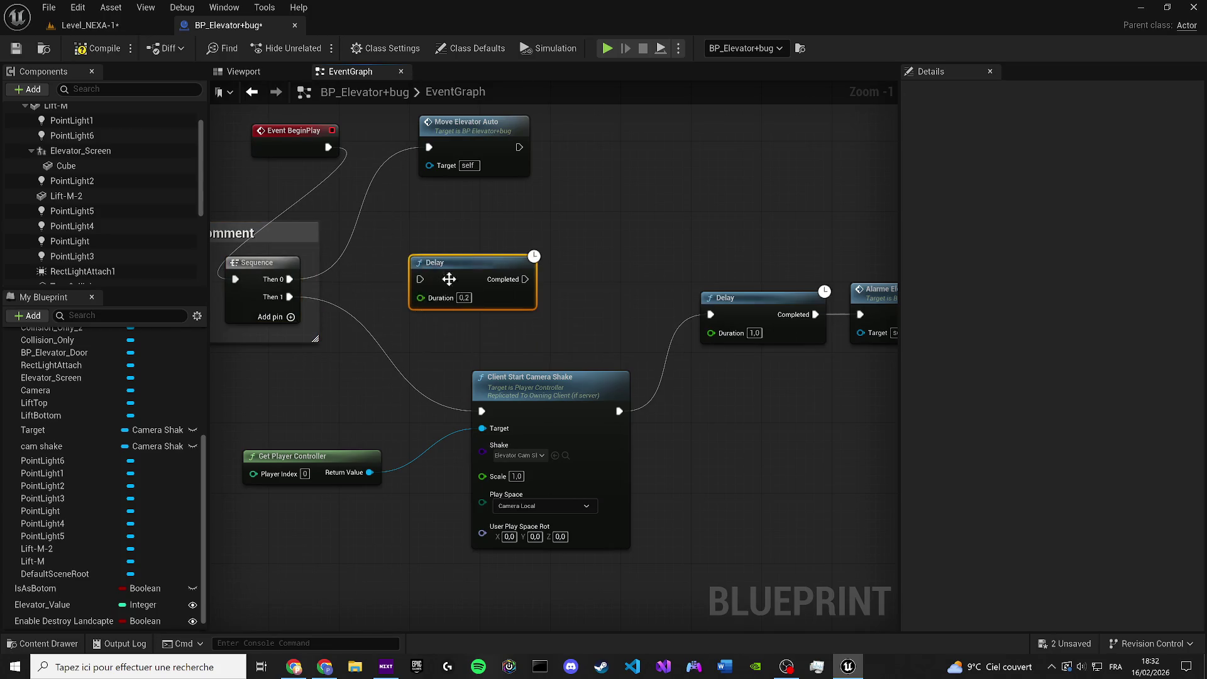
pyautogui.click(464, 298)
pyautogui.write('0,2')
pyautogui.write('7,0')
pyautogui.moveTo(288, 296); pyautogui.dragTo(420, 279)
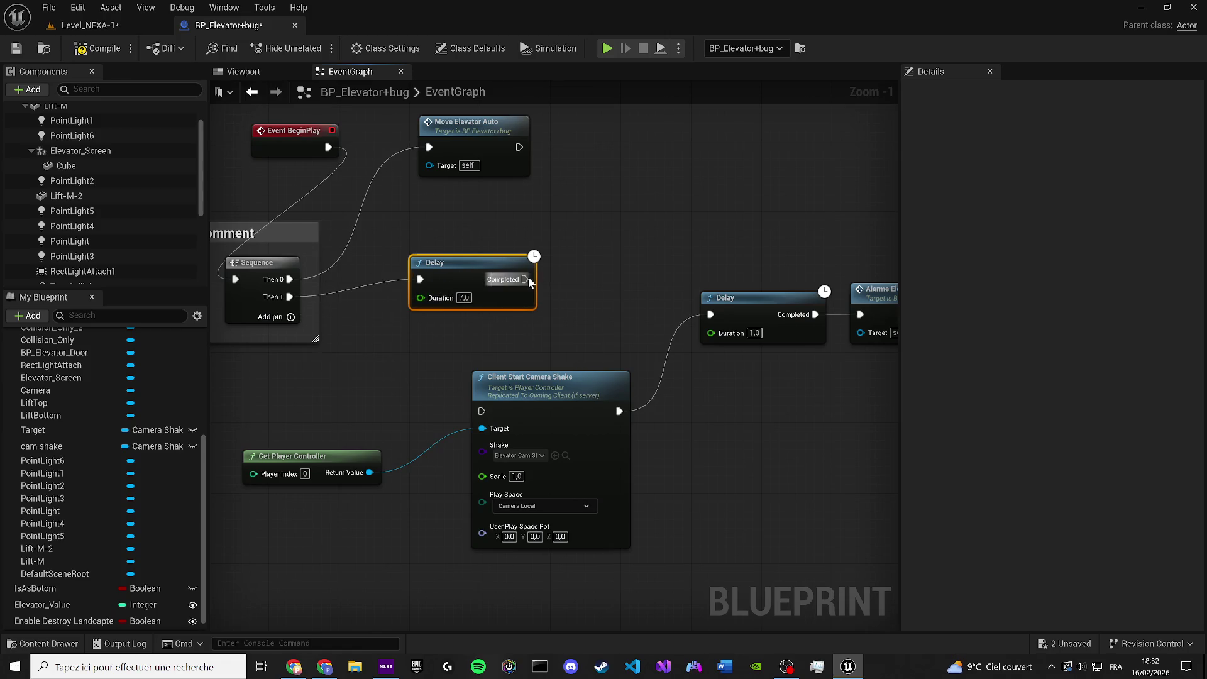
pyautogui.moveTo(525, 279); pyautogui.dragTo(482, 411)
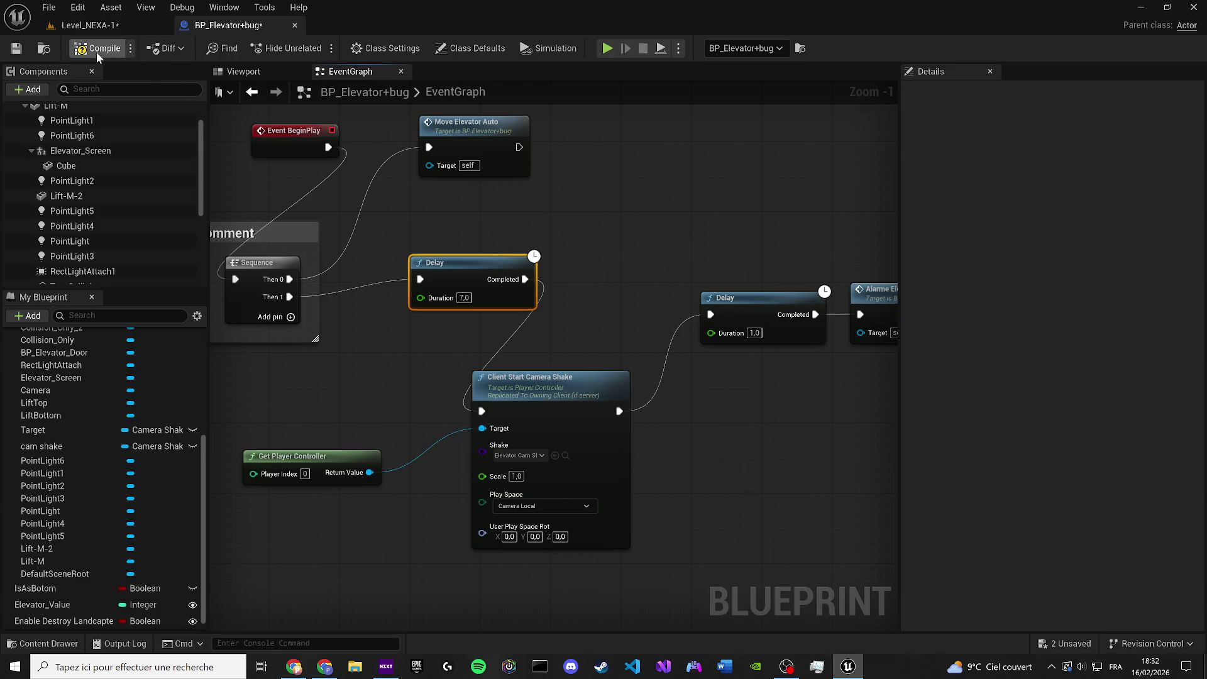
pyautogui.click(16, 49)
pyautogui.click(142, 26)
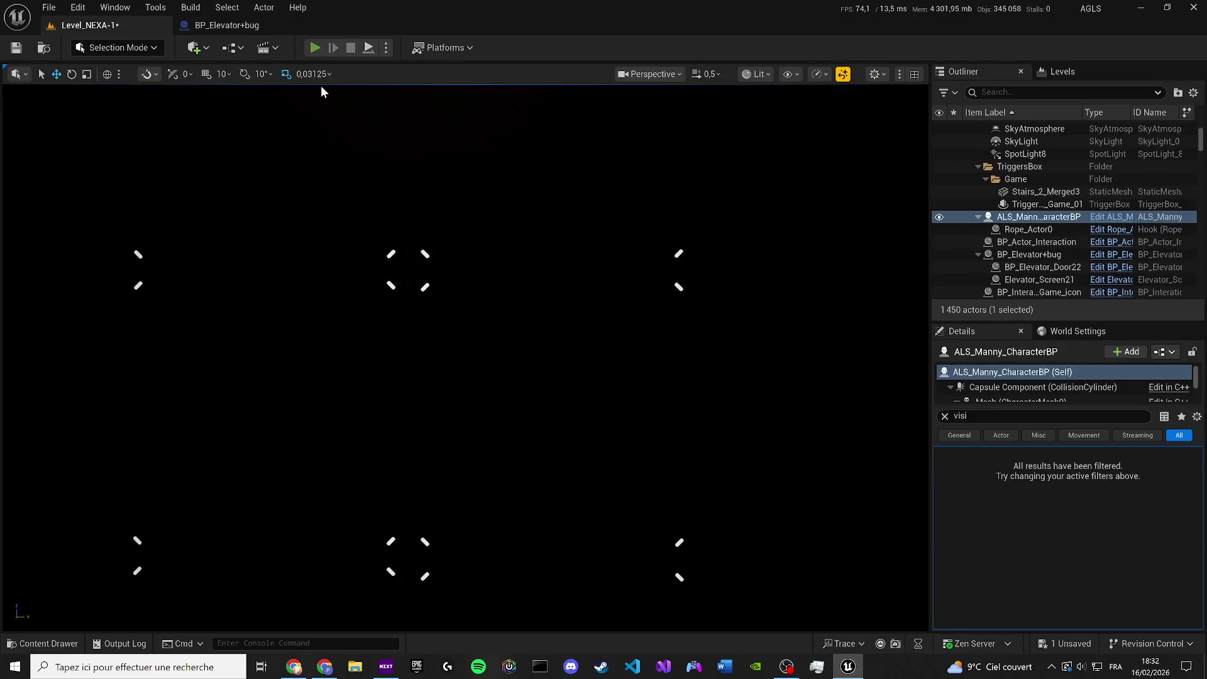
# - Test-play the level, then set the first Delay's duration to 8 in BP_Elevator+bug
pyautogui.hotkey('alt', 'p')
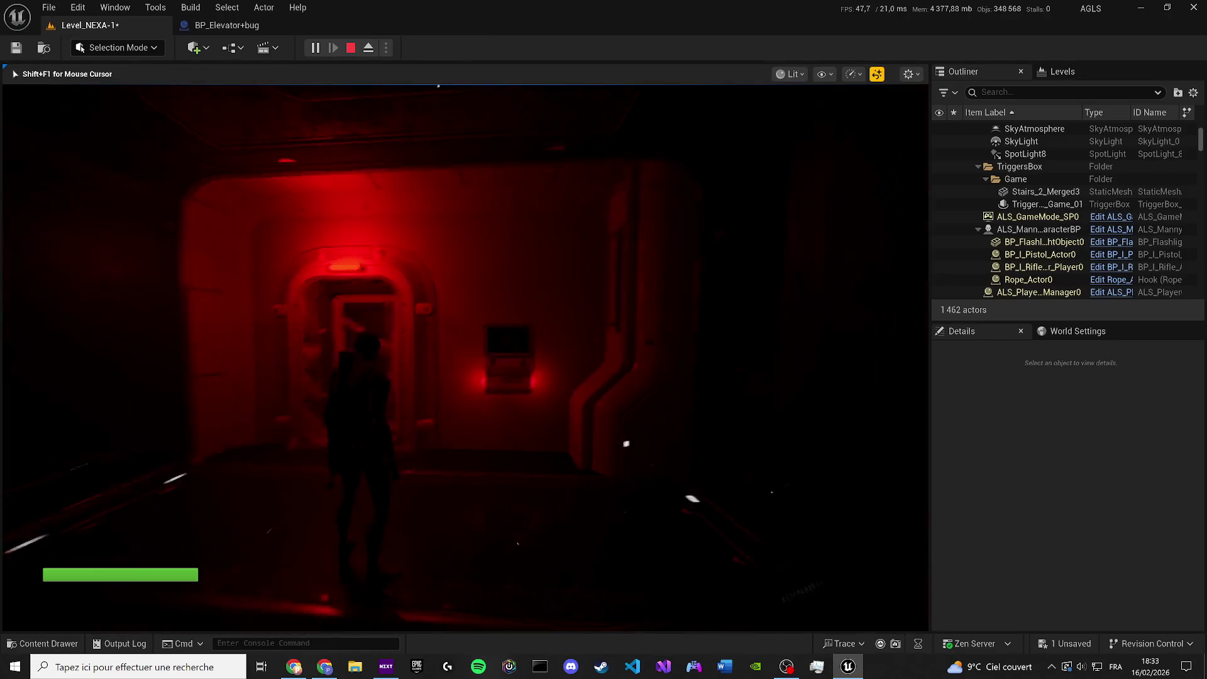
pyautogui.press('F8')
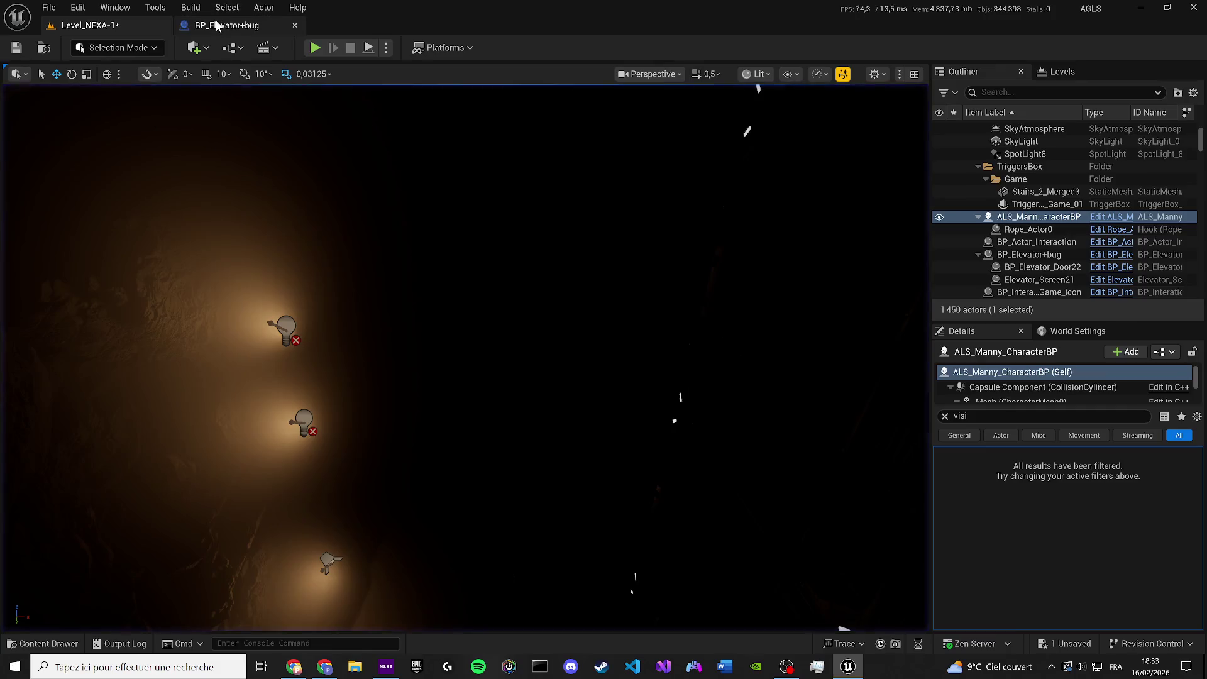
pyautogui.click(226, 25)
pyautogui.click(463, 297)
pyautogui.write('8')
pyautogui.press('Return')
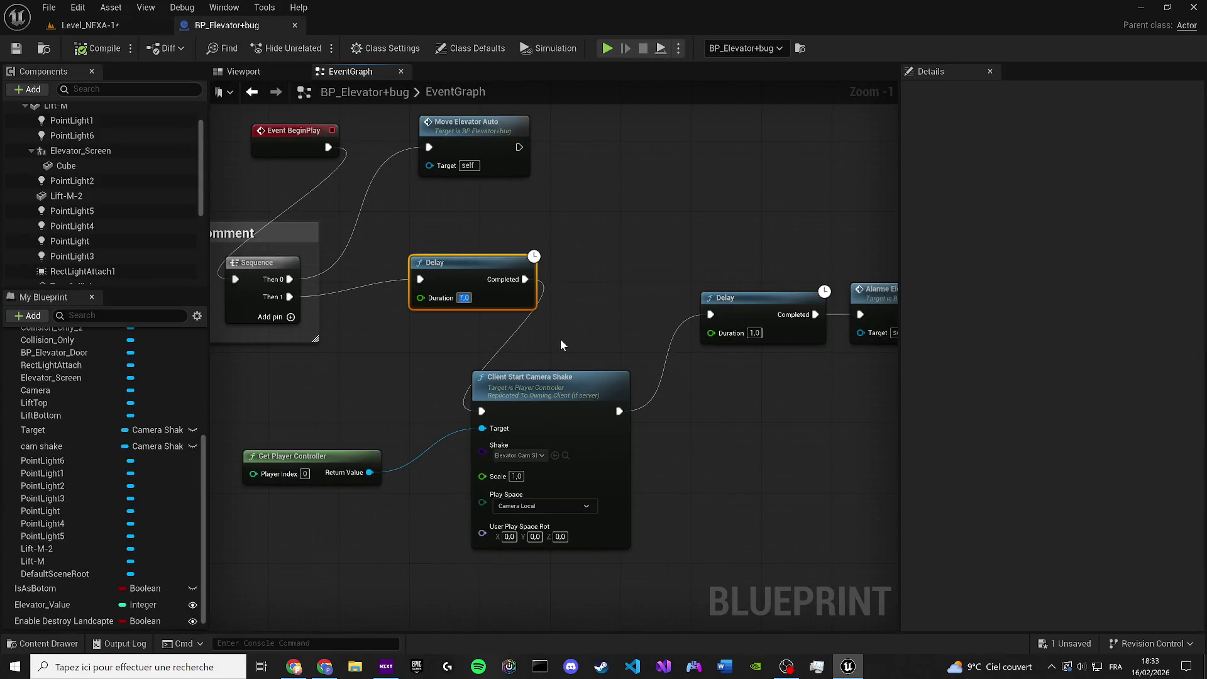
# - Set the Delay before Alarme Elevator to 0.5 seconds, return to Level_NEXA-1, and save everything
pyautogui.click(754, 333)
pyautogui.write('0,5')
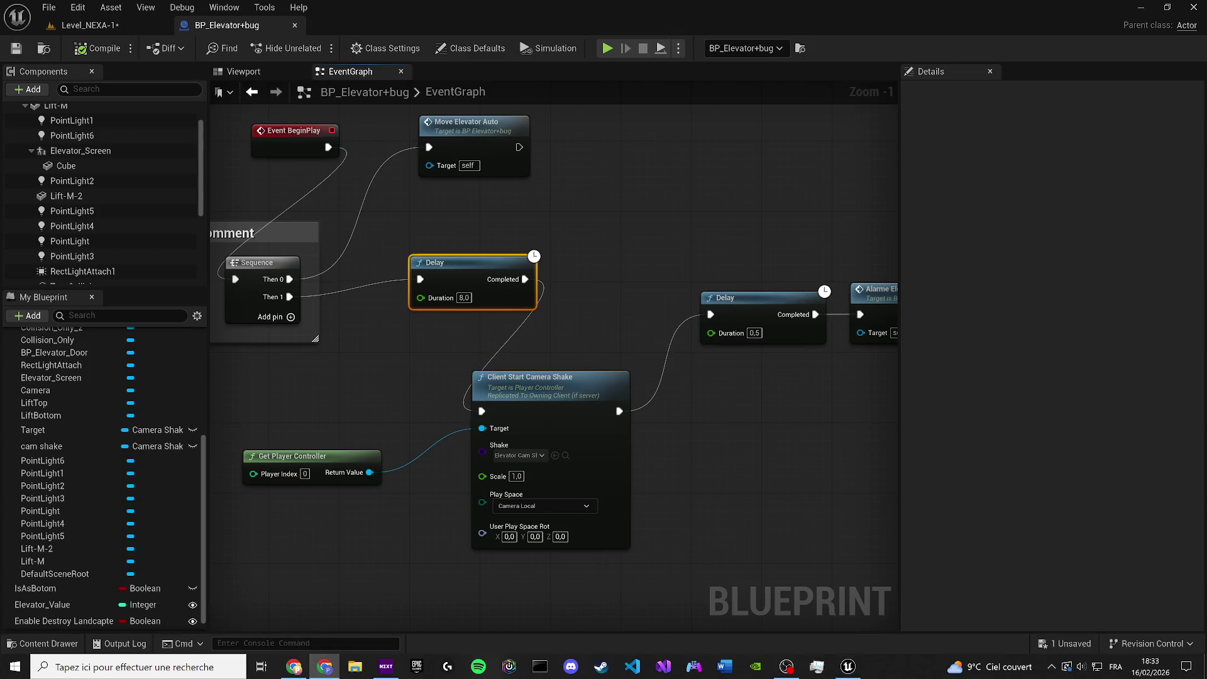
pyautogui.click(88, 25)
pyautogui.hotkey('ctrl', 's')
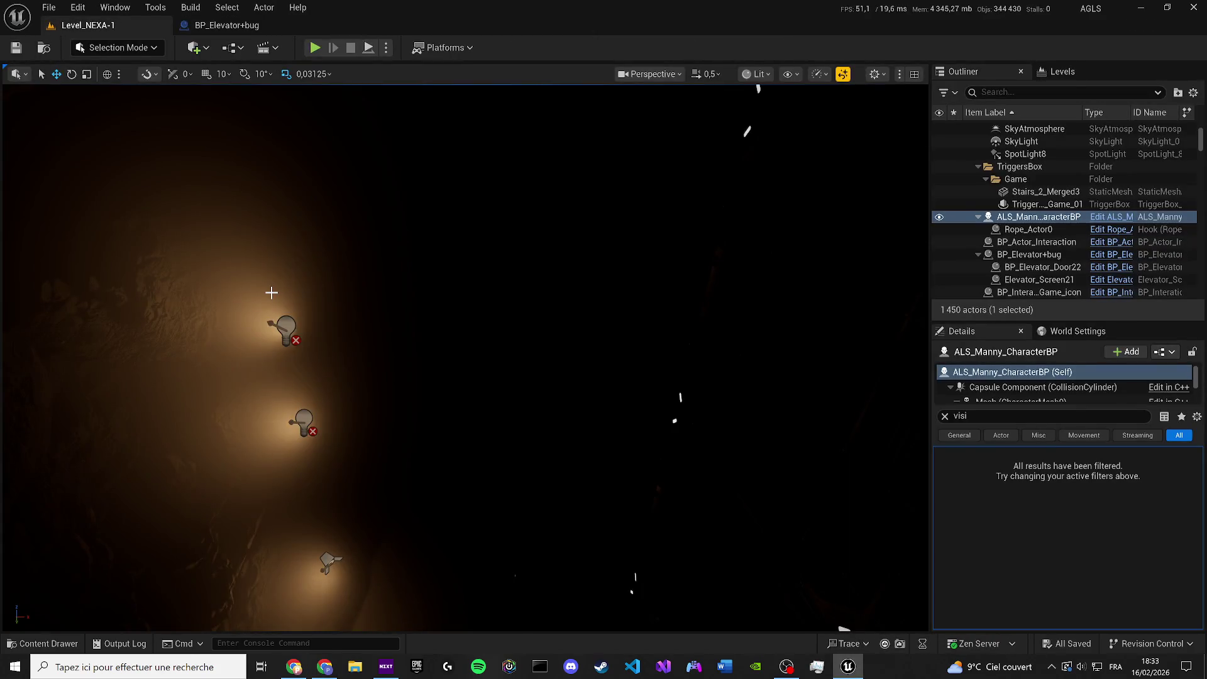
# - Fly the viewport to the elevator door and start a Simulate session
pyautogui.press('f')
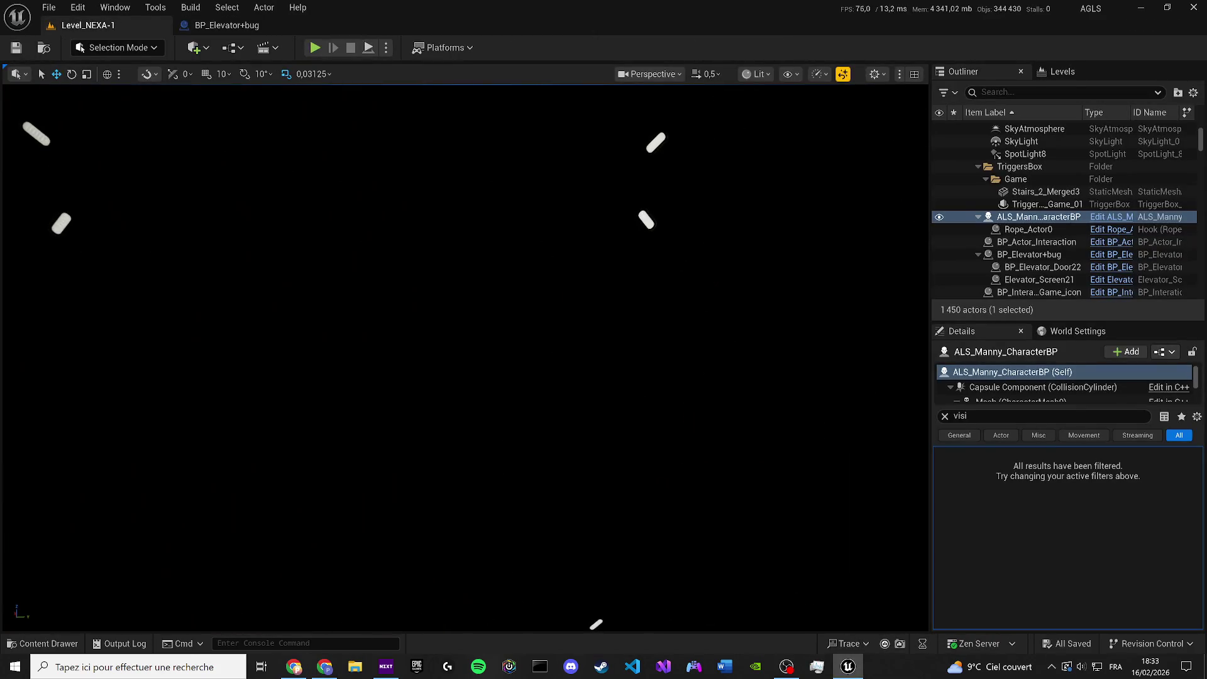
pyautogui.scroll(4, 465, 357)
pyautogui.press('w')
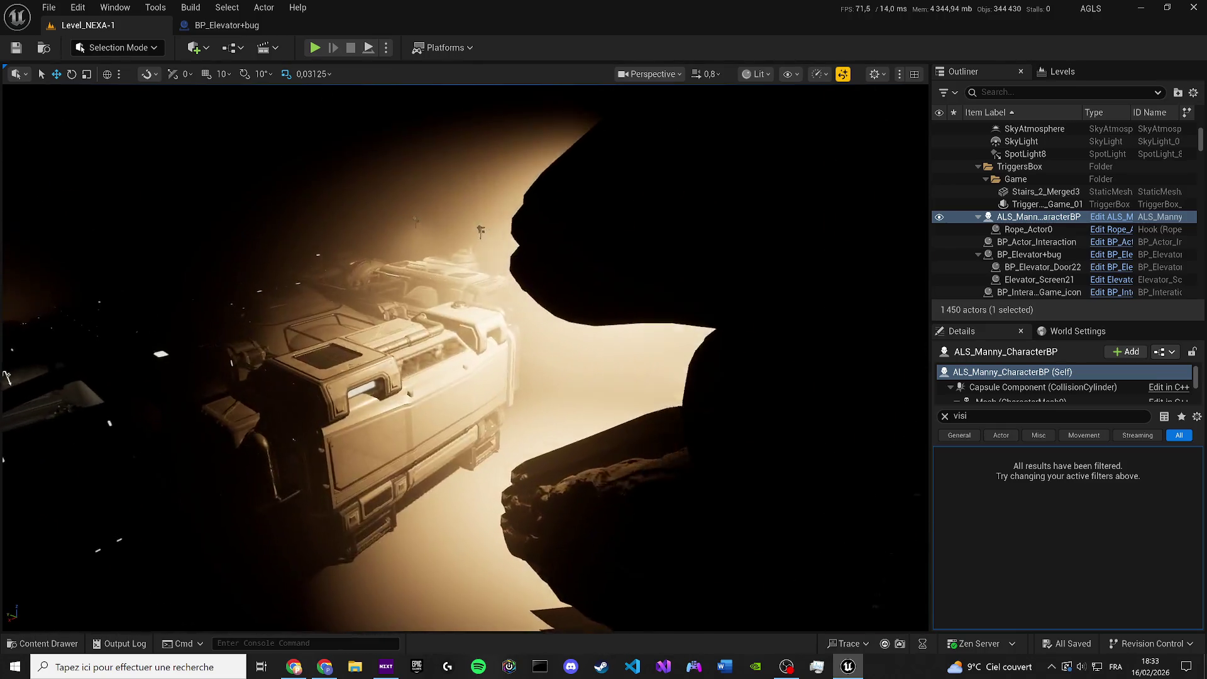
pyautogui.scroll(-3, 465, 357)
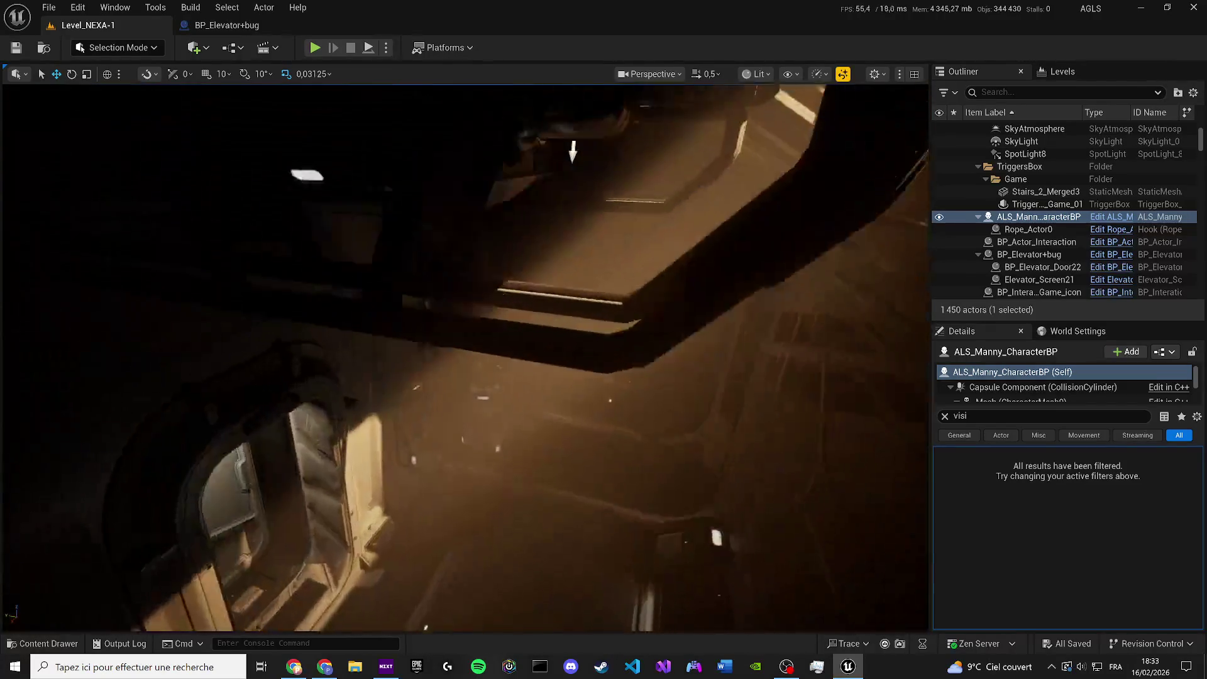
pyautogui.scroll(-2, 465, 357)
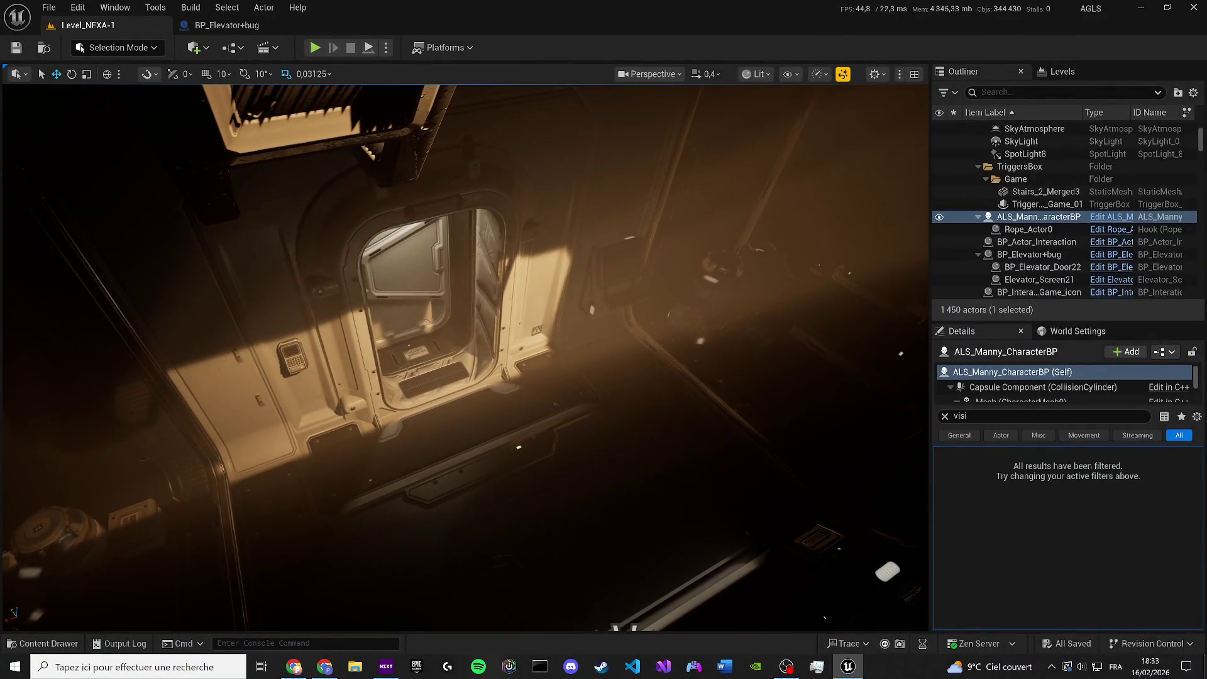
pyautogui.rightClick(470, 96)
pyautogui.click(386, 48)
pyautogui.click(440, 176)
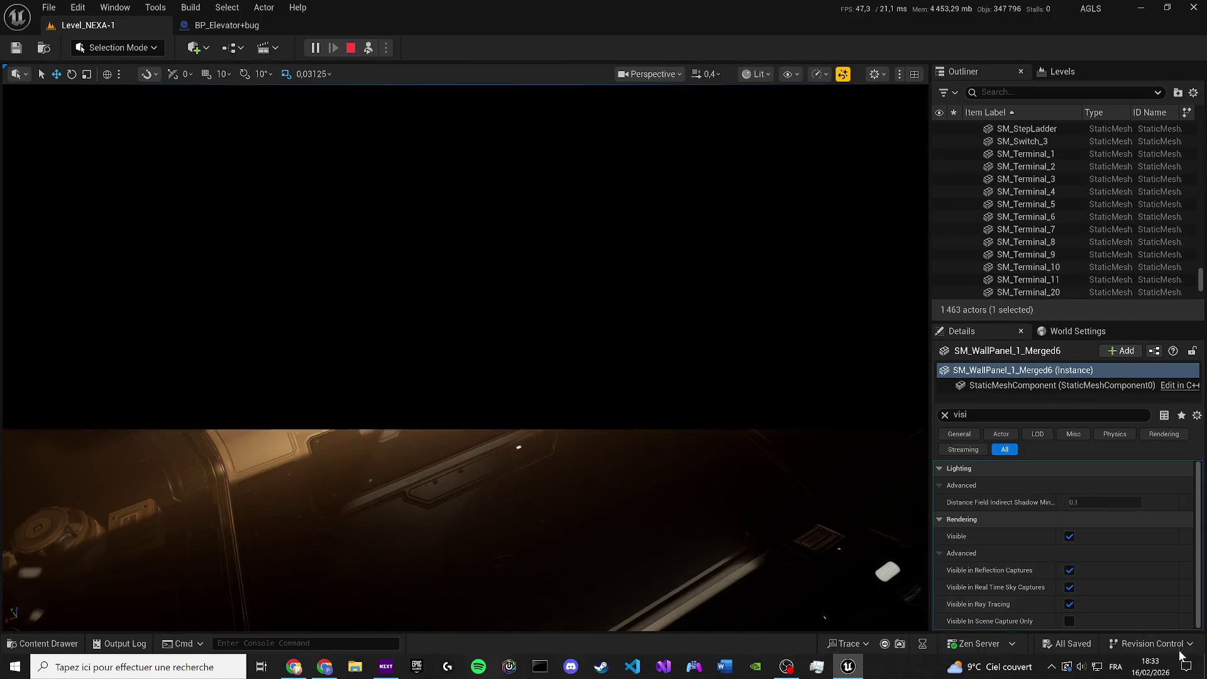
# - Snip the viewport showing the elevator doorway and open it in Snip & Sketch
pyautogui.click(1197, 665)
pyautogui.click(1170, 624)
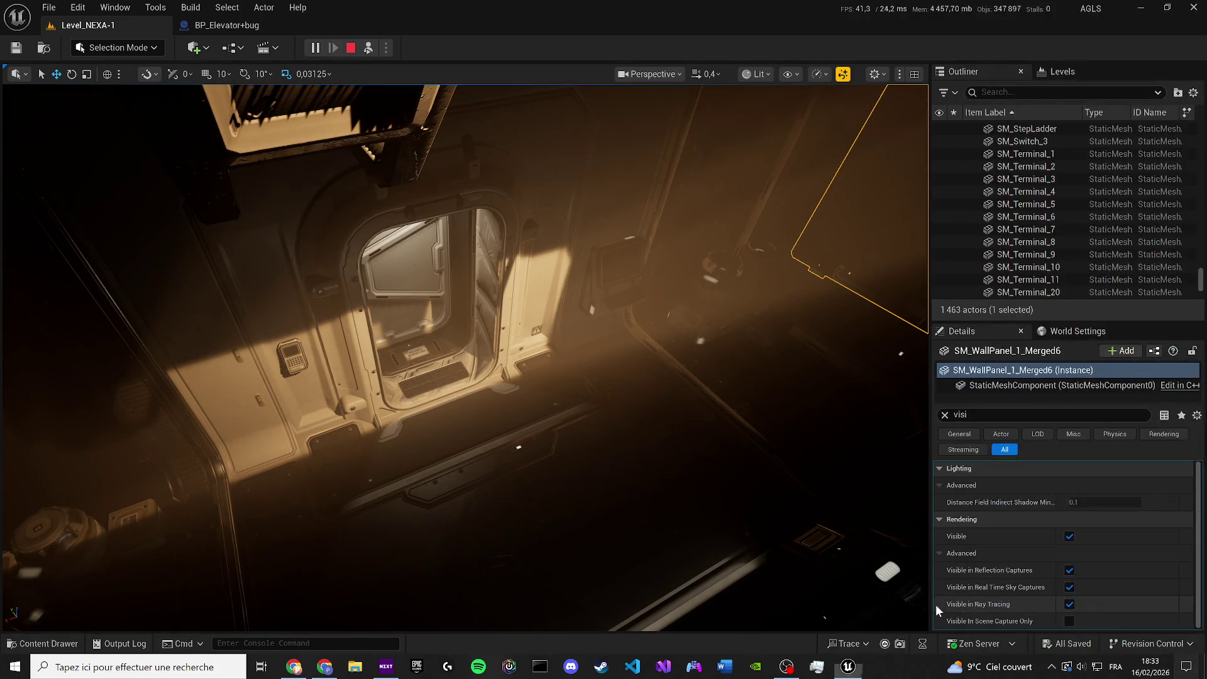
pyautogui.moveTo(897, 616)
pyautogui.mouseDown()
pyautogui.moveTo(4, 111)
pyautogui.moveTo(10, 86)
pyautogui.moveTo(32, 116)
pyautogui.moveTo(19, 164)
pyautogui.moveTo(40, 161)
pyautogui.moveTo(19, 172)
pyautogui.mouseUp()
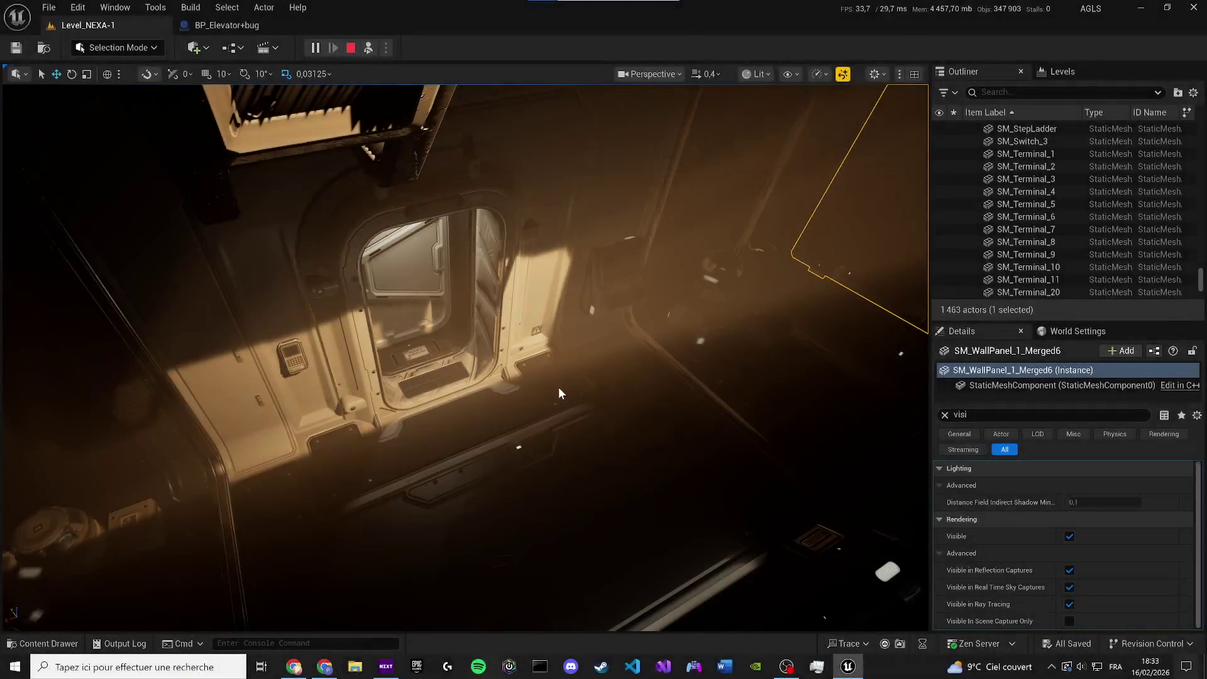
pyautogui.click(1071, 542)
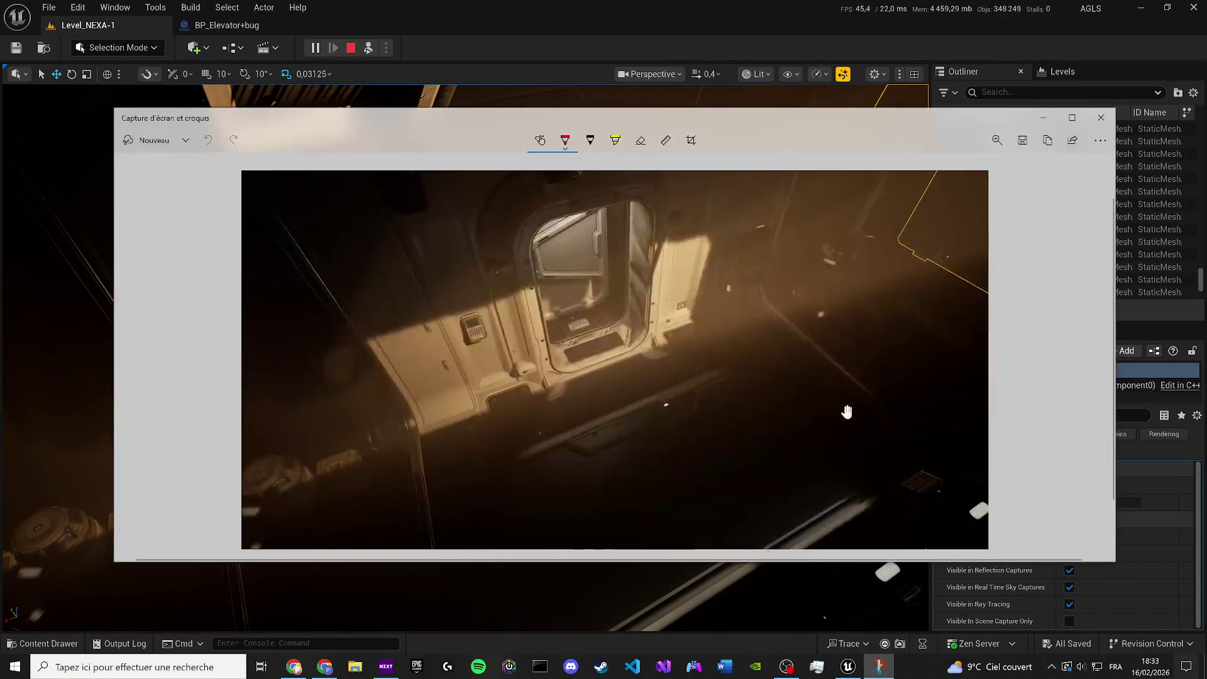
# - Save the doorway screenshot to the Desktop as JPG 'nexa image web'
pyautogui.hotkey('ctrl', 's')
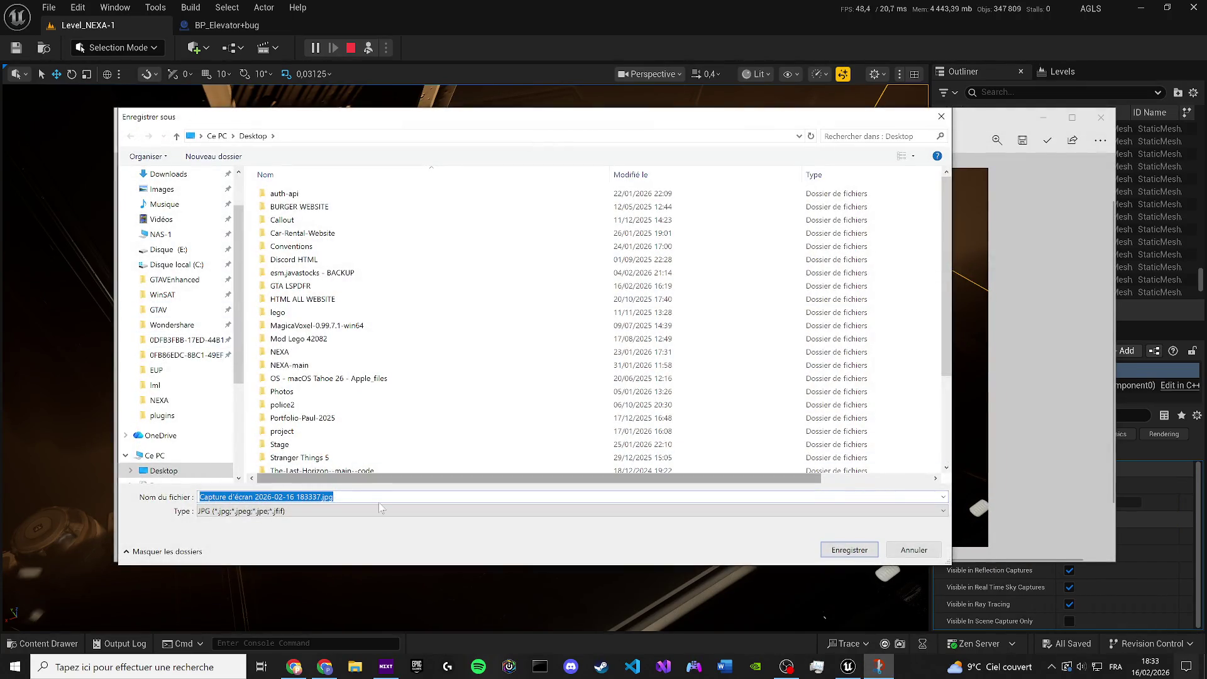
pyautogui.scroll(-3, 506, 377)
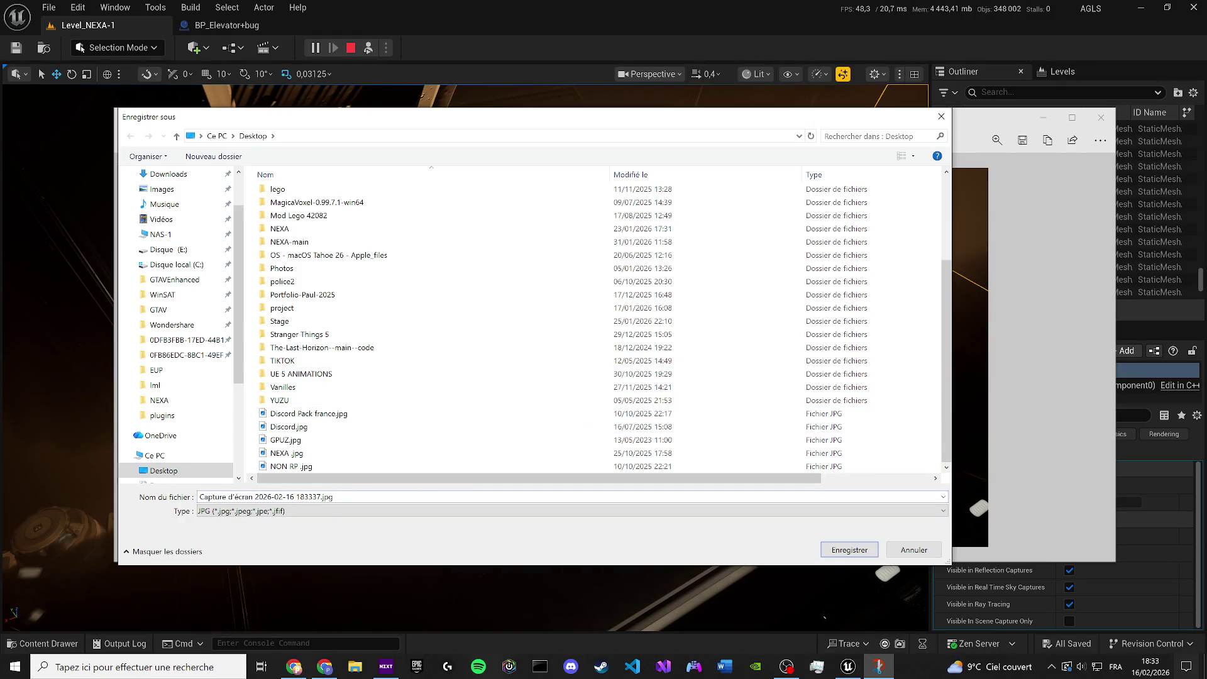
pyautogui.write('e')
pyautogui.write('n')
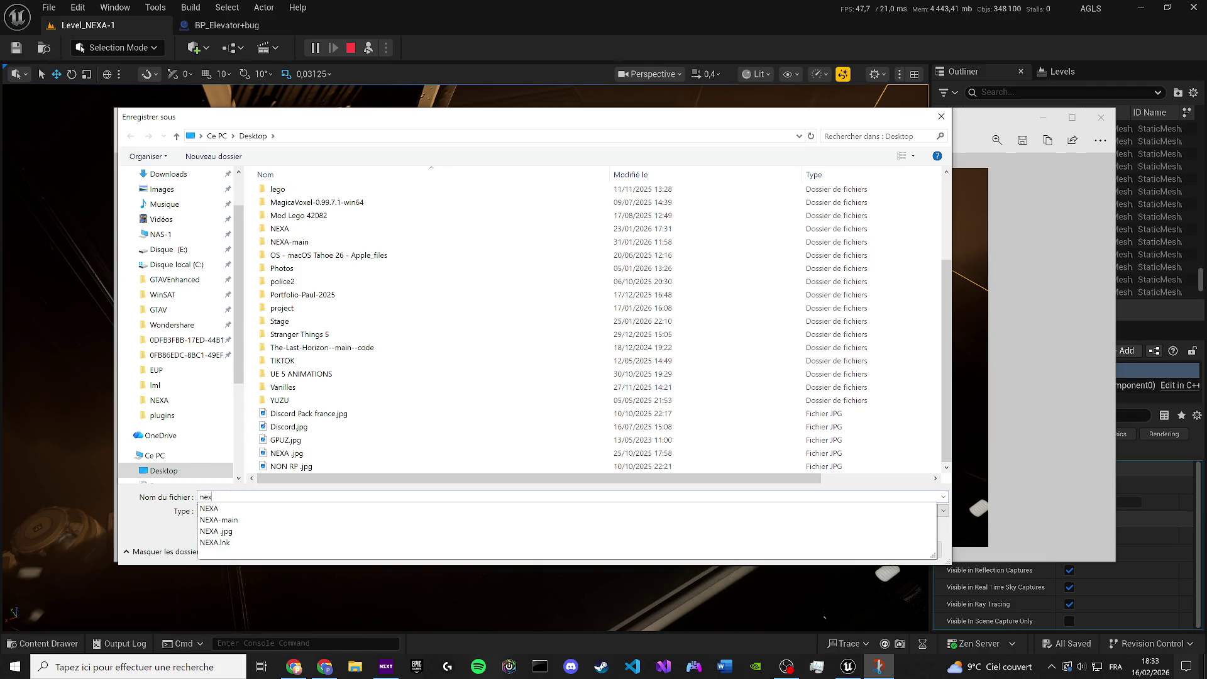
pyautogui.write('a image website')
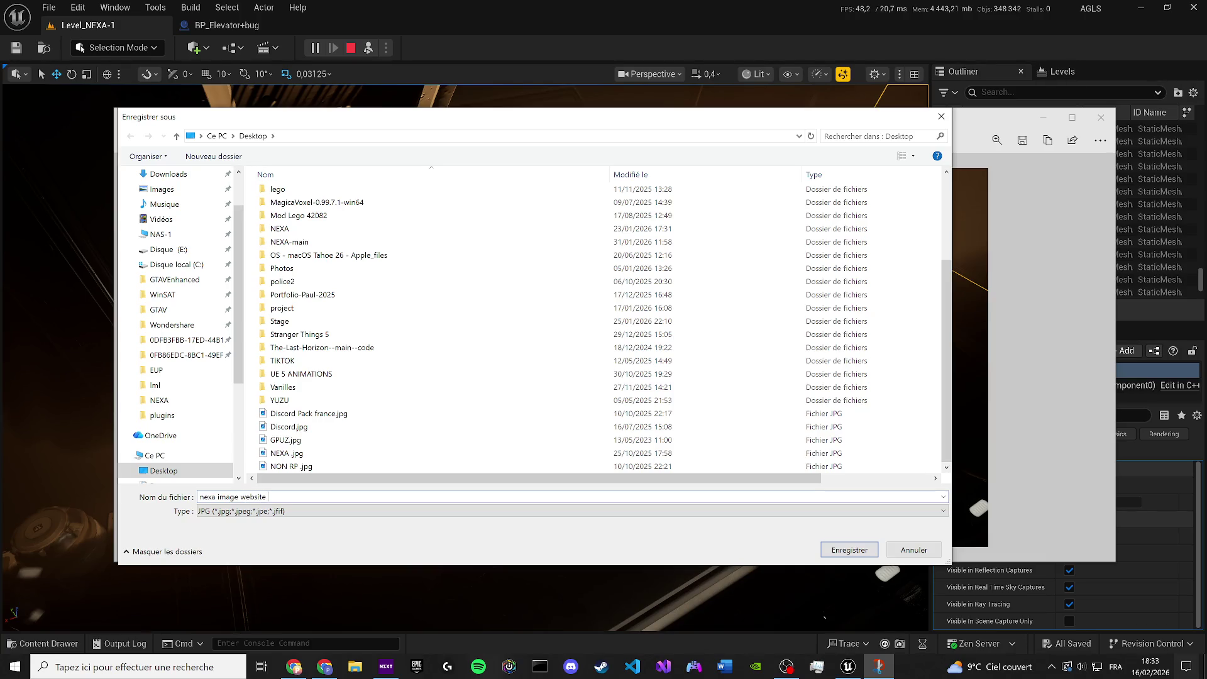
pyautogui.press('Return')
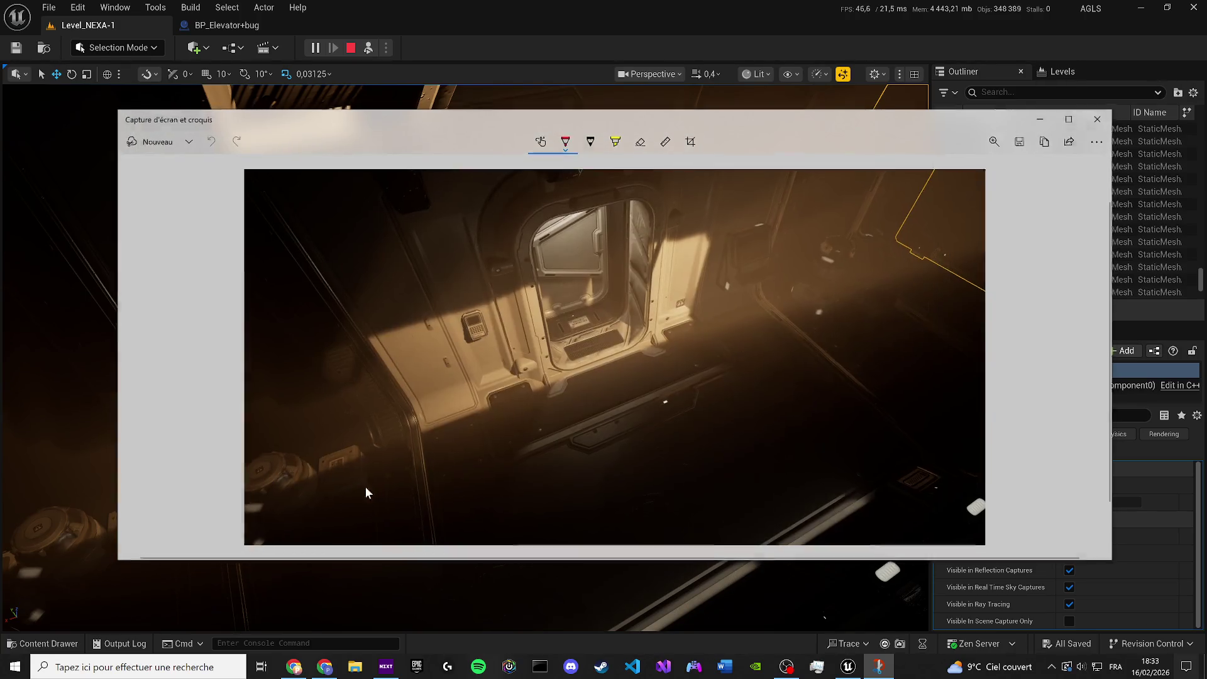
# - Fly the simulation camera through the dark corridors until it faces the red-lit 13 wall
pyautogui.press('w')
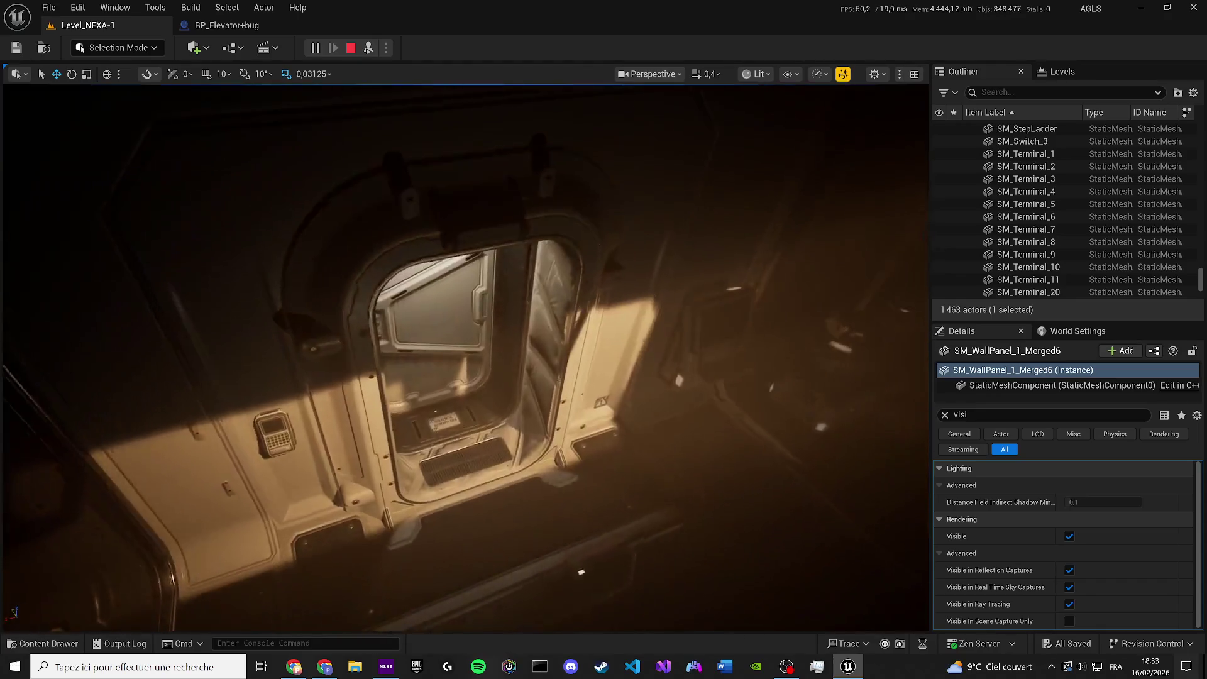
pyautogui.press('s')
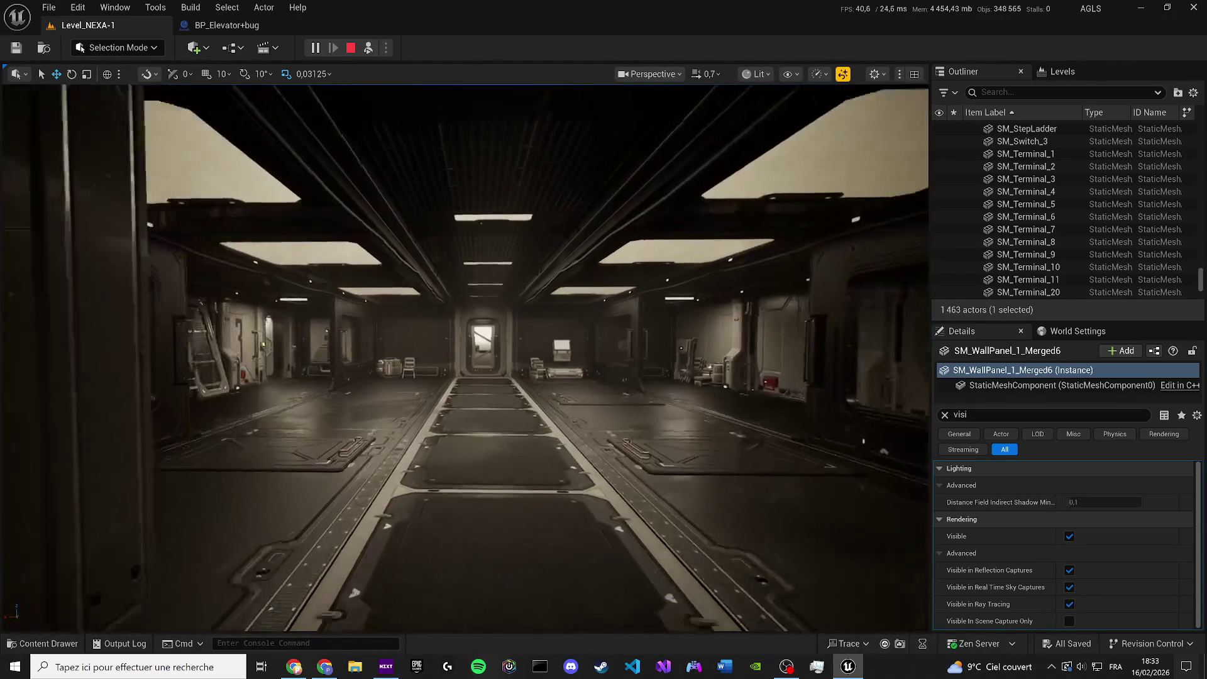
pyautogui.press('w')
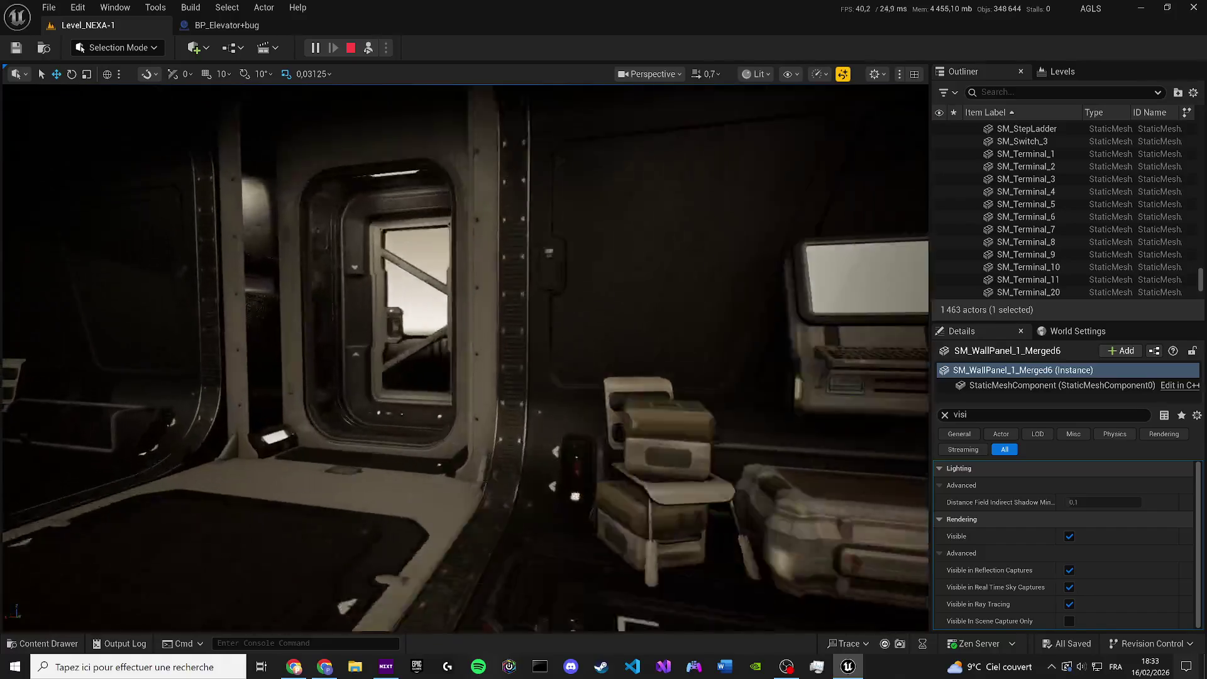
pyautogui.press('w')
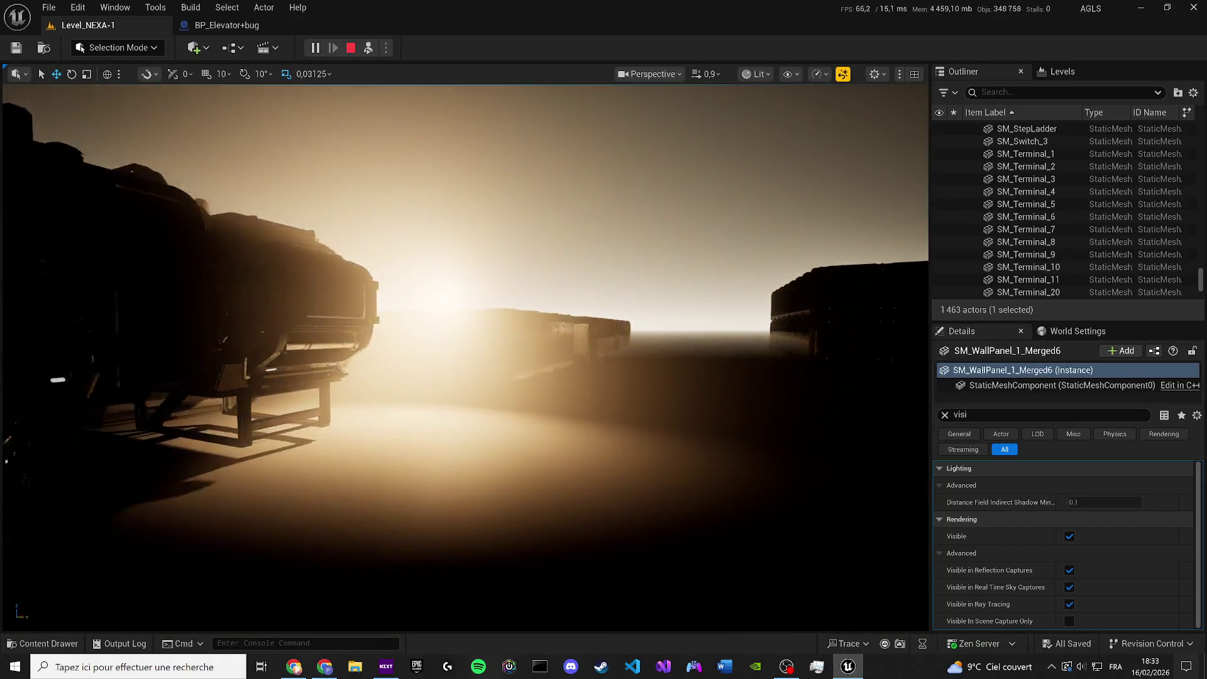
pyautogui.press('s')
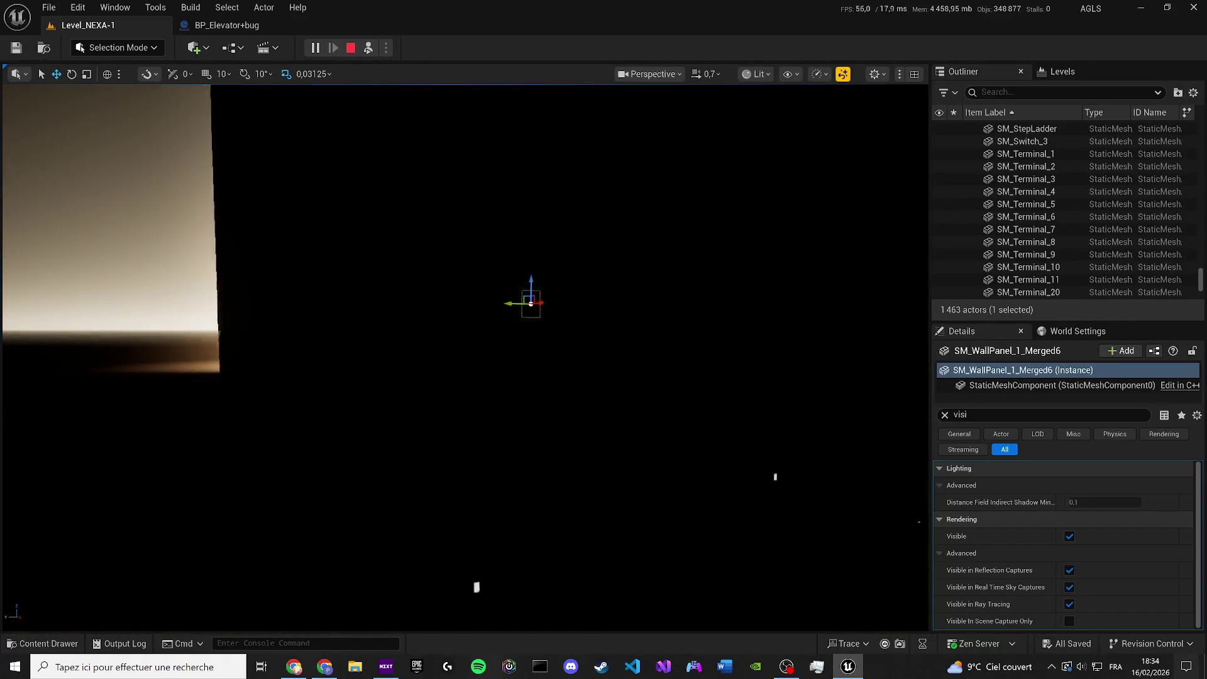
pyautogui.press('w')
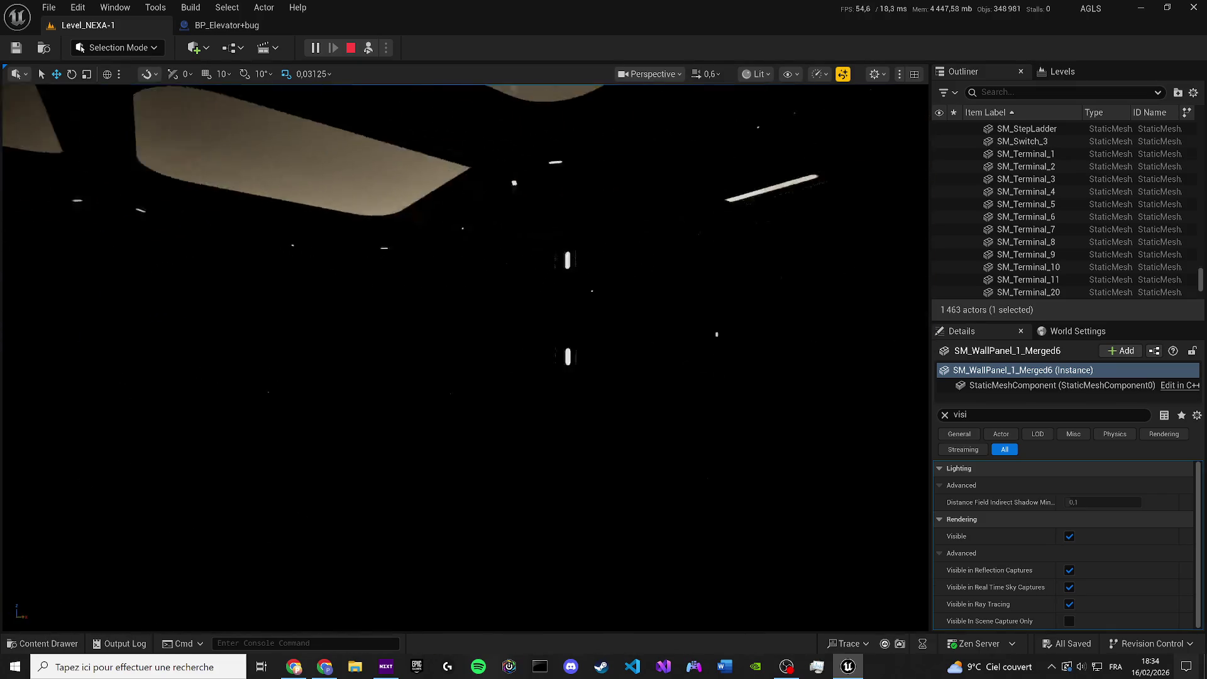
pyautogui.press('s')
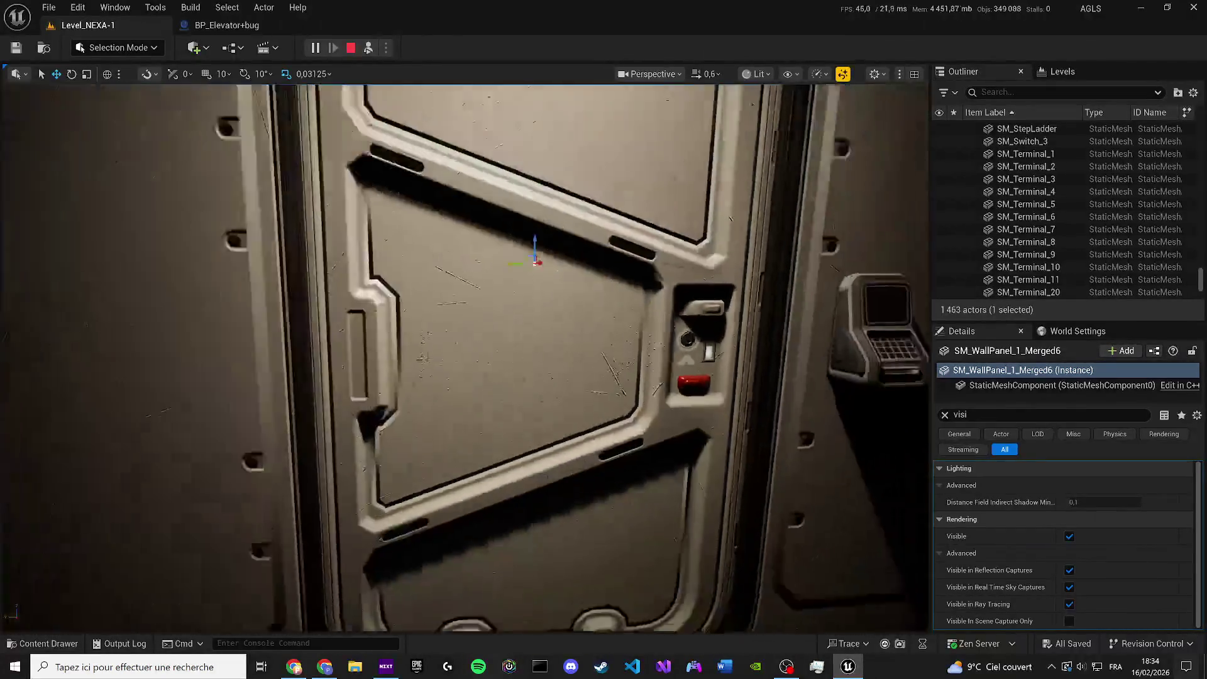
pyautogui.scroll(-3, 465, 359)
pyautogui.press('w')
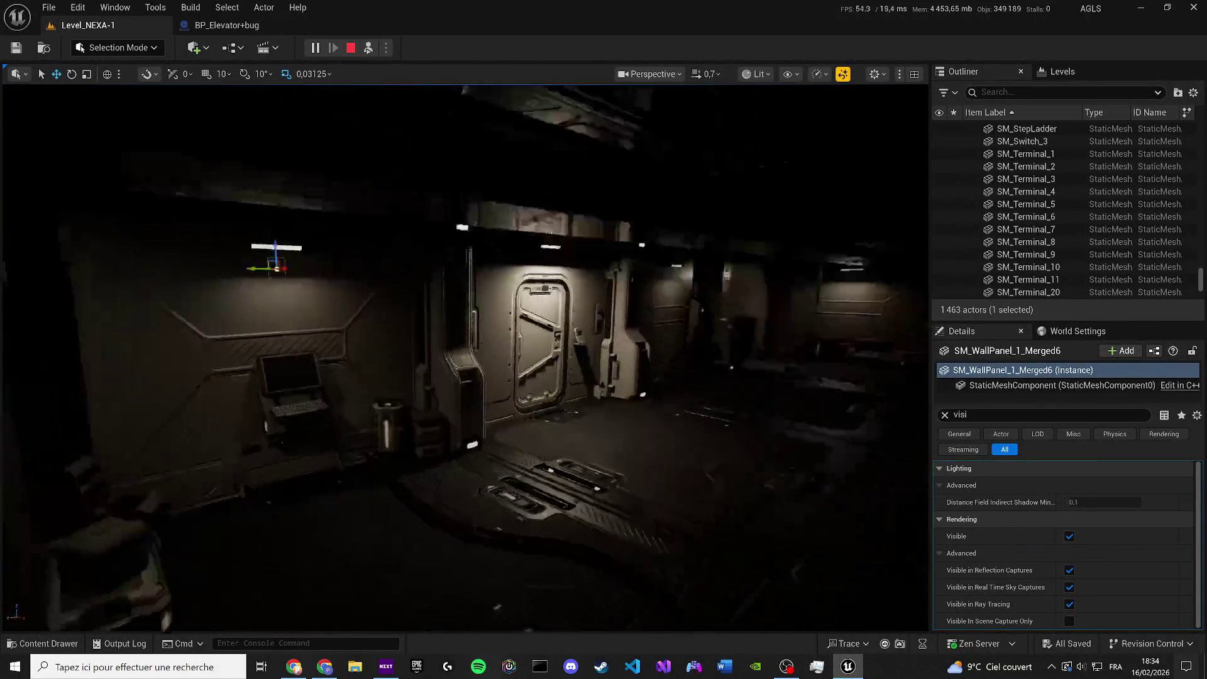
pyautogui.press('w')
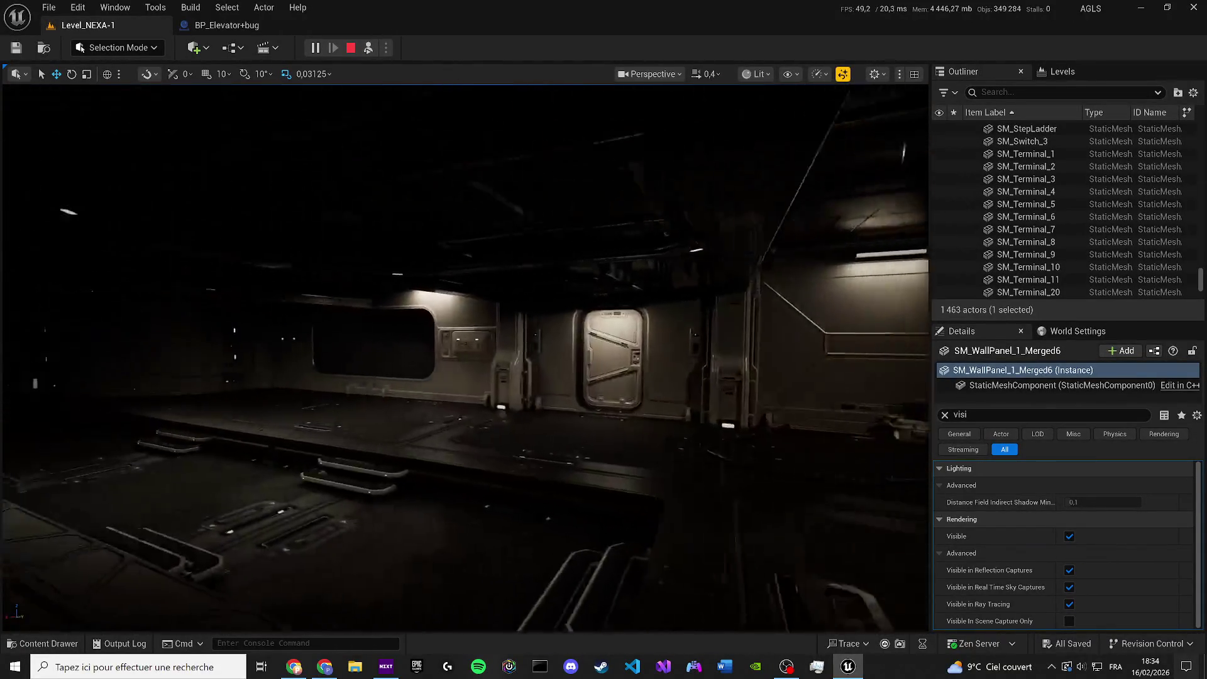
pyautogui.scroll(-2, 465, 358)
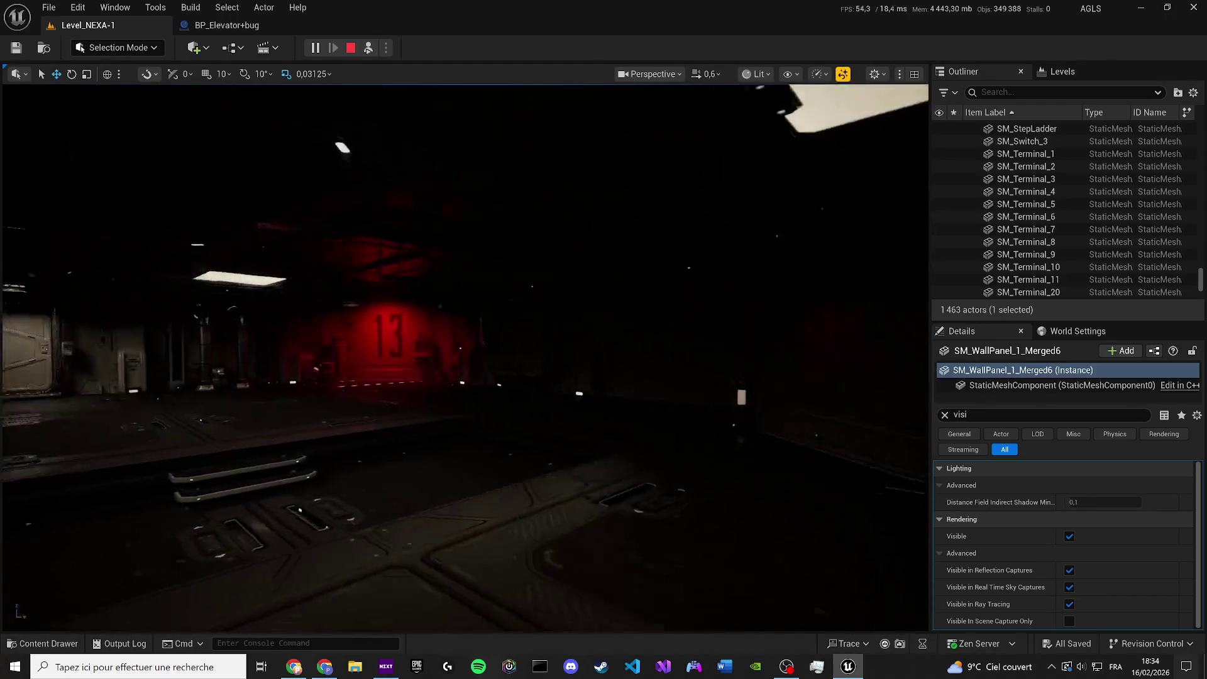
pyautogui.scroll(-1, 465, 358)
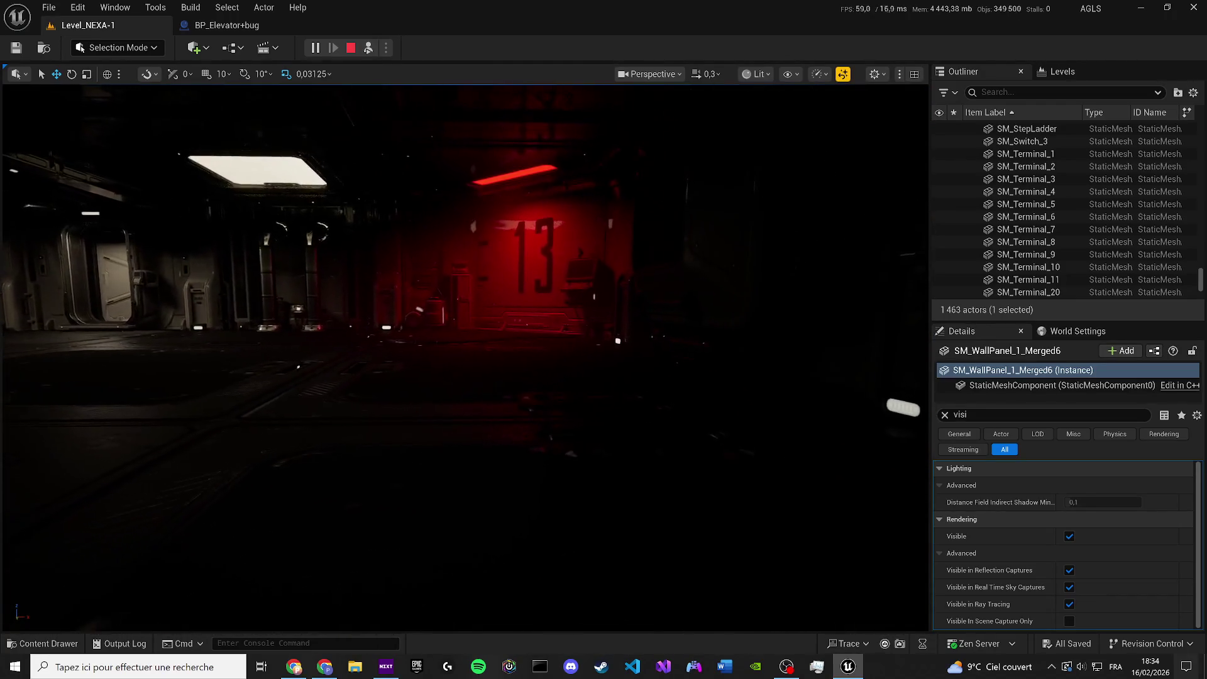
pyautogui.scroll(2, 465, 358)
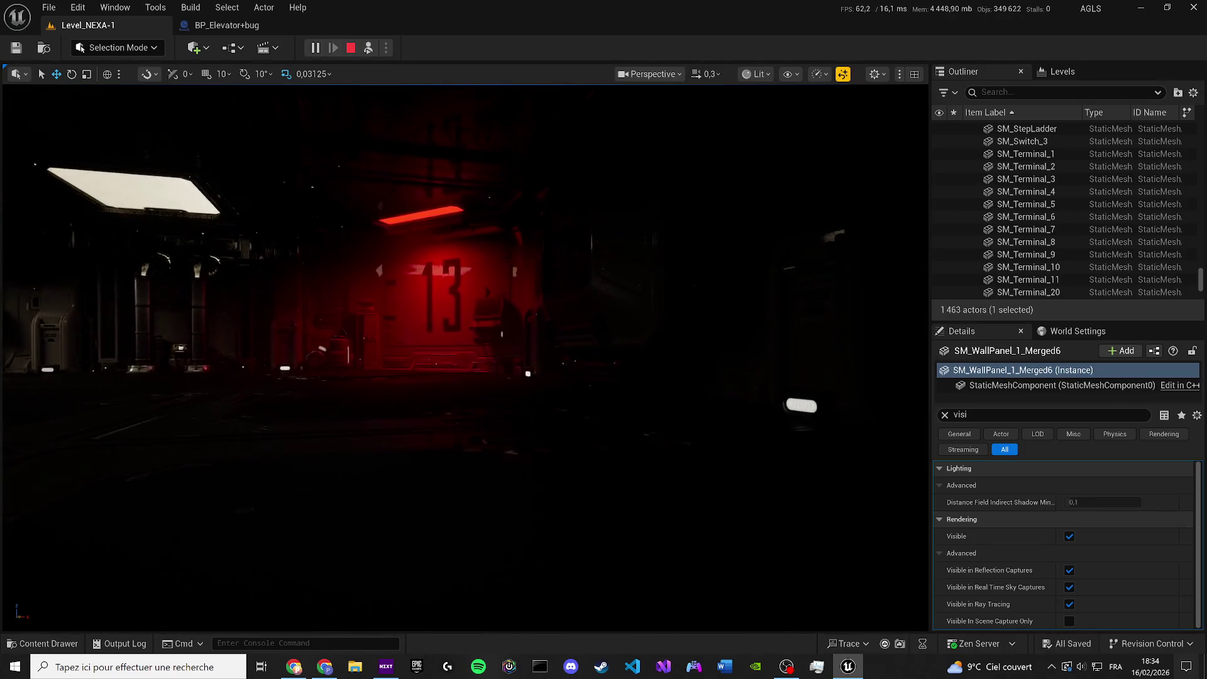
pyautogui.scroll(-2, 465, 359)
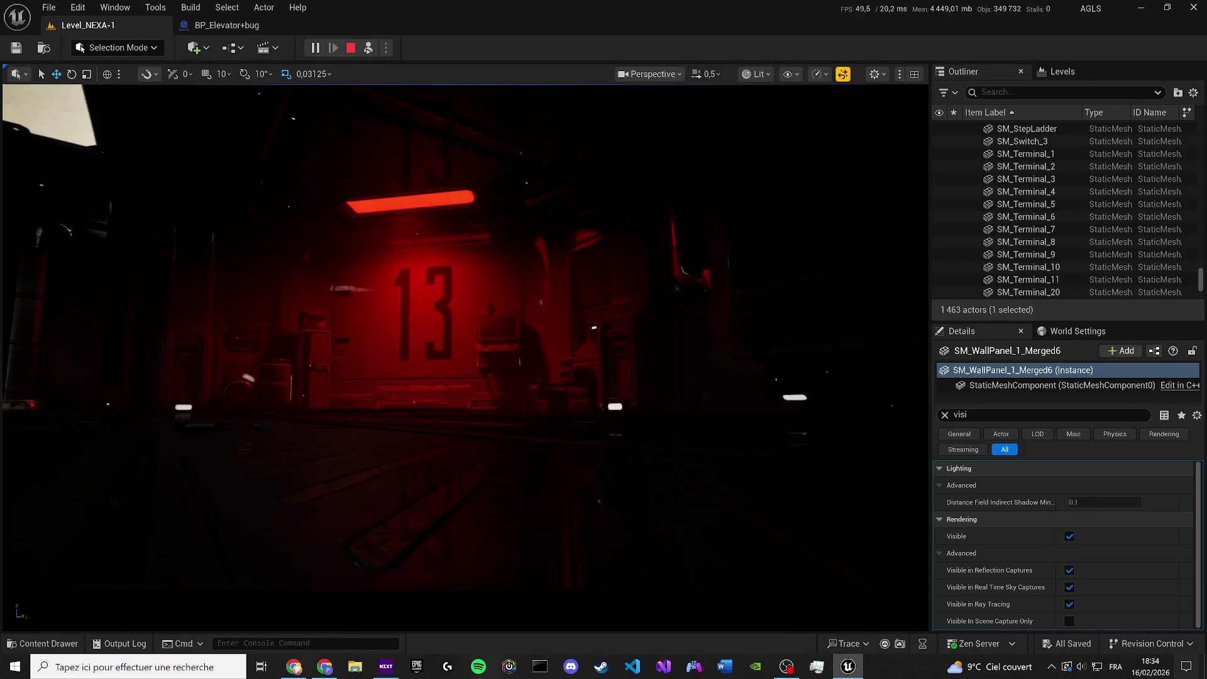
pyautogui.scroll(-2, 465, 358)
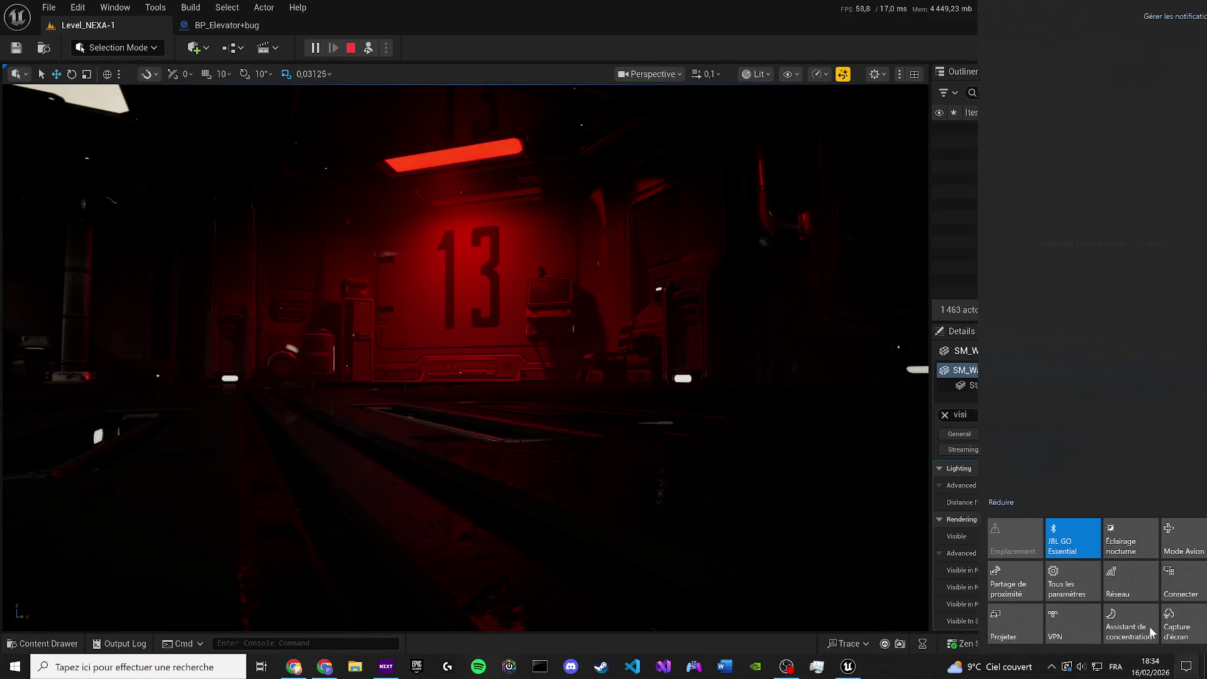
# - Snip the view of the red-lit 13 wall and open it in Snip & Sketch
pyautogui.click(1186, 666)
pyautogui.click(1168, 622)
pyautogui.moveTo(905, 612)
pyautogui.mouseDown()
pyautogui.moveTo(14, 62)
pyautogui.moveTo(38, 119)
pyautogui.moveTo(27, 130)
pyautogui.mouseUp()
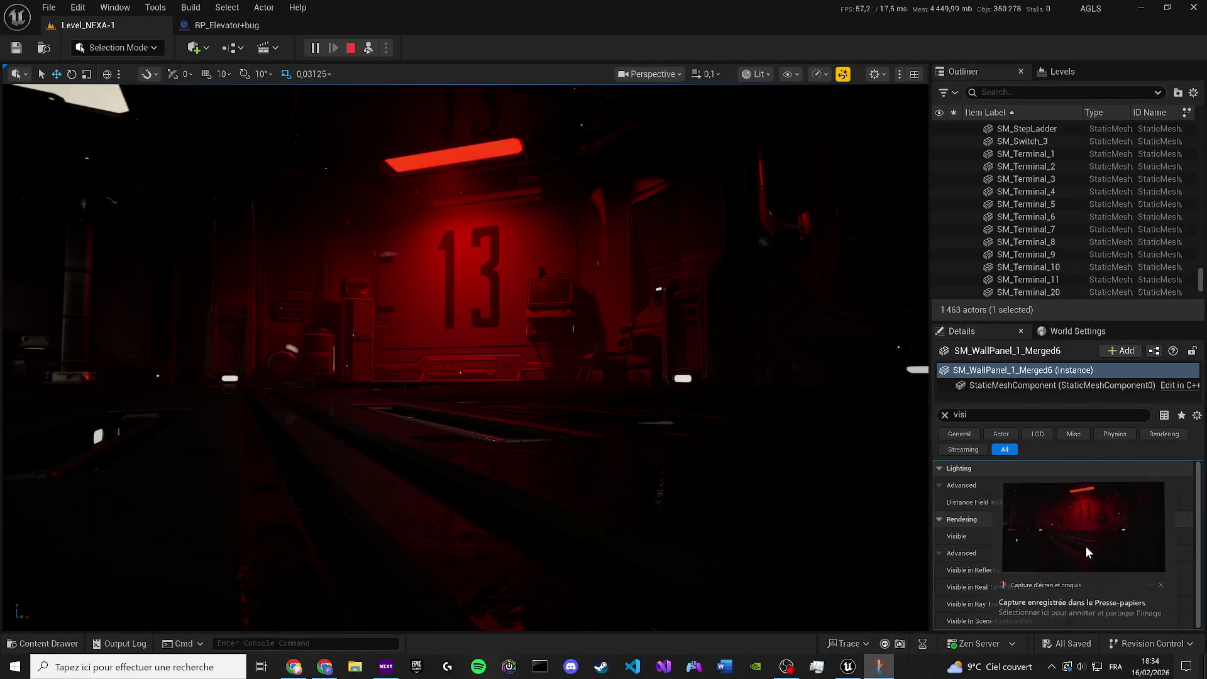
pyautogui.click(1085, 546)
# - Save the screenshot to the Desktop as nexa image website 1.jpg
pyautogui.hotkey('ctrl', 's')
pyautogui.scroll(-3, 476, 339)
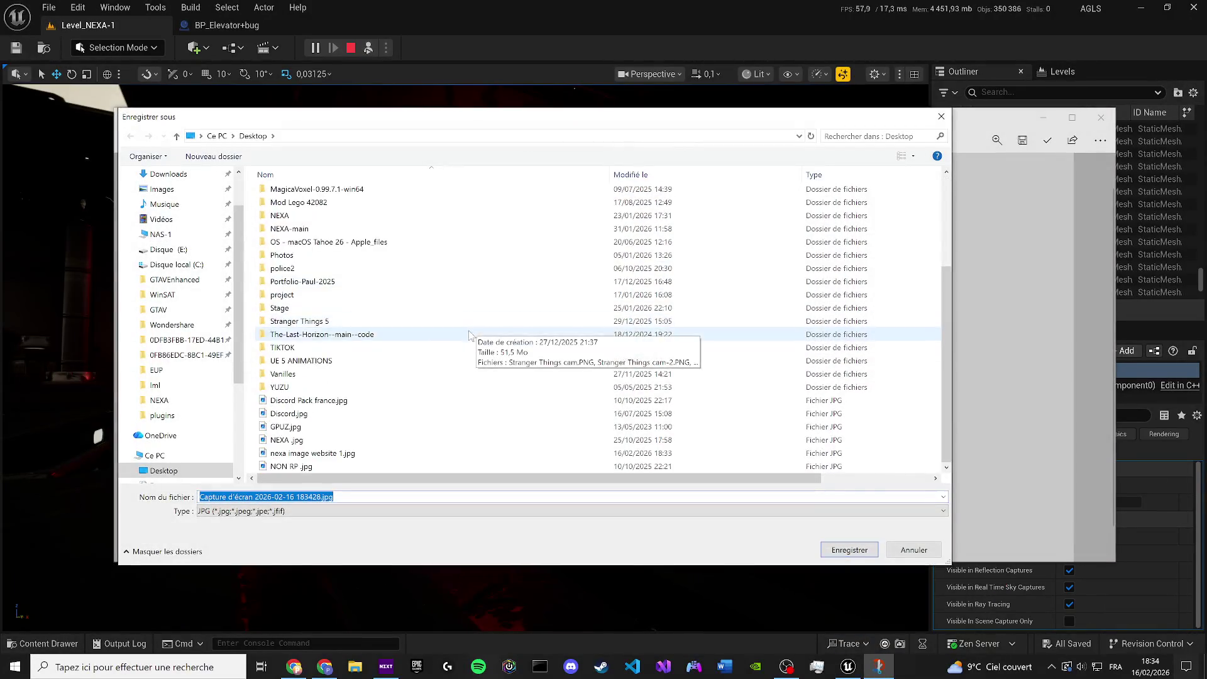
pyautogui.click(333, 453)
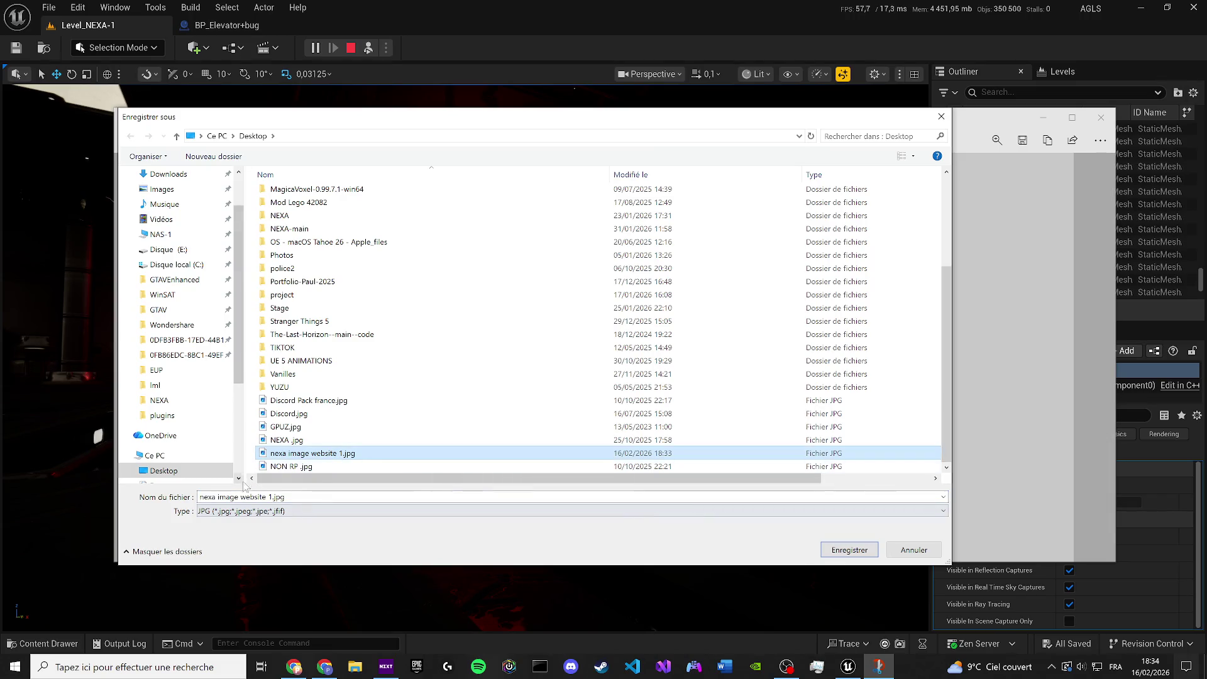
pyautogui.click(269, 496)
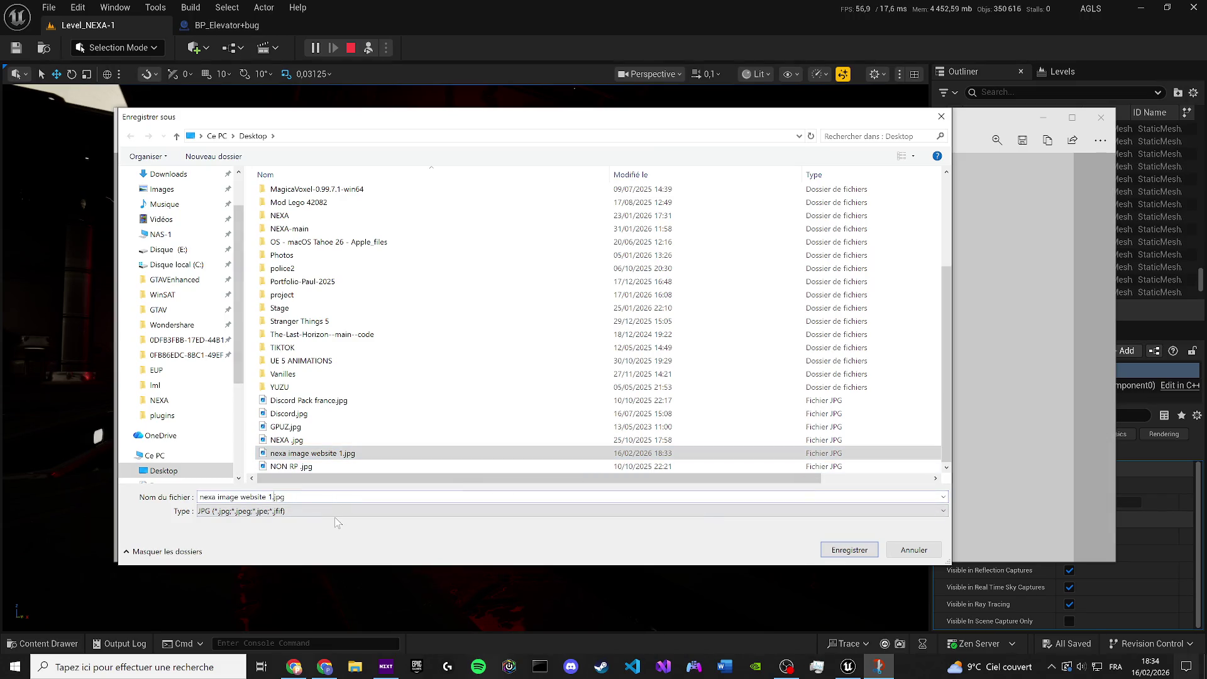
pyautogui.press('Return')
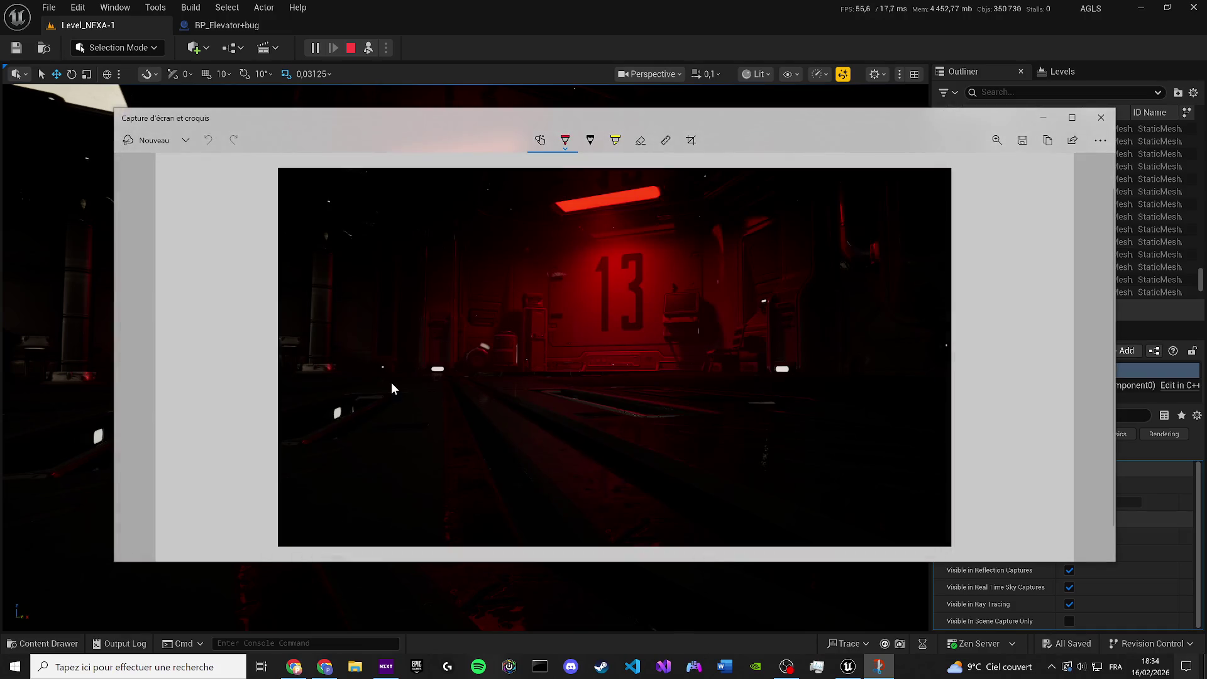
pyautogui.scroll(5, 391, 381)
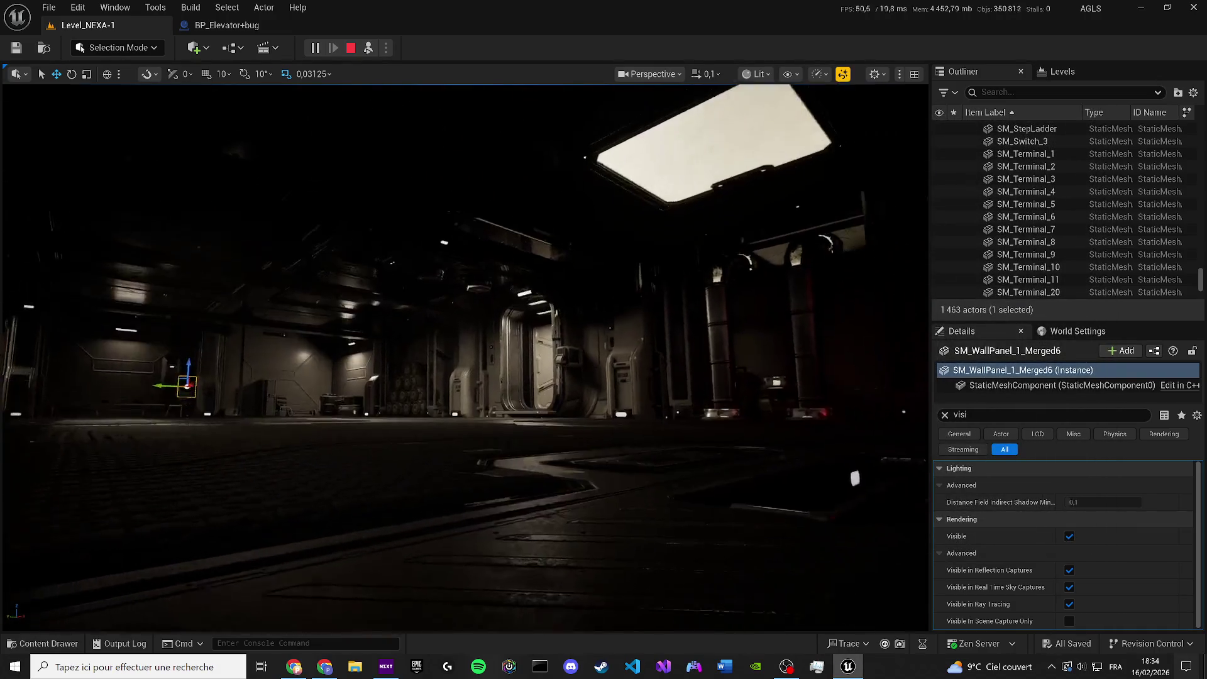
# - Search the Content Drawer for 'levelexa' and show Level_NEXA-1 in its folder
pyautogui.scroll(3, 390, 381)
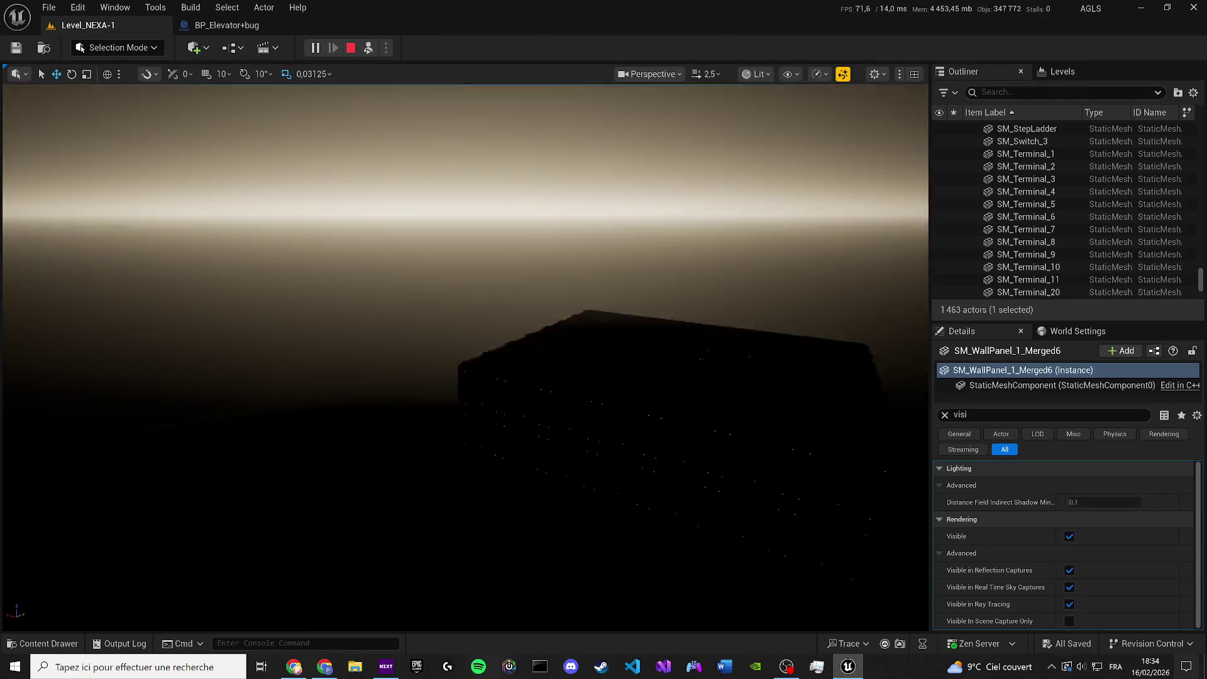
pyautogui.scroll(-2, 391, 381)
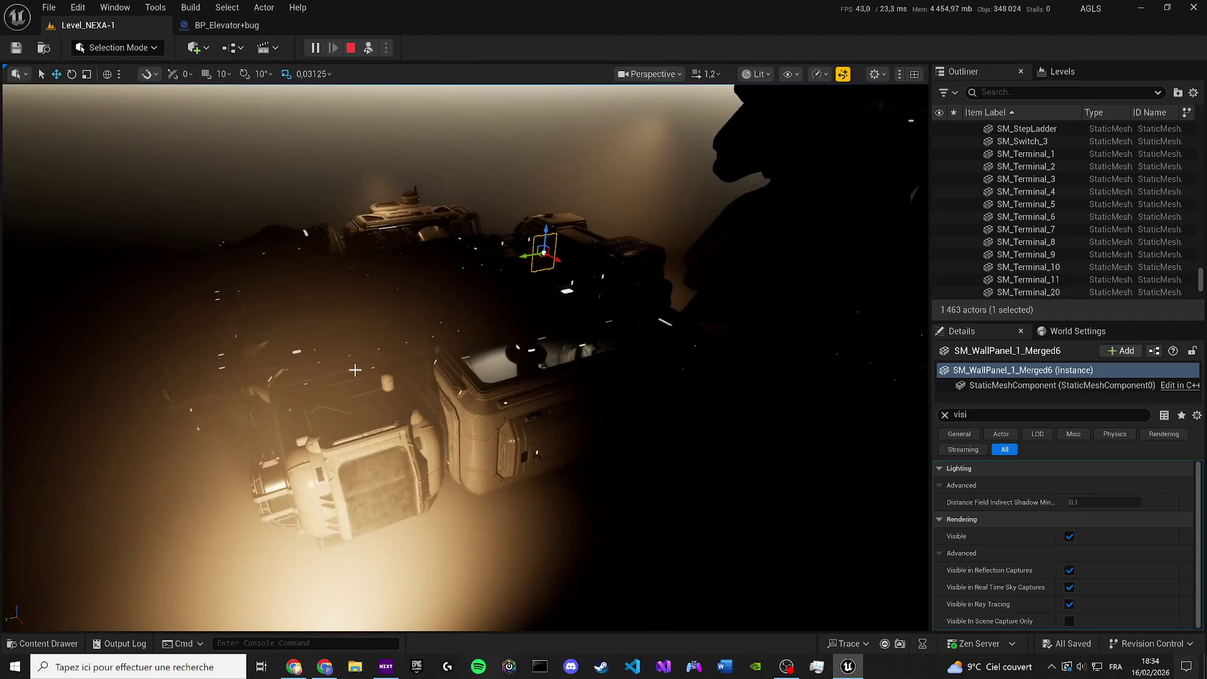
pyautogui.hotkey('ctrl', 'space')
pyautogui.click(540, 365)
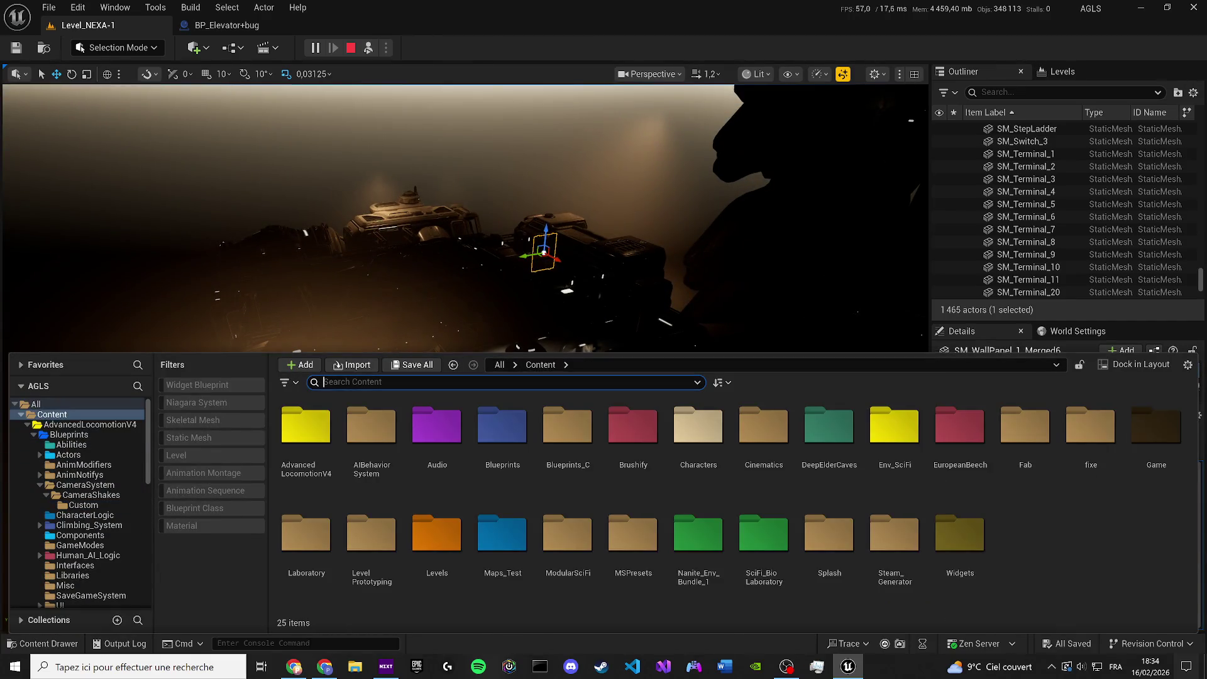
pyautogui.write('level')
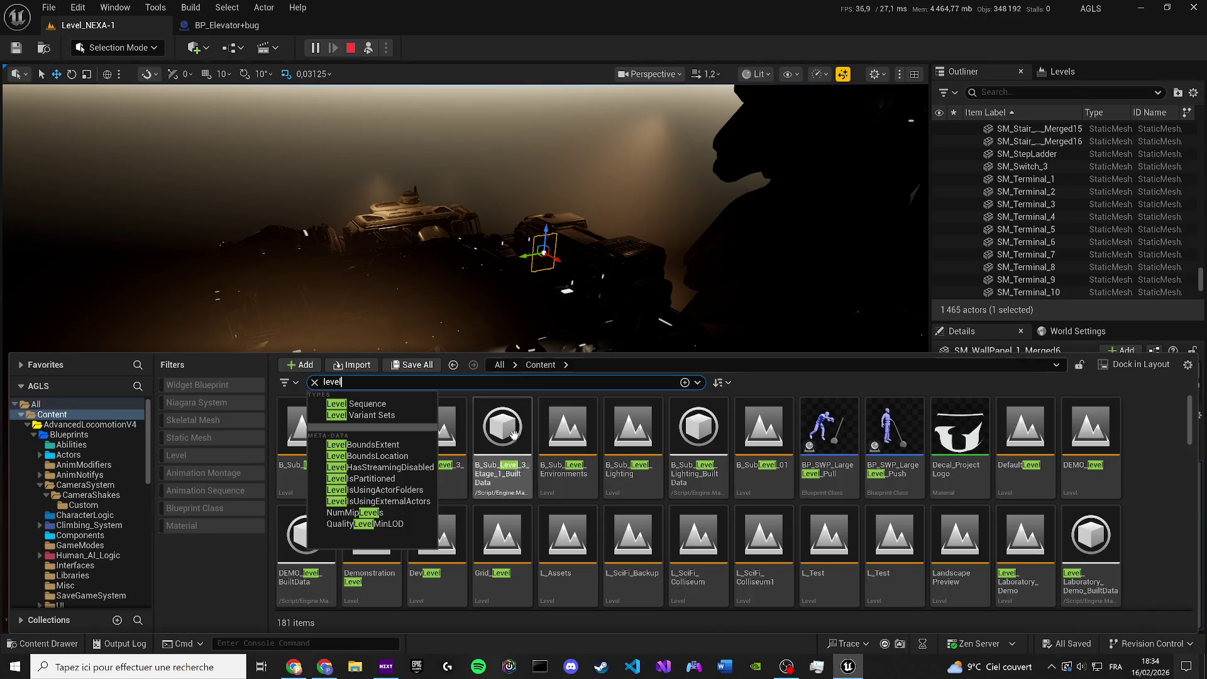
pyautogui.write('exa')
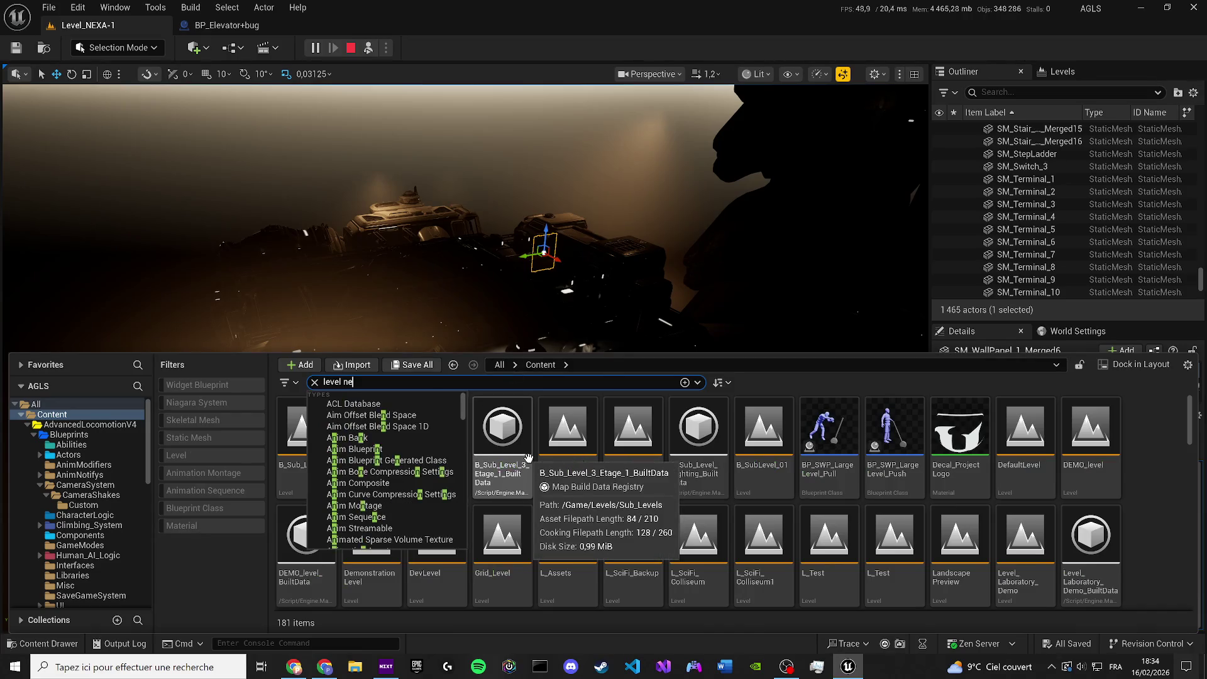
pyautogui.rightClick(289, 443)
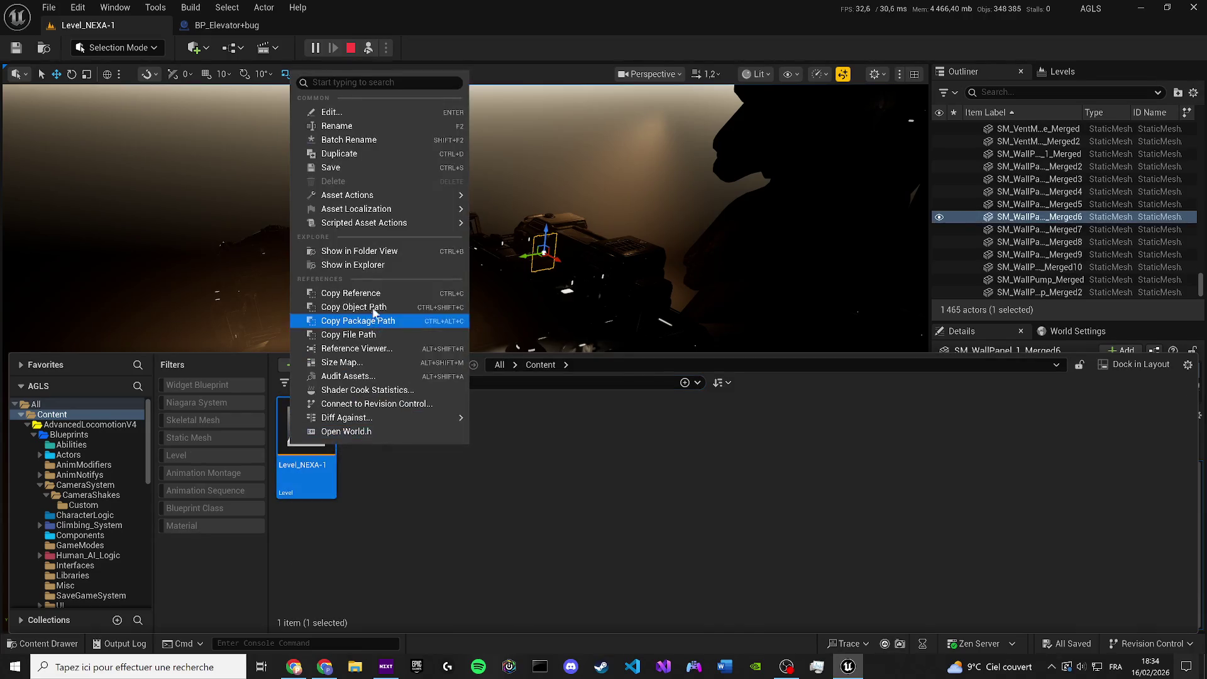
pyautogui.click(356, 251)
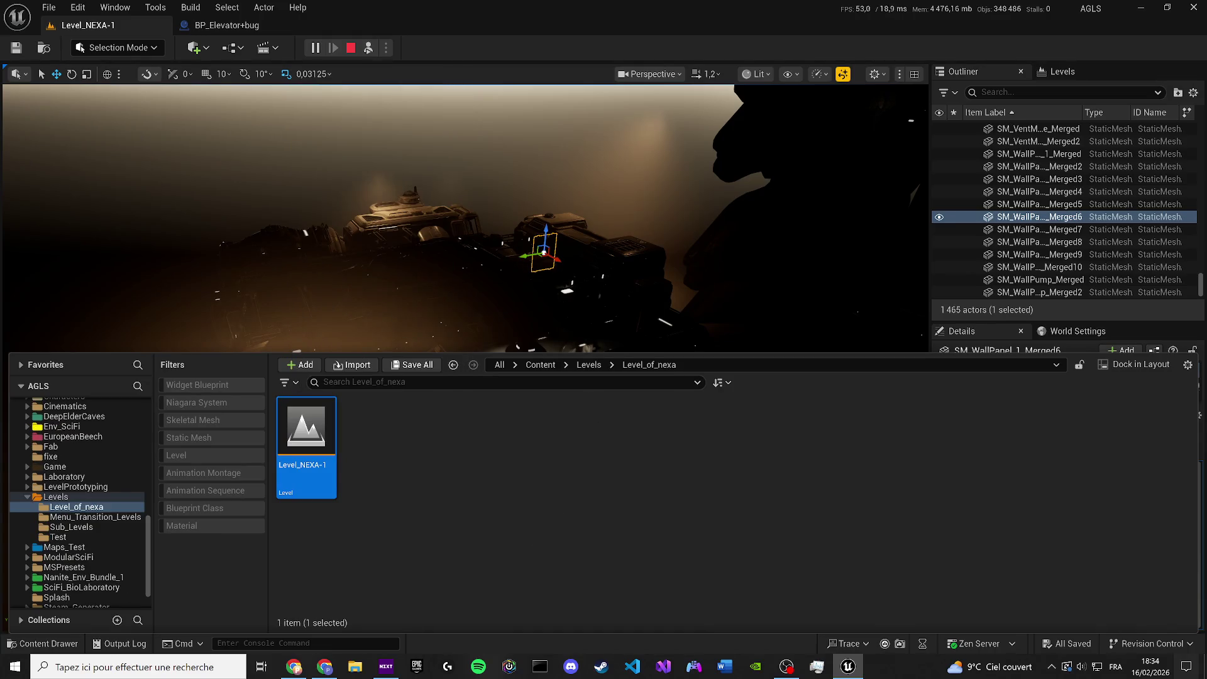
# - Colour the Menu_Transition_Levels folder in Levels blue
pyautogui.click(585, 366)
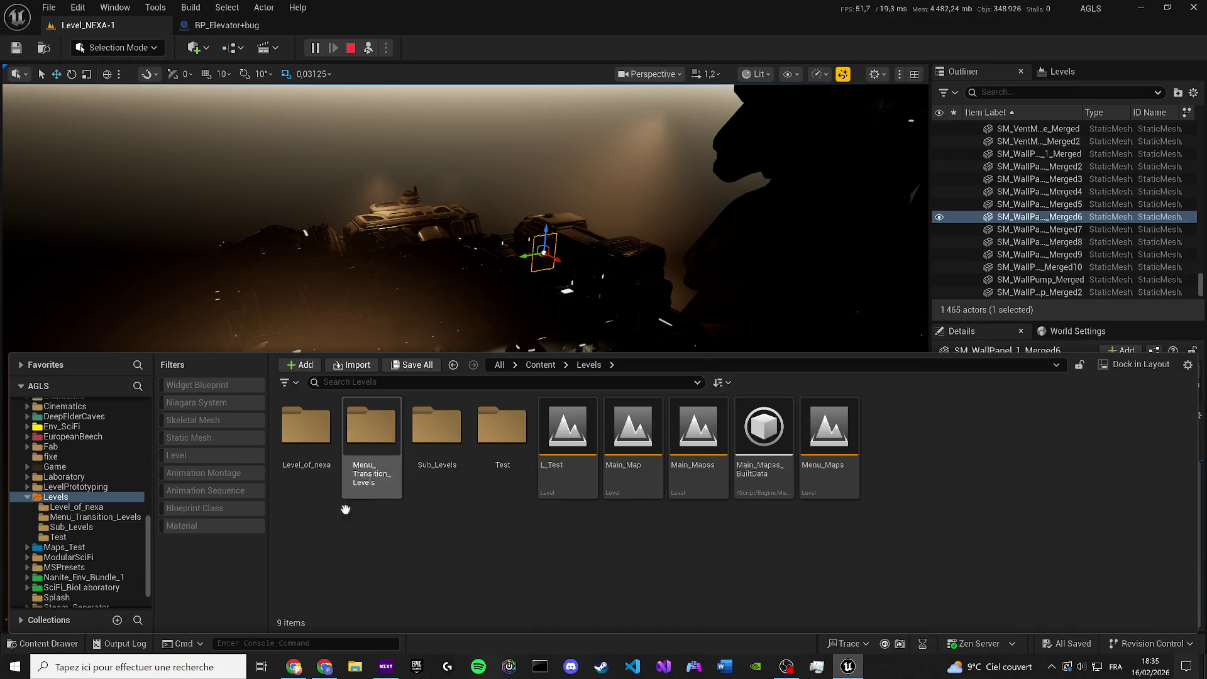
pyautogui.doubleClick(377, 440)
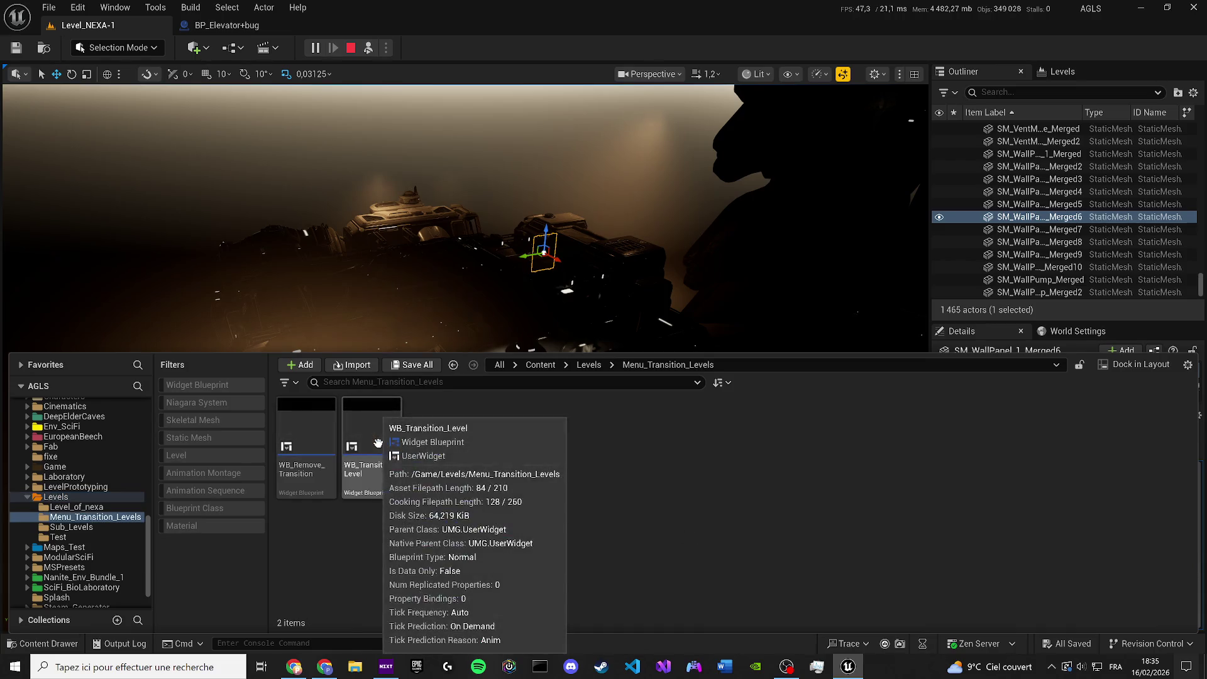
pyautogui.click(589, 365)
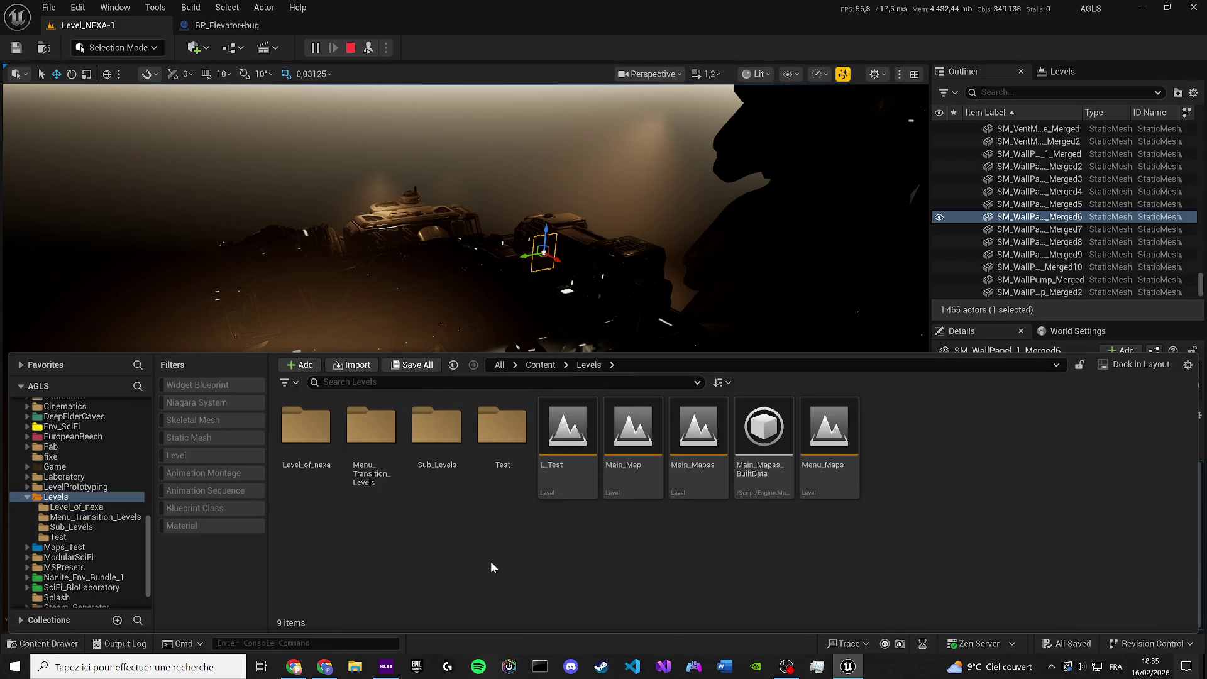
pyautogui.rightClick(345, 452)
pyautogui.moveTo(385, 251)
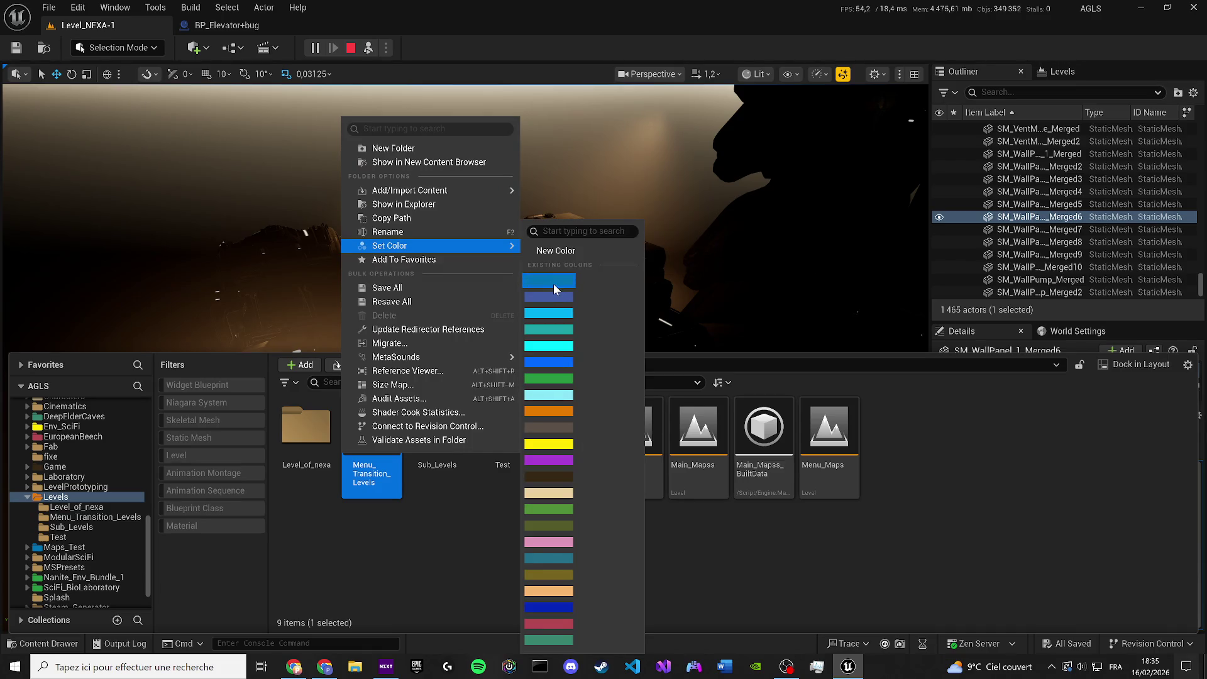
pyautogui.click(553, 283)
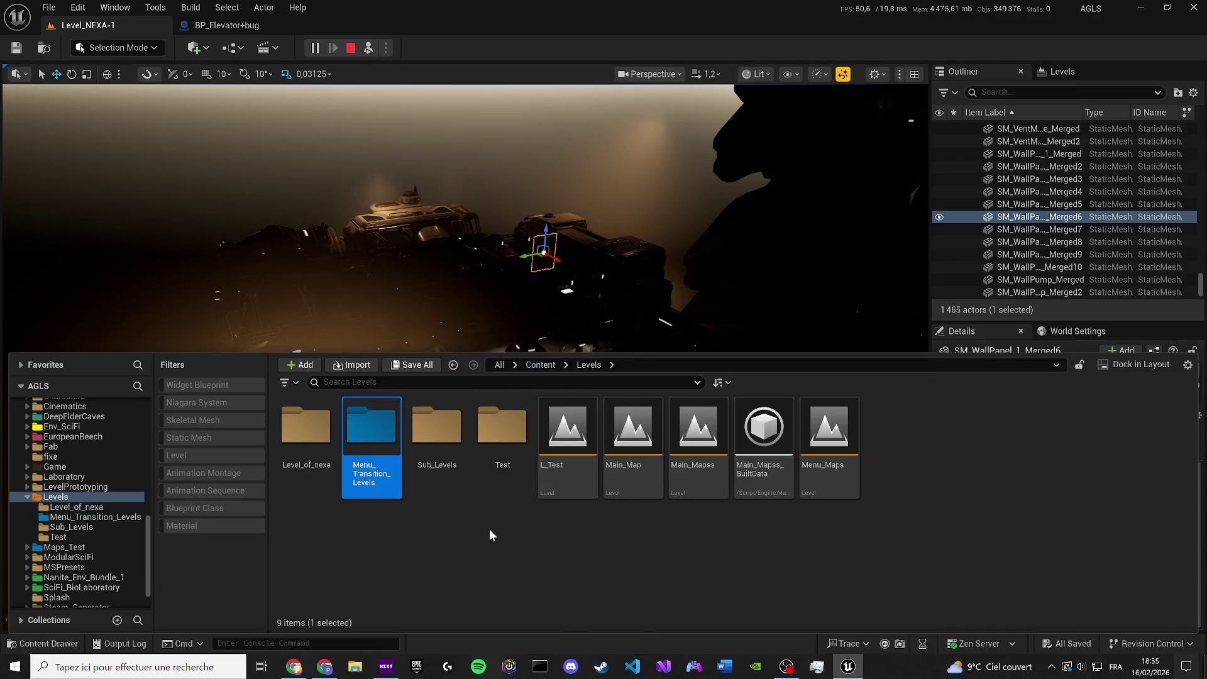
# - Open the Zombies Demonstration level from the Levels/Test folder
pyautogui.doubleClick(443, 436)
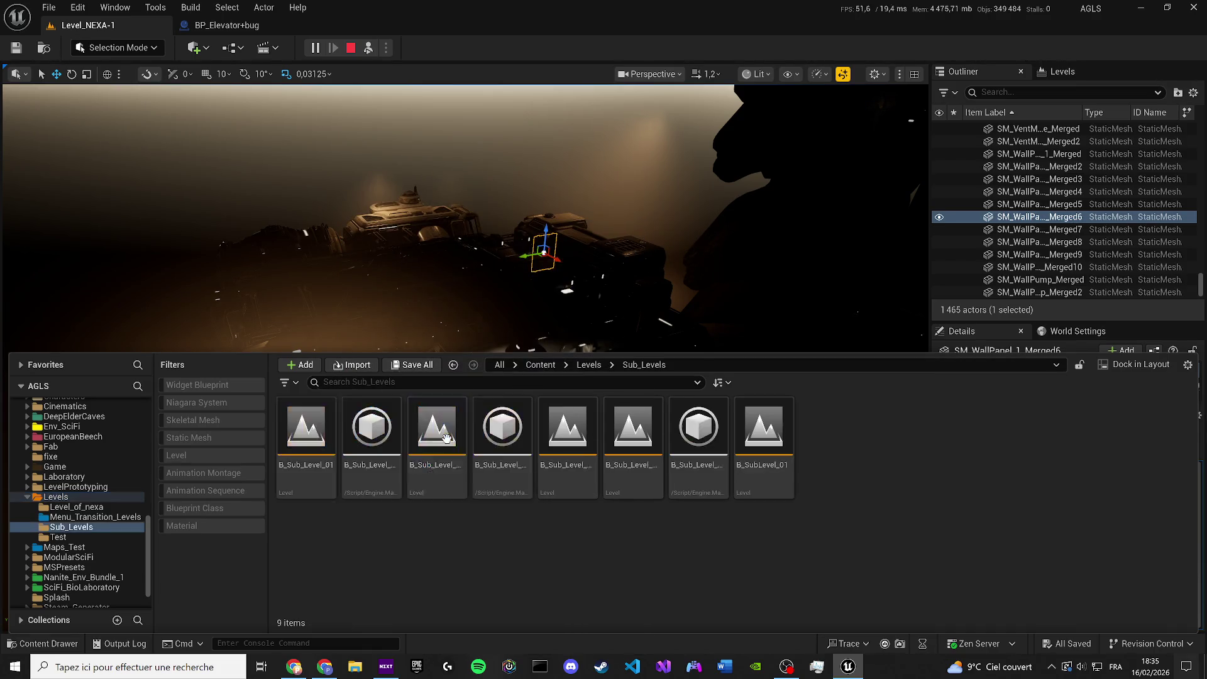
pyautogui.click(586, 365)
pyautogui.doubleClick(501, 426)
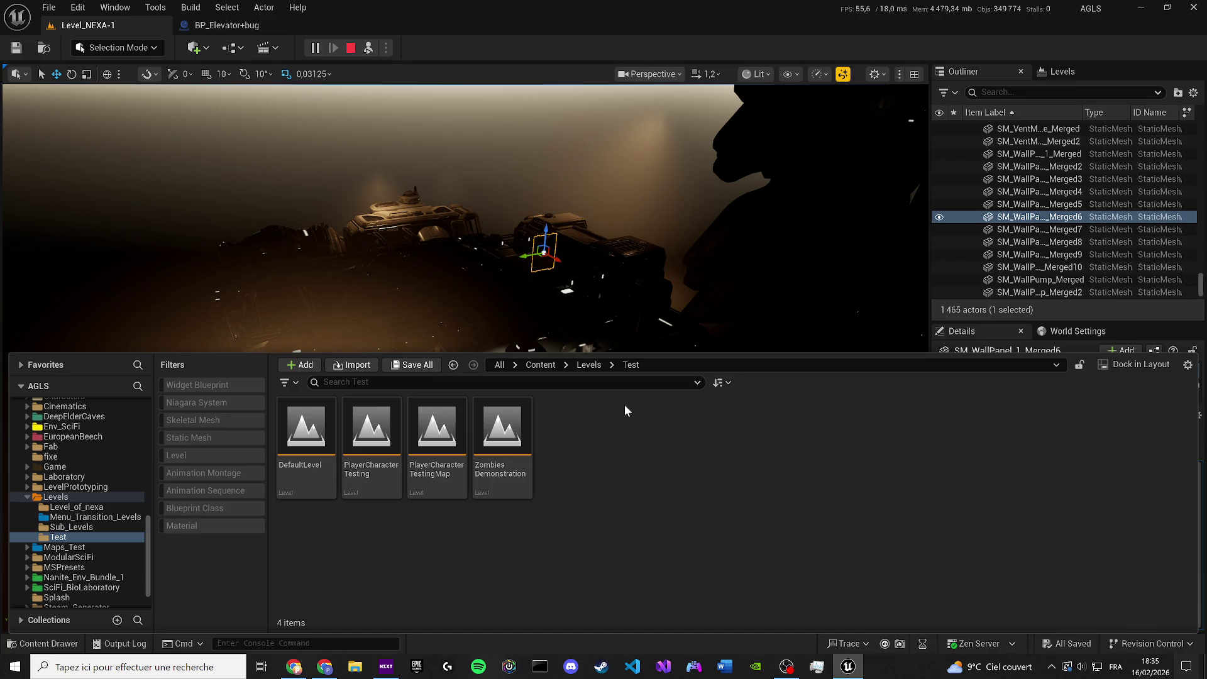
pyautogui.click(500, 416)
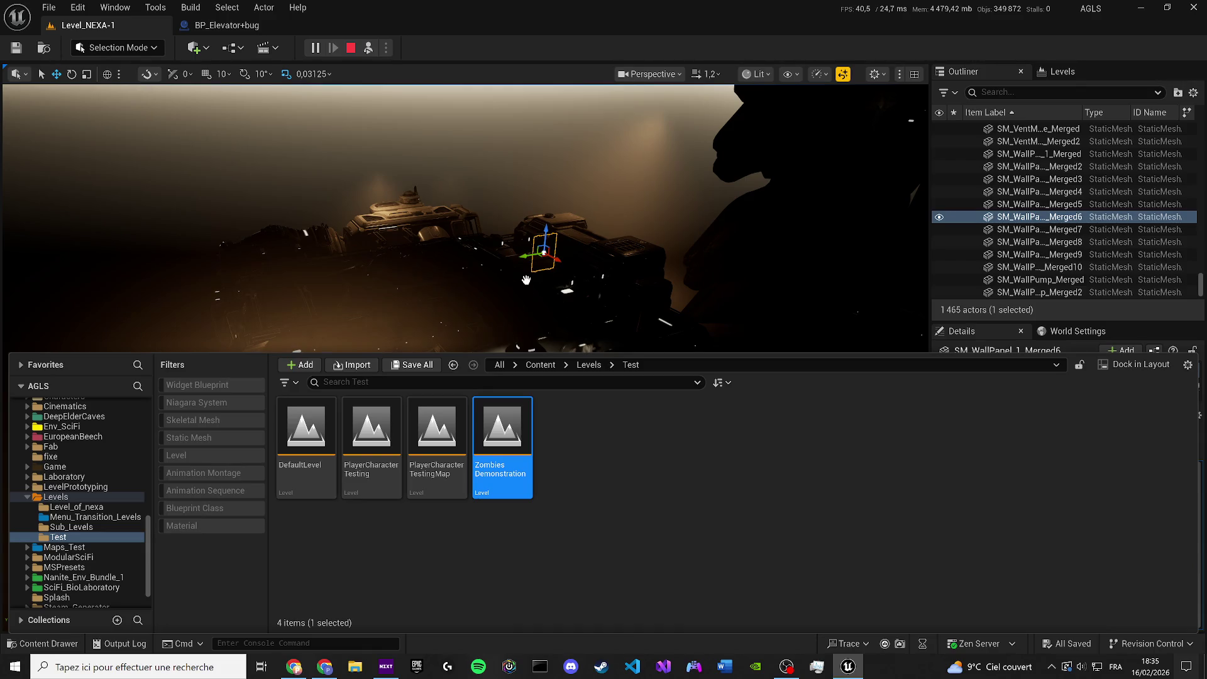
pyautogui.press('Return')
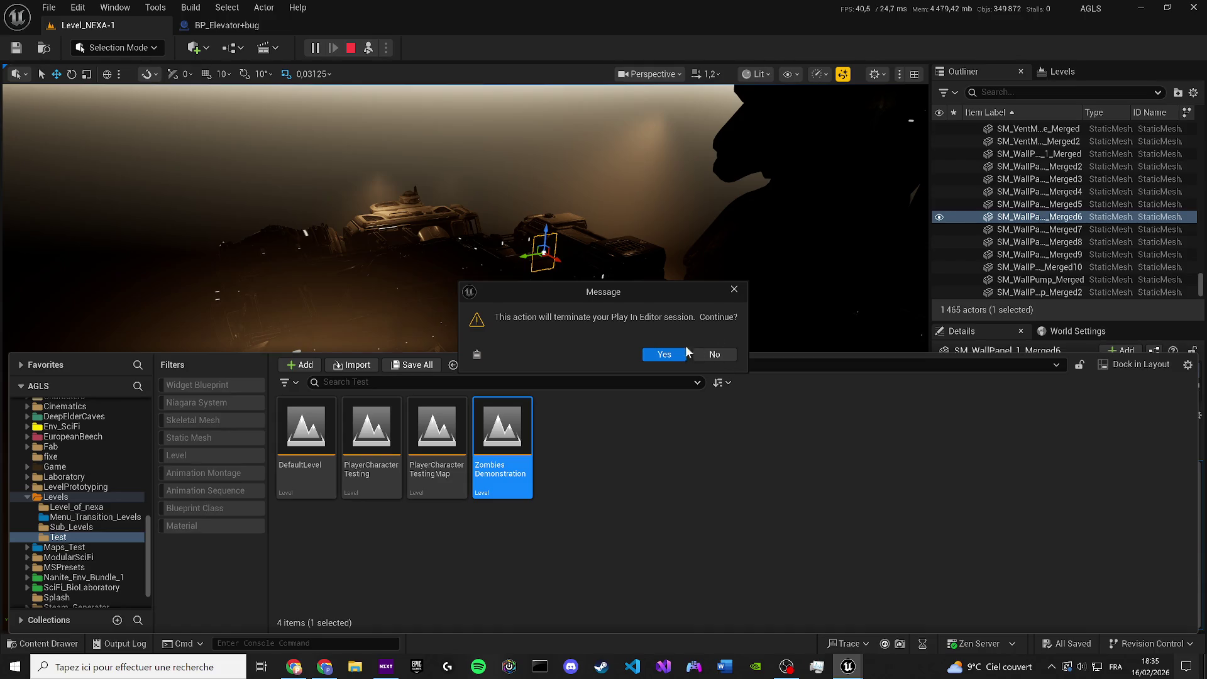
# - Confirm Yes to end Play In Editor and load ZombiesDemonstration
pyautogui.click(665, 356)
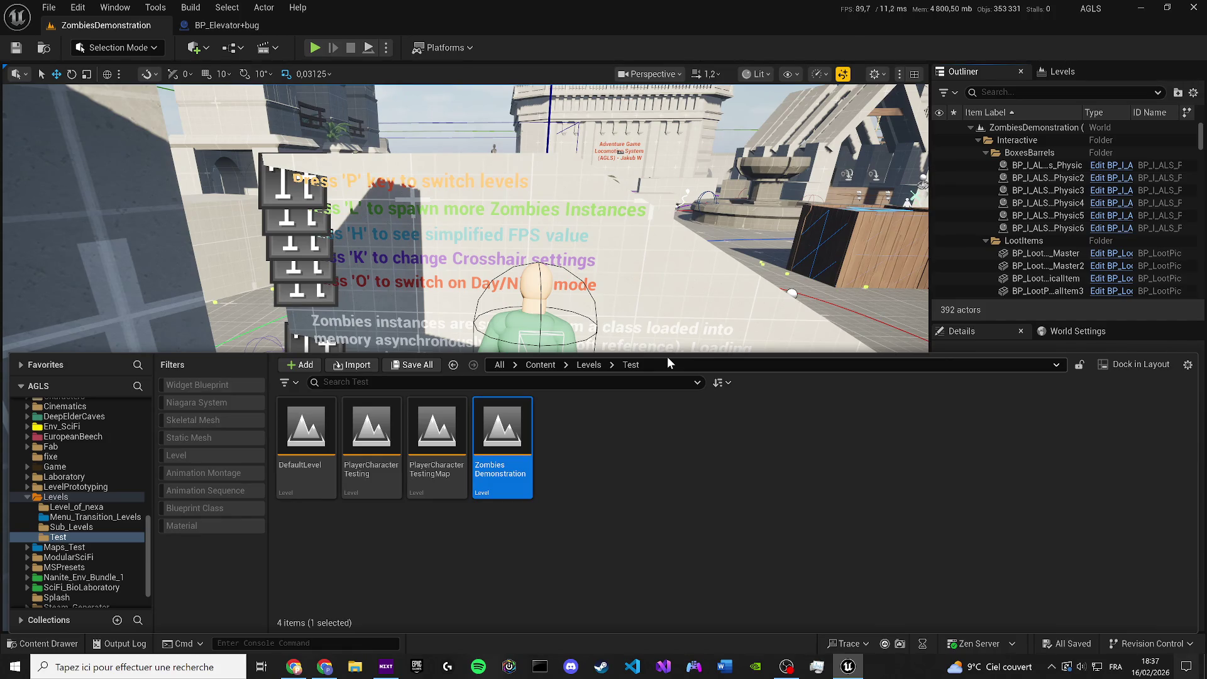
pyautogui.click(311, 49)
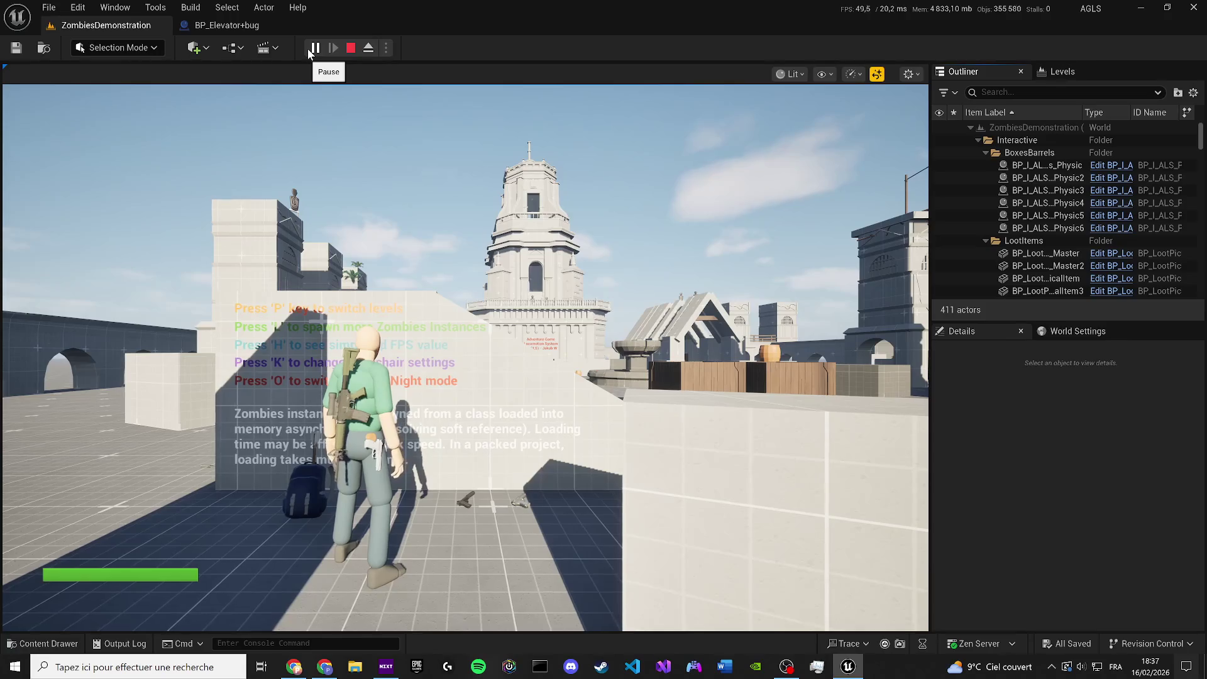
pyautogui.click(183, 167)
pyautogui.press('F2')
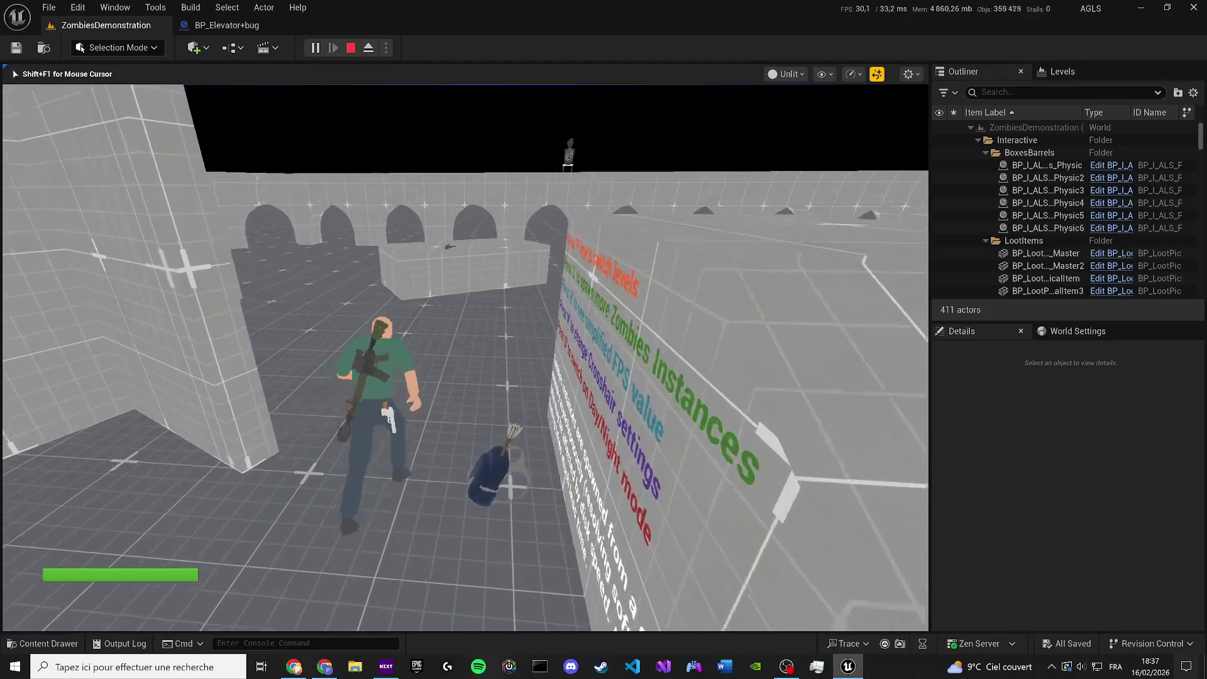
pyautogui.press('F3')
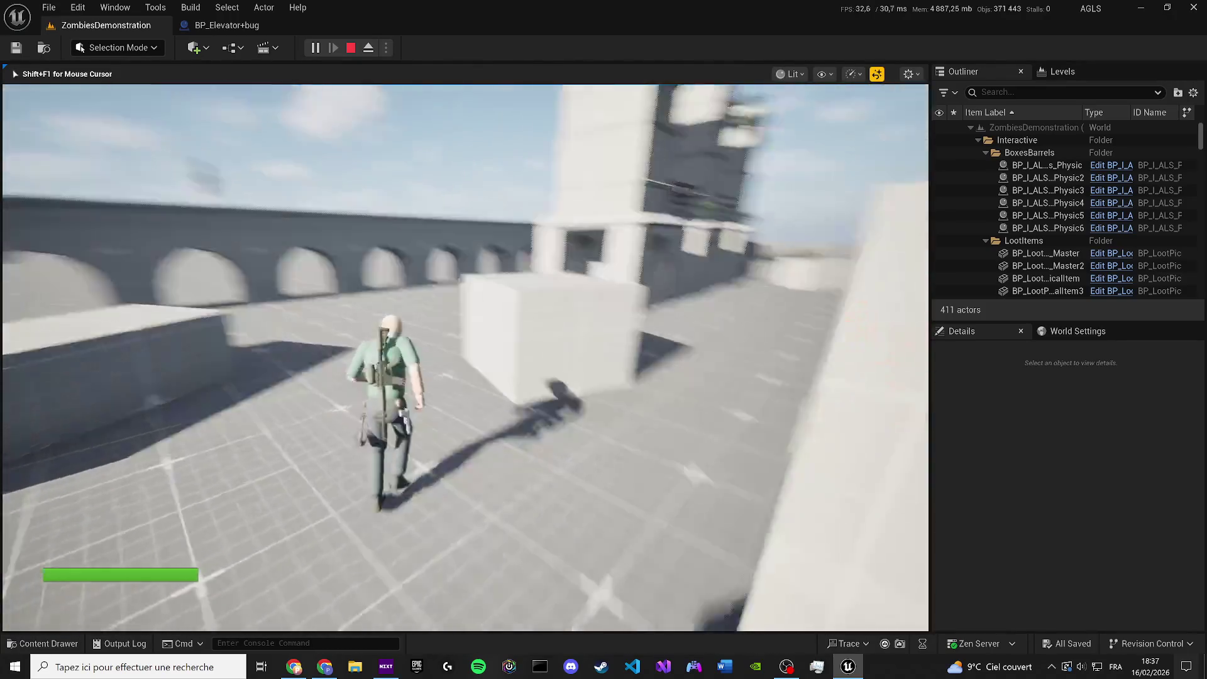
pyautogui.press('F1')
pyautogui.press('F3')
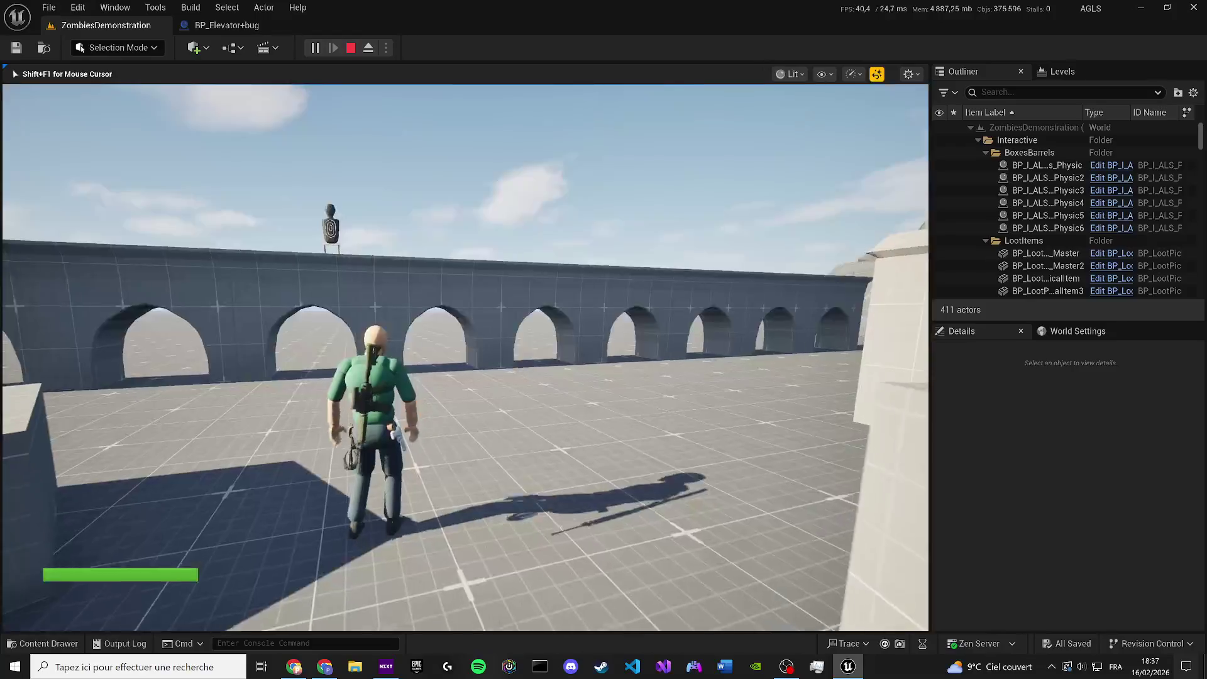
pyautogui.press('F4')
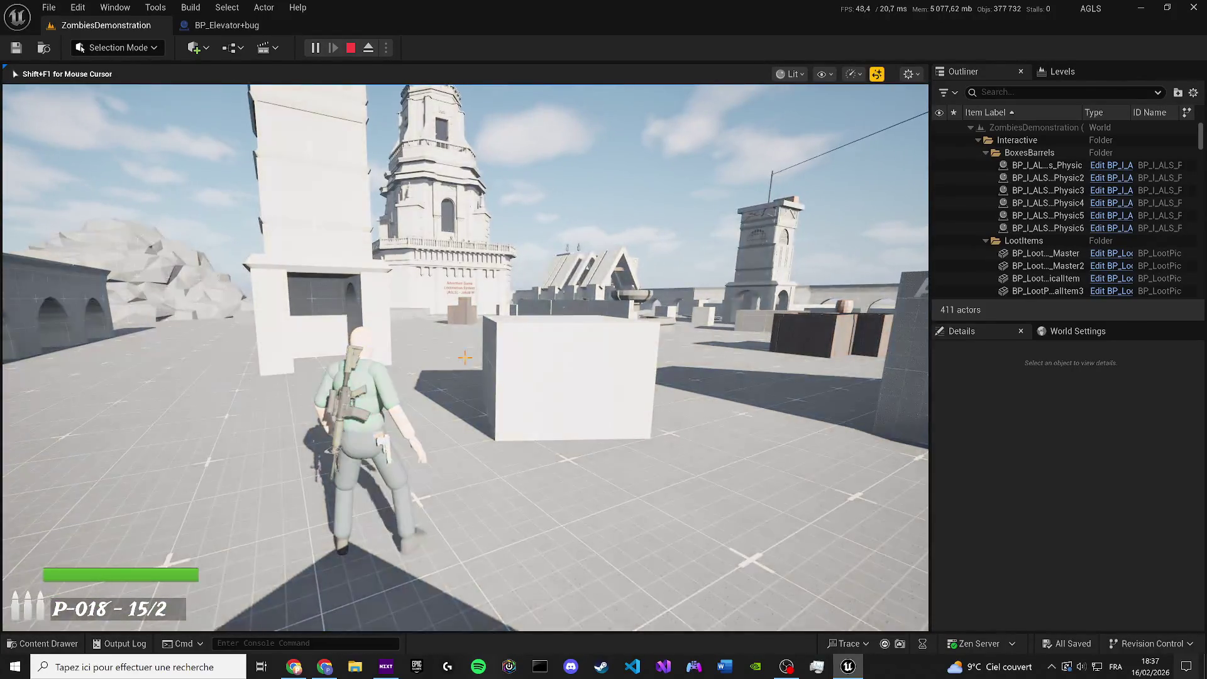
pyautogui.press('F2')
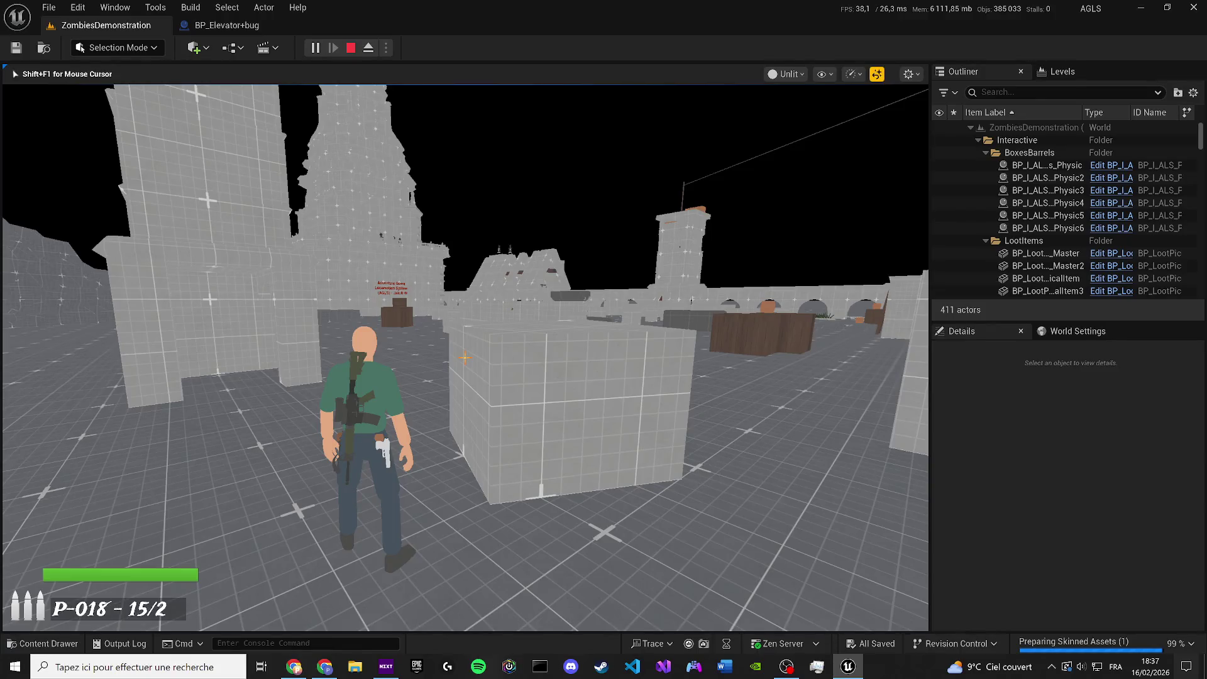
pyautogui.press('d')
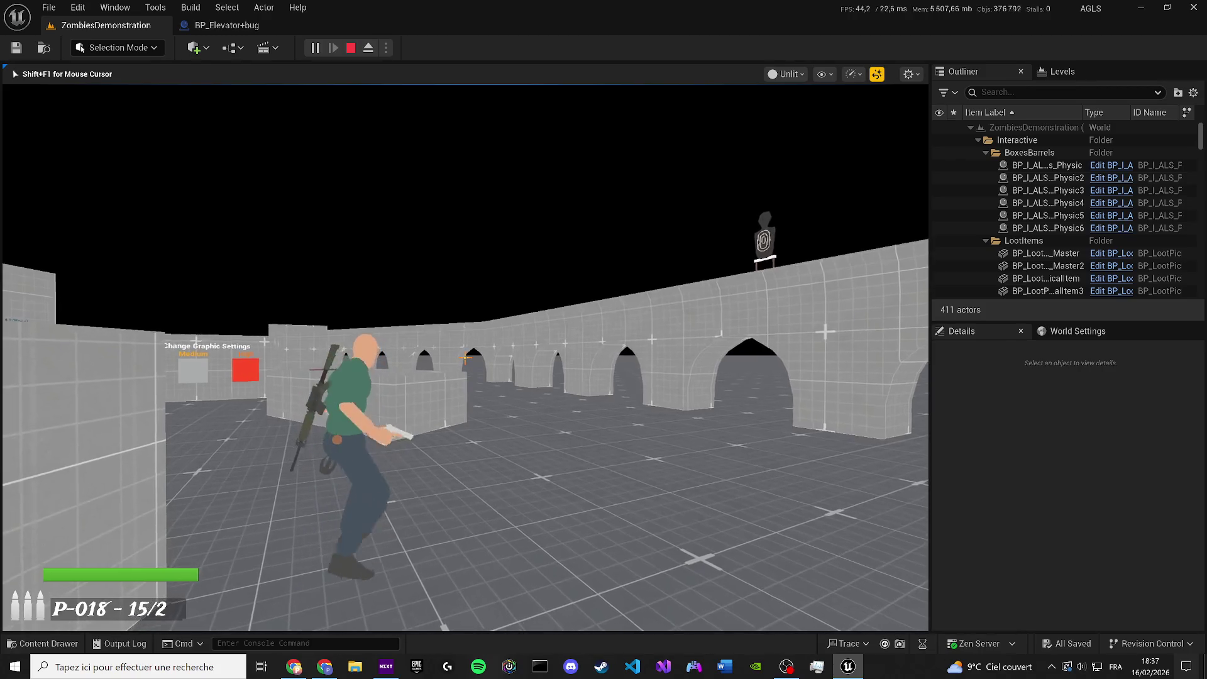
pyautogui.press('1')
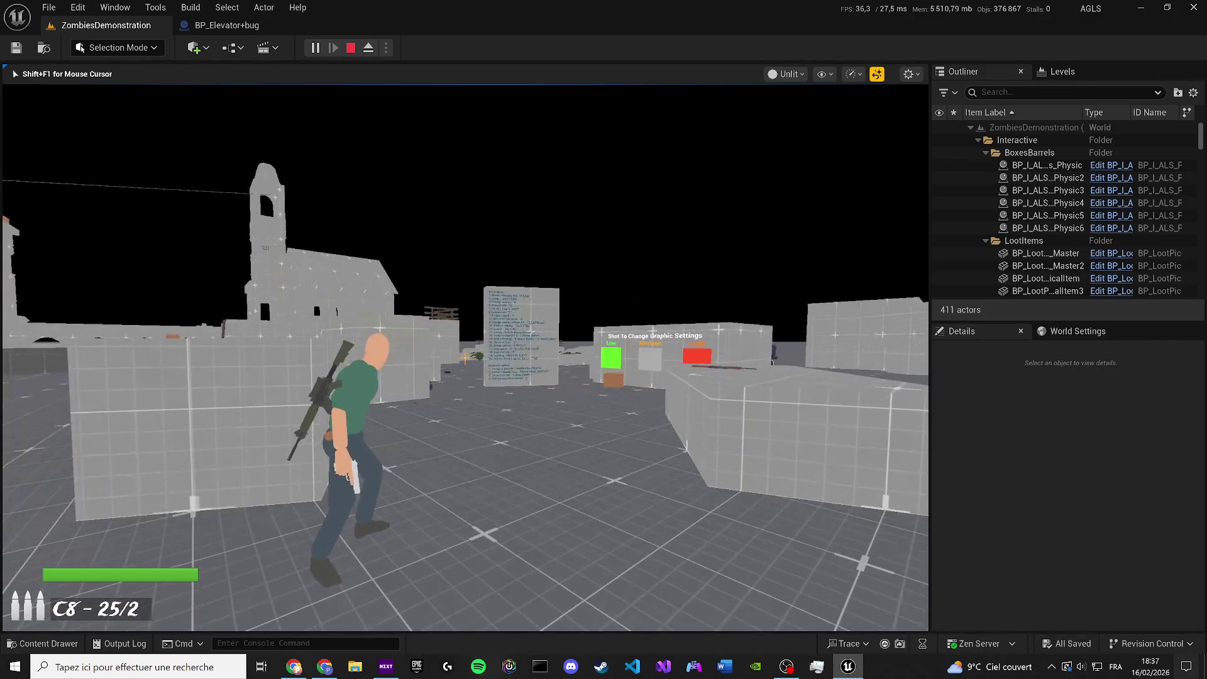
pyautogui.press('a')
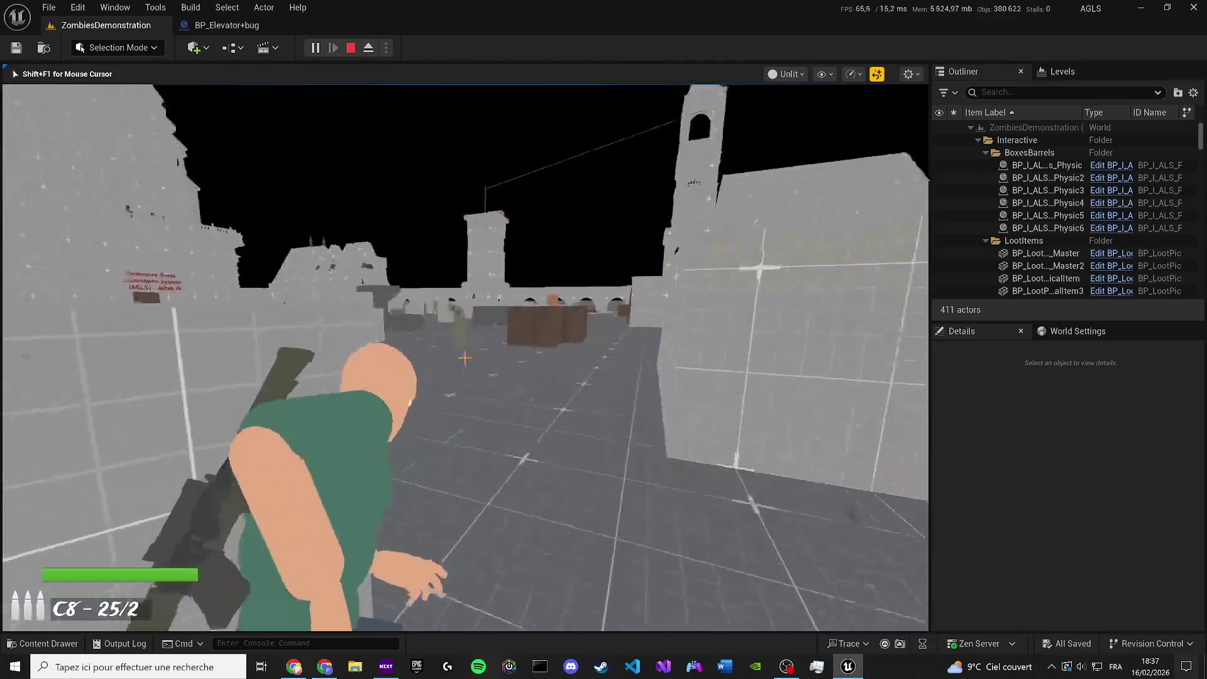
pyautogui.click(465, 358)
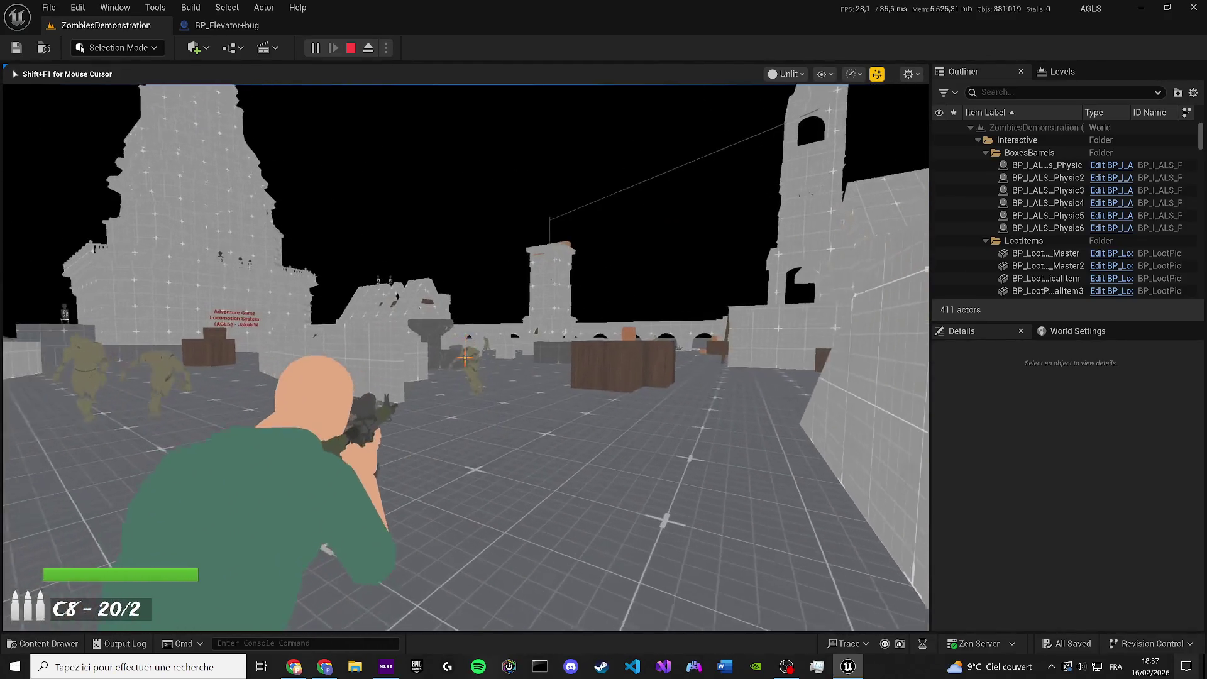
pyautogui.click(465, 358)
pyautogui.click(465, 358)
pyautogui.click(465, 358)
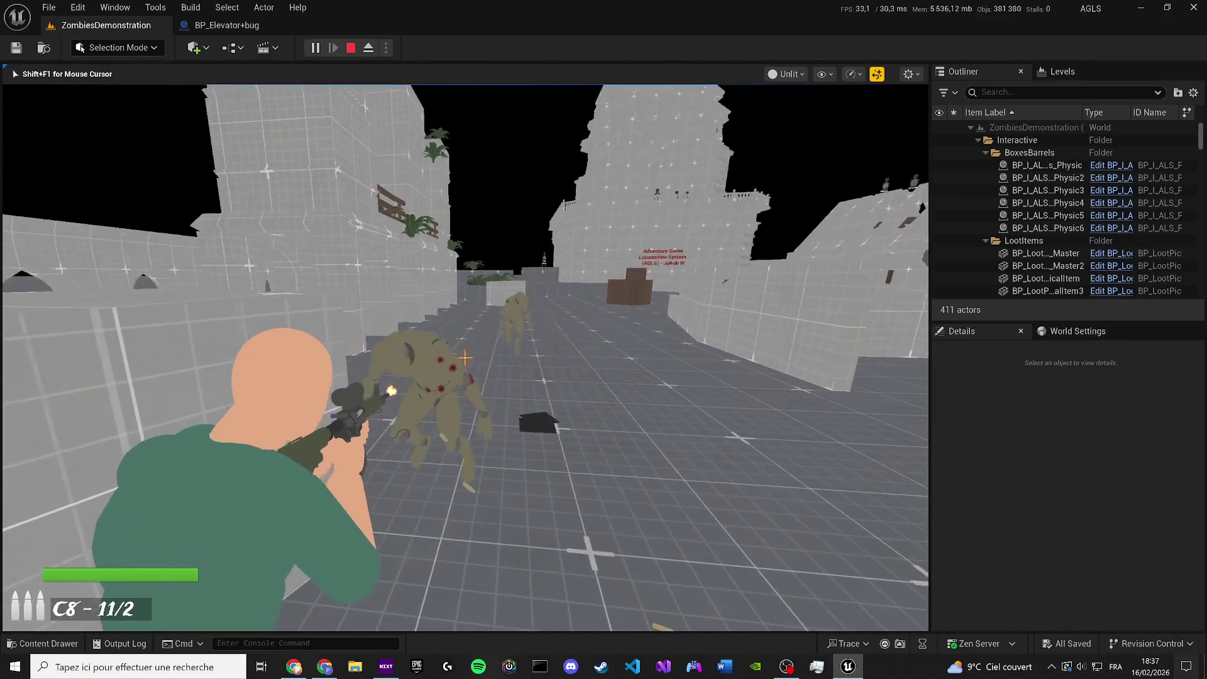
pyautogui.click(465, 357)
pyautogui.click(465, 358)
pyautogui.click(465, 357)
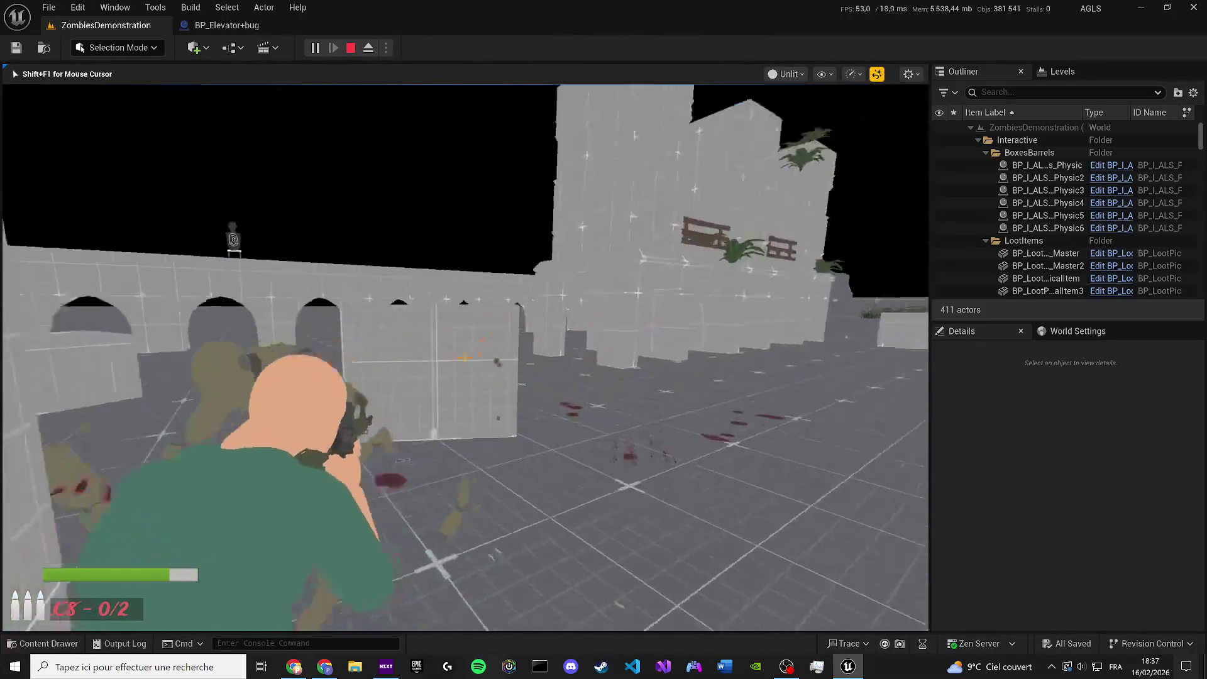
pyautogui.press('r')
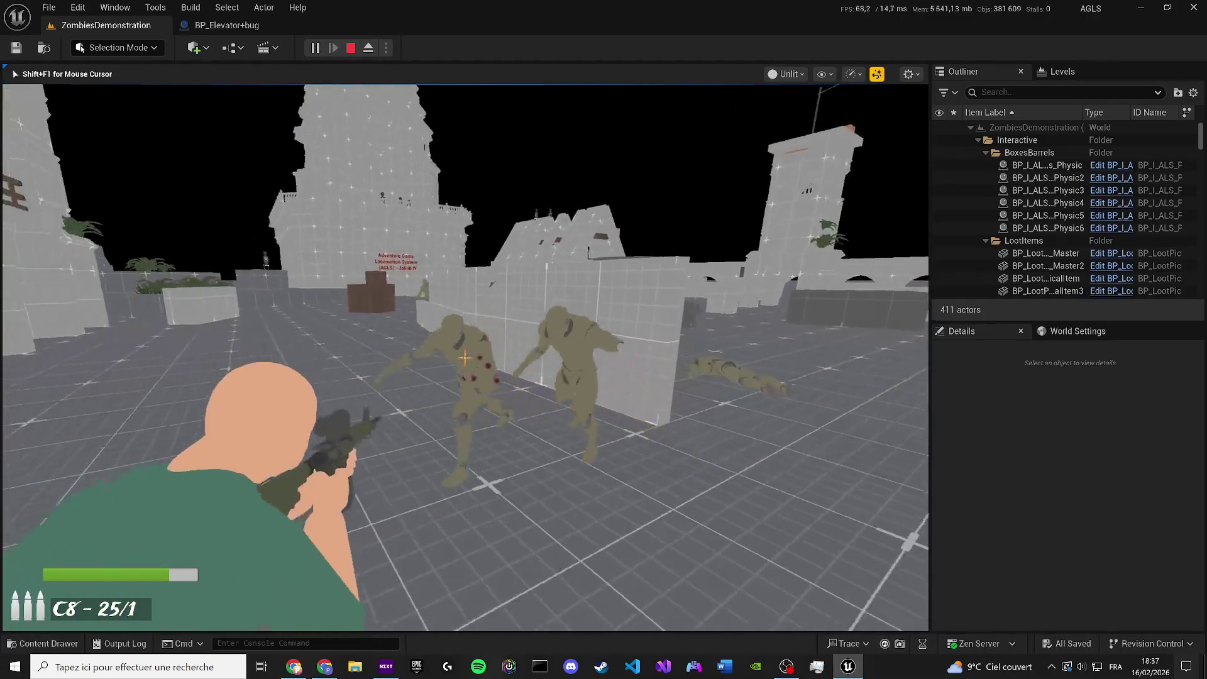
pyautogui.click(465, 357)
pyautogui.click(465, 357)
pyautogui.click(465, 357)
pyautogui.click(465, 357)
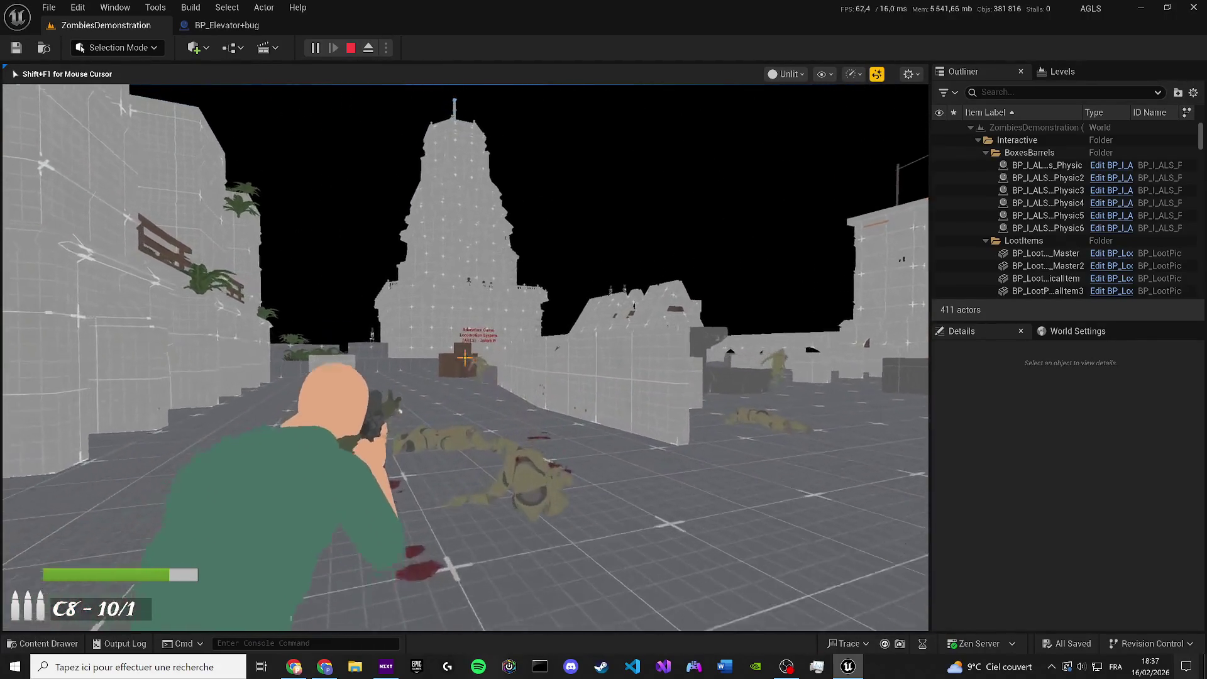
pyautogui.click(465, 358)
pyautogui.click(465, 357)
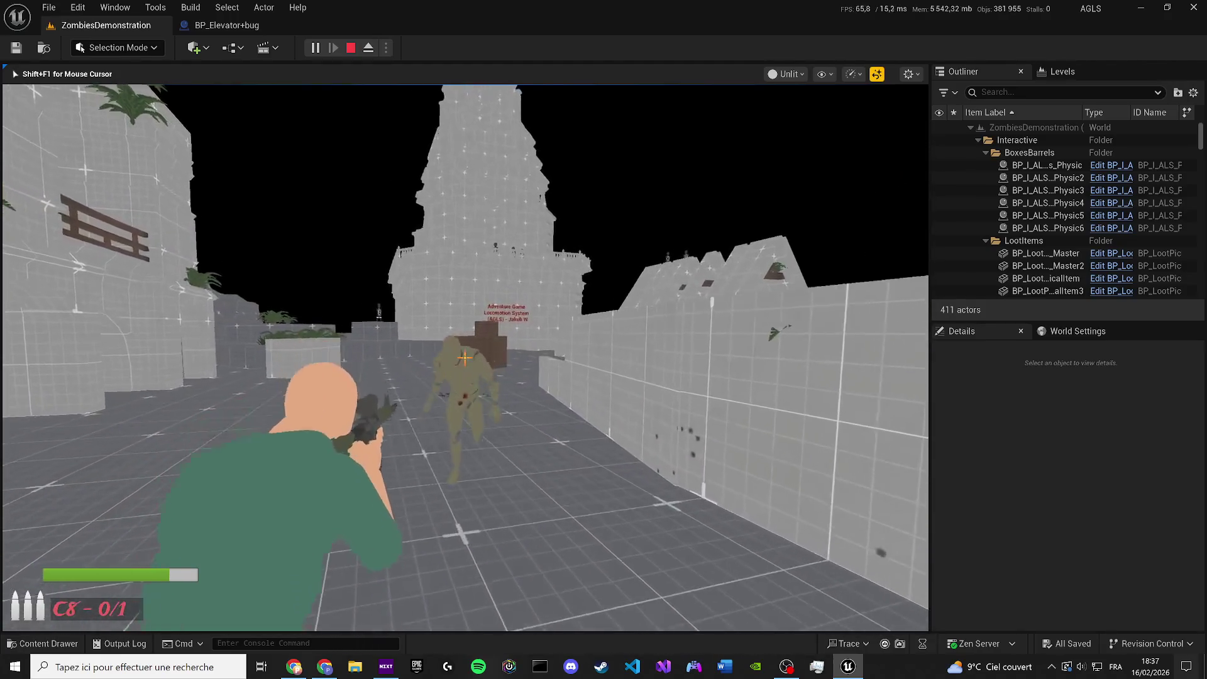
pyautogui.press('w')
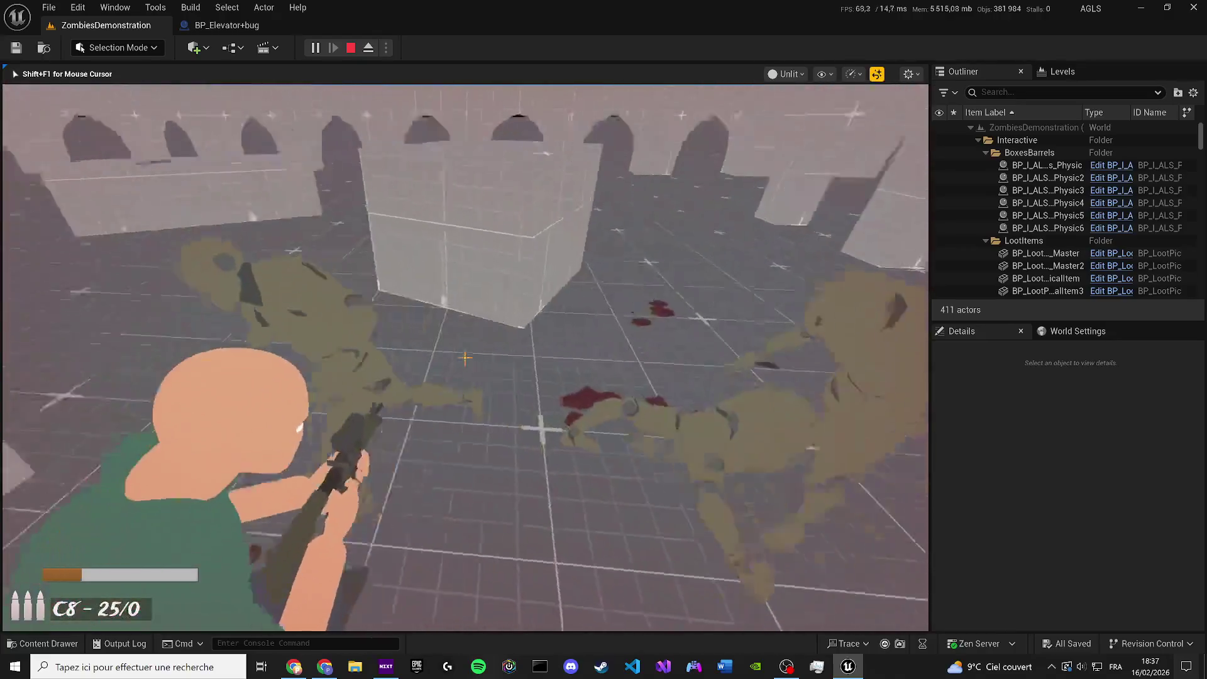
pyautogui.click(465, 358)
pyautogui.click(465, 358)
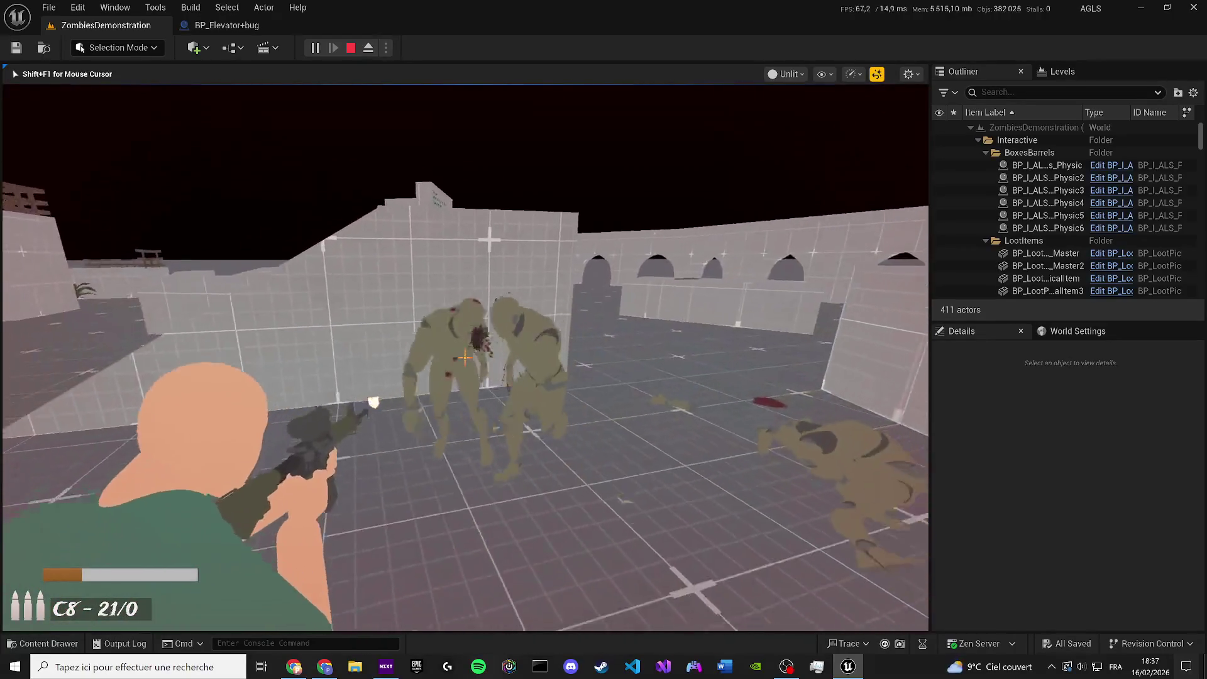
pyautogui.click(465, 358)
pyautogui.click(465, 357)
pyautogui.click(465, 358)
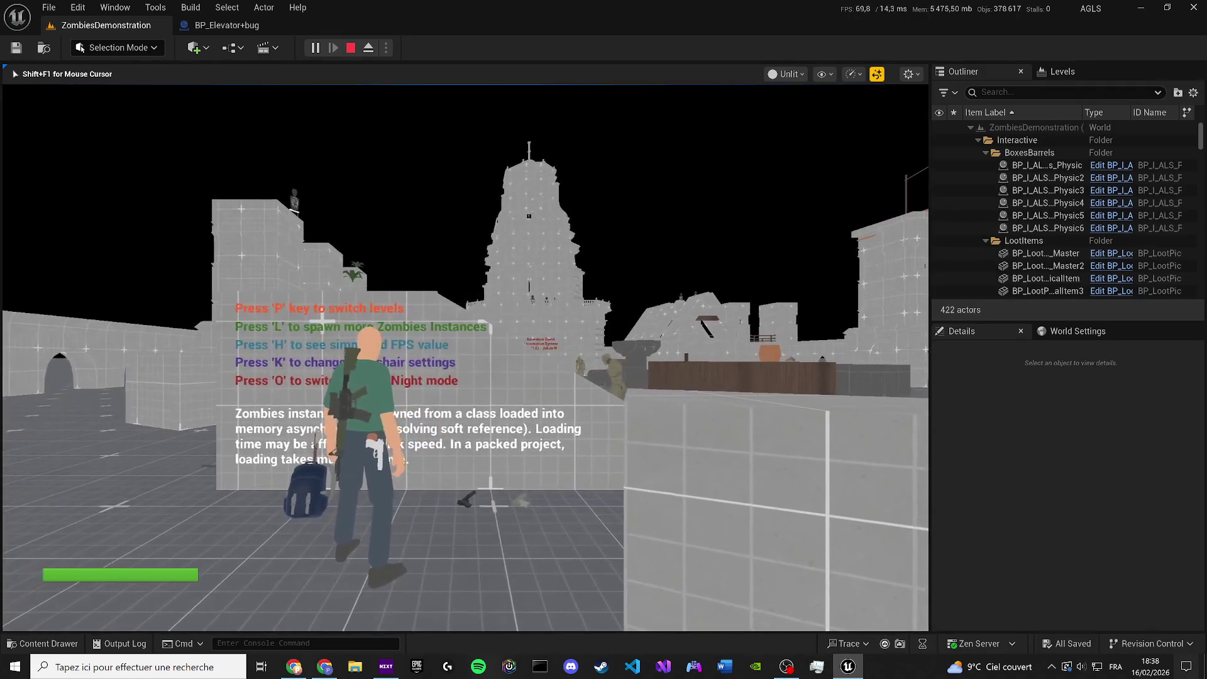
# - Fire the rifle, then run forward, vault the low wall and climb up
pyautogui.press('1')
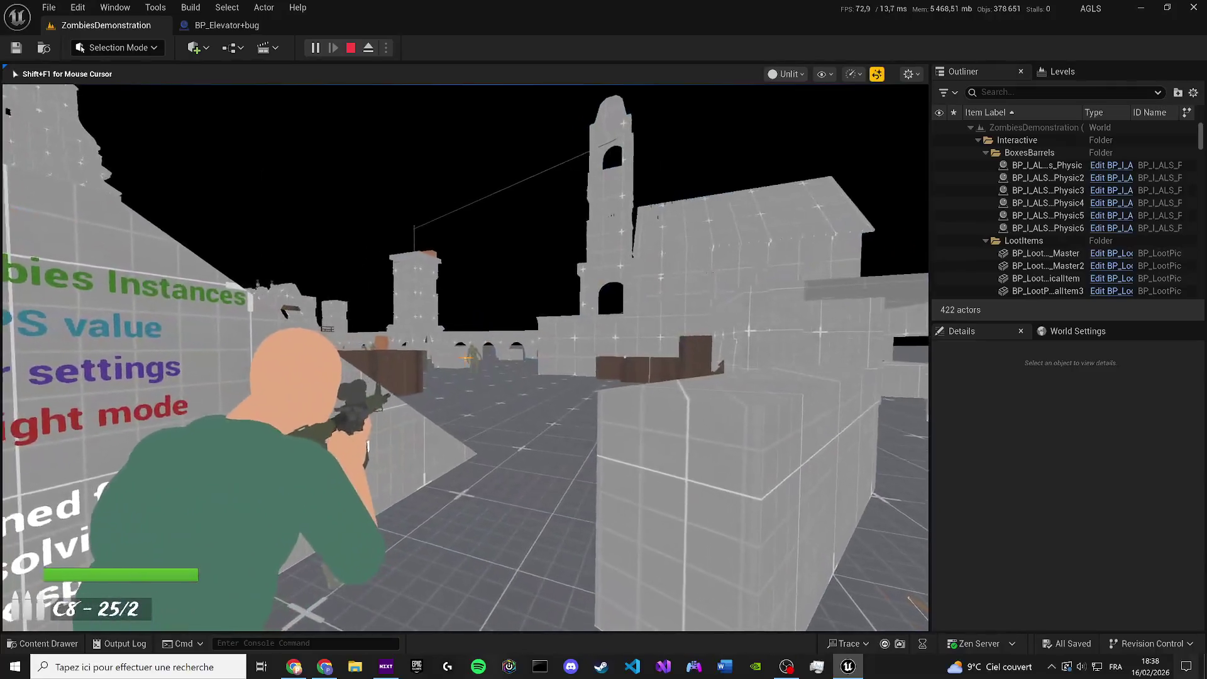
pyautogui.click(465, 358)
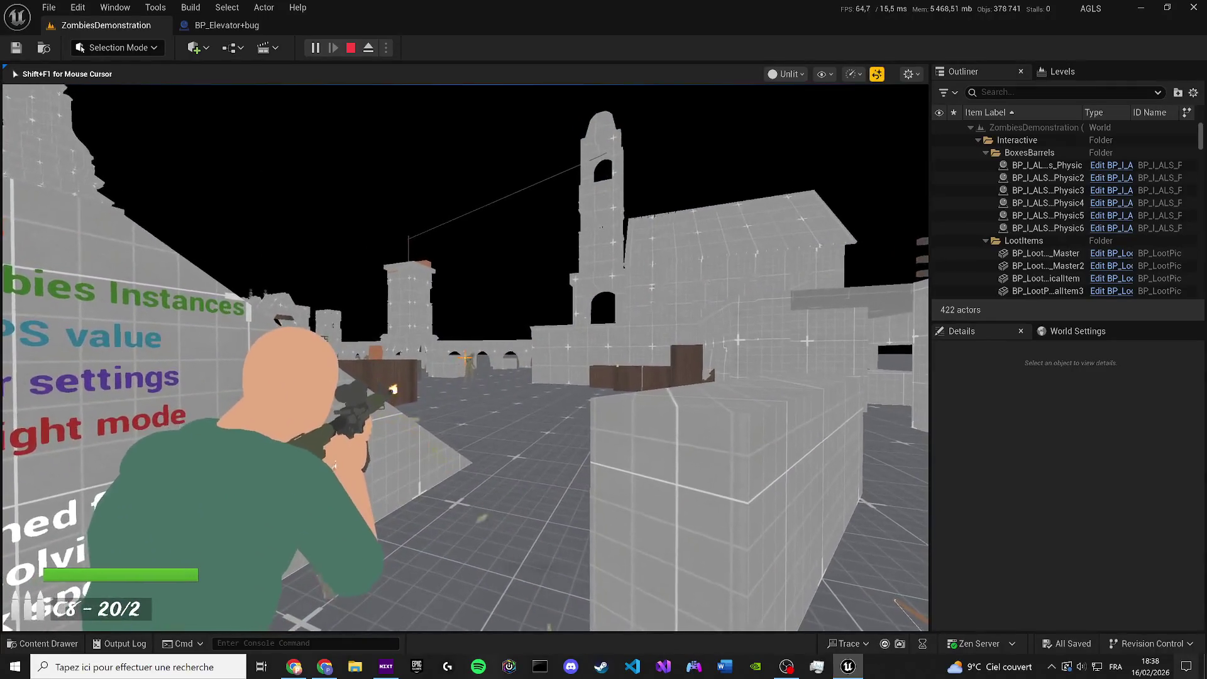
pyautogui.click(465, 357)
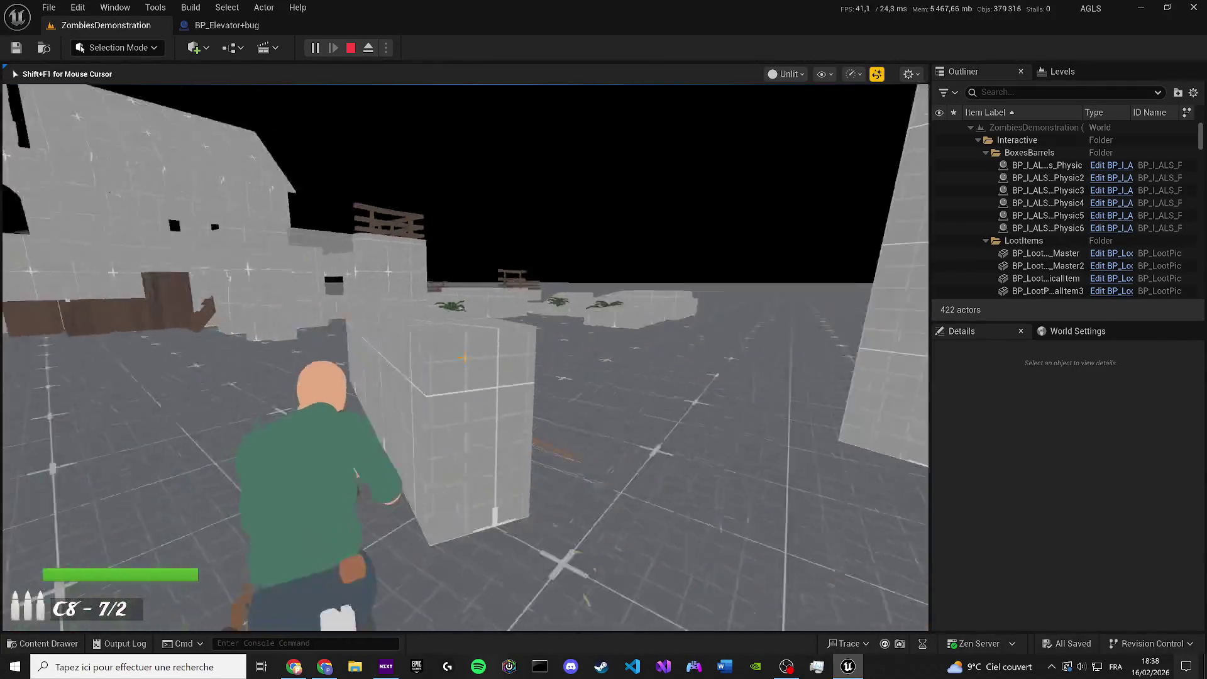
pyautogui.press('w')
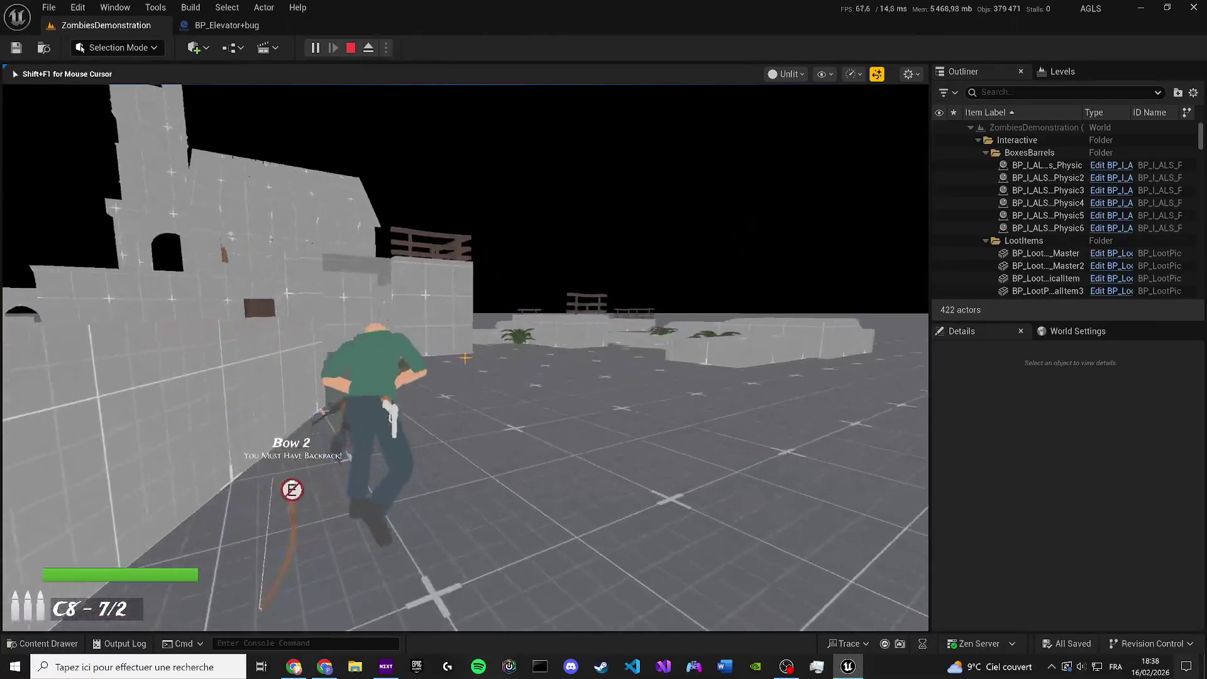
pyautogui.press('w')
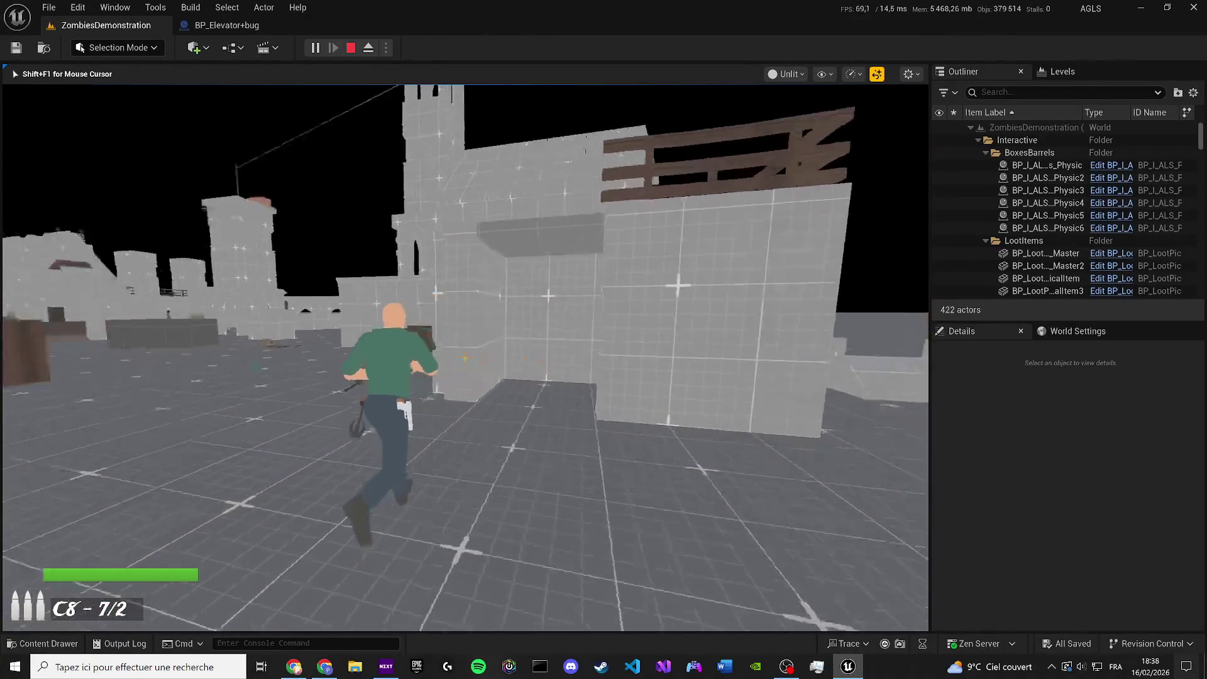
pyautogui.press('w')
pyautogui.press('space')
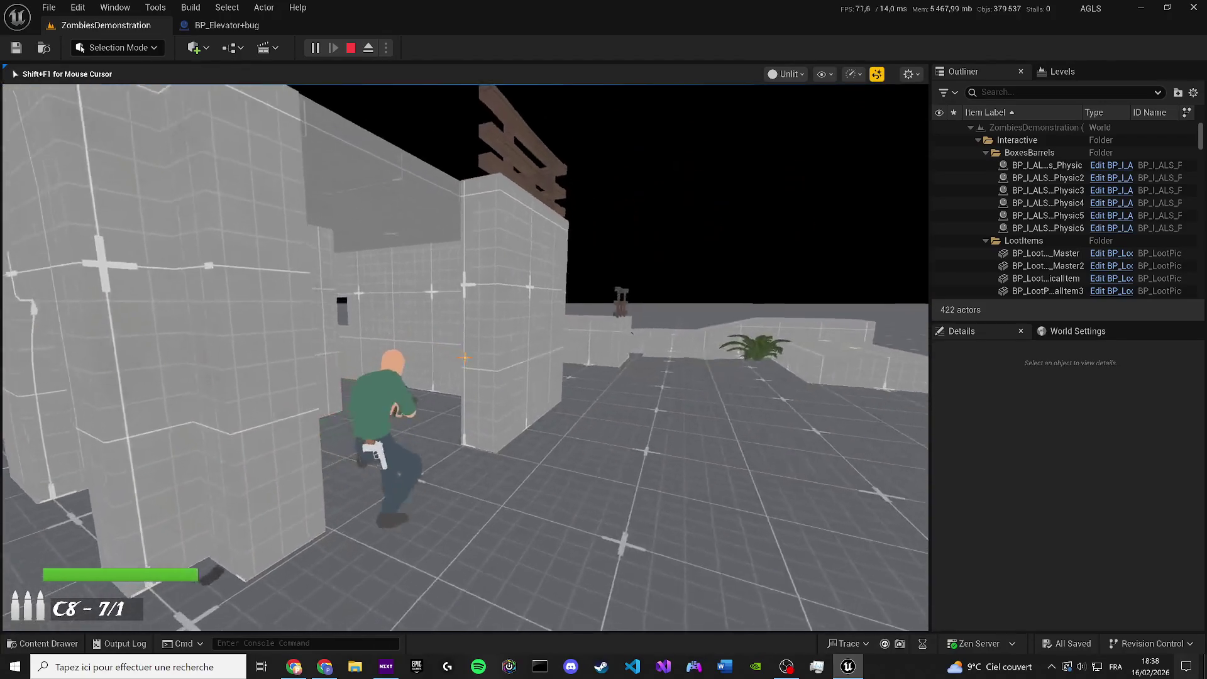
pyautogui.press('w')
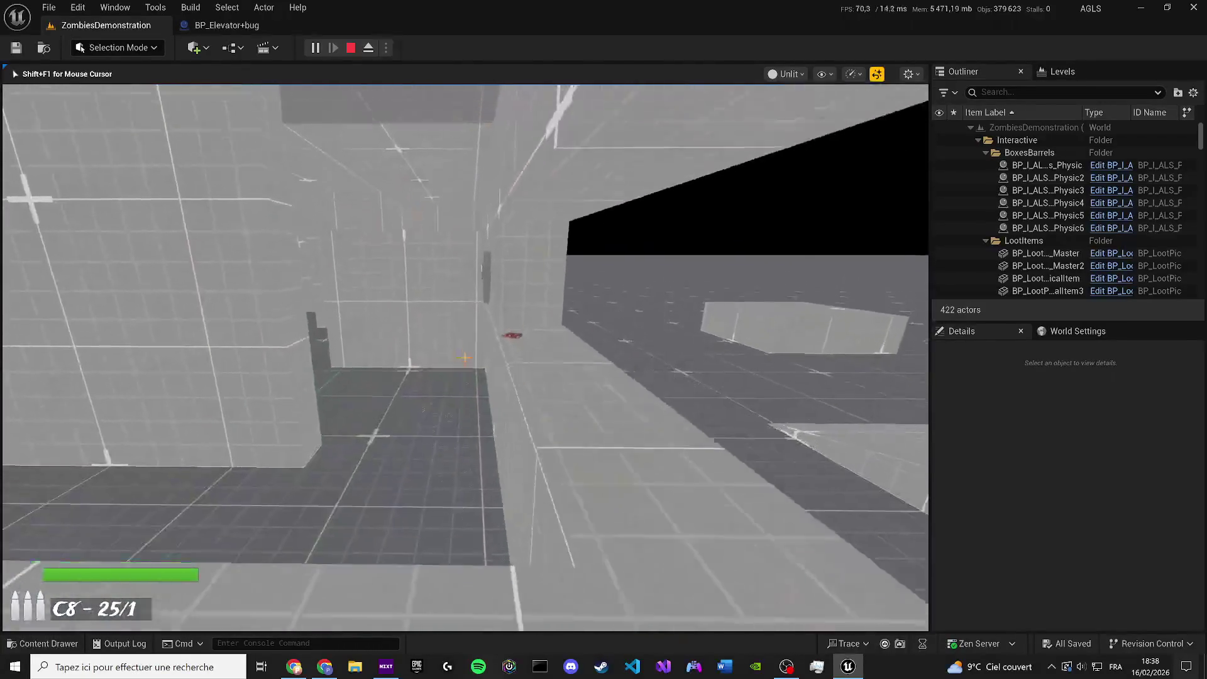
pyautogui.press('w')
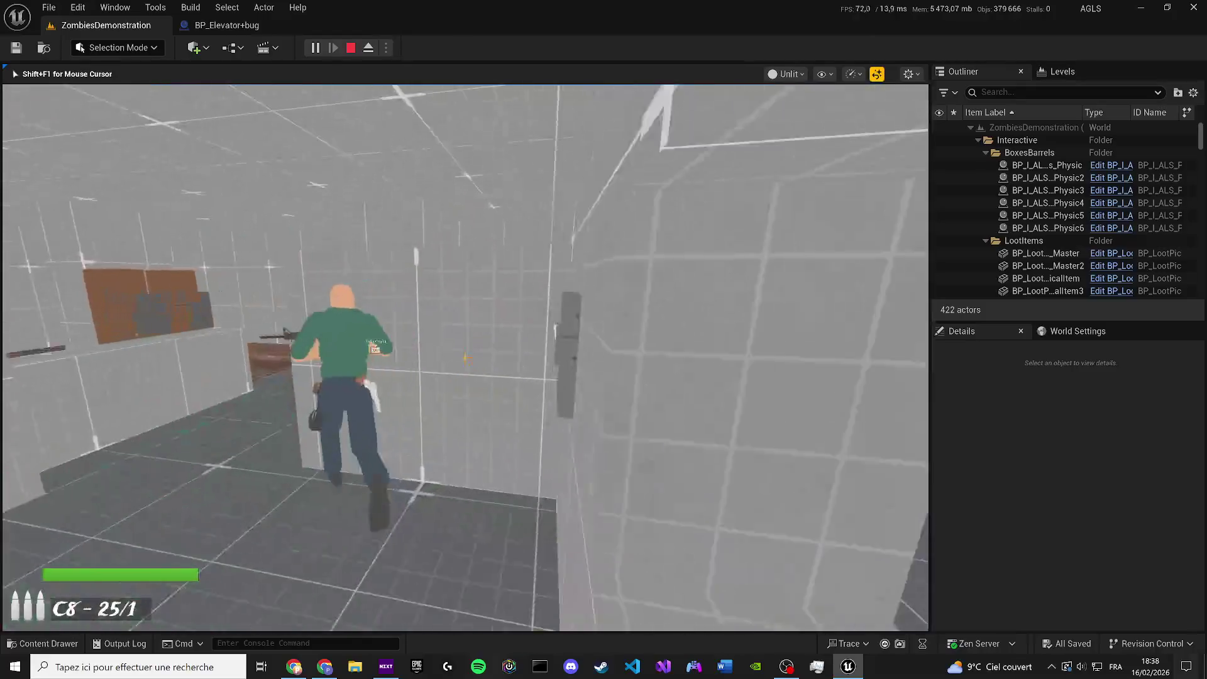
pyautogui.press('space')
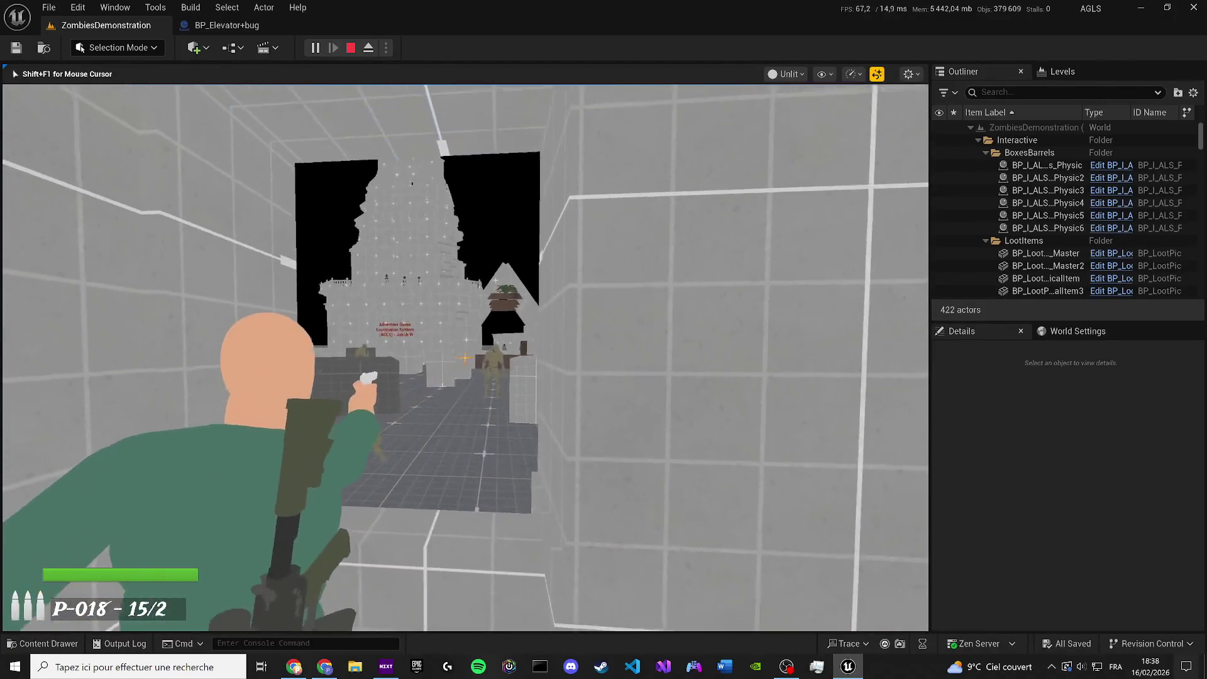
# - Shoot the zombies with the pistol, reload, run across the room, and switch to Lit view
pyautogui.click(465, 357)
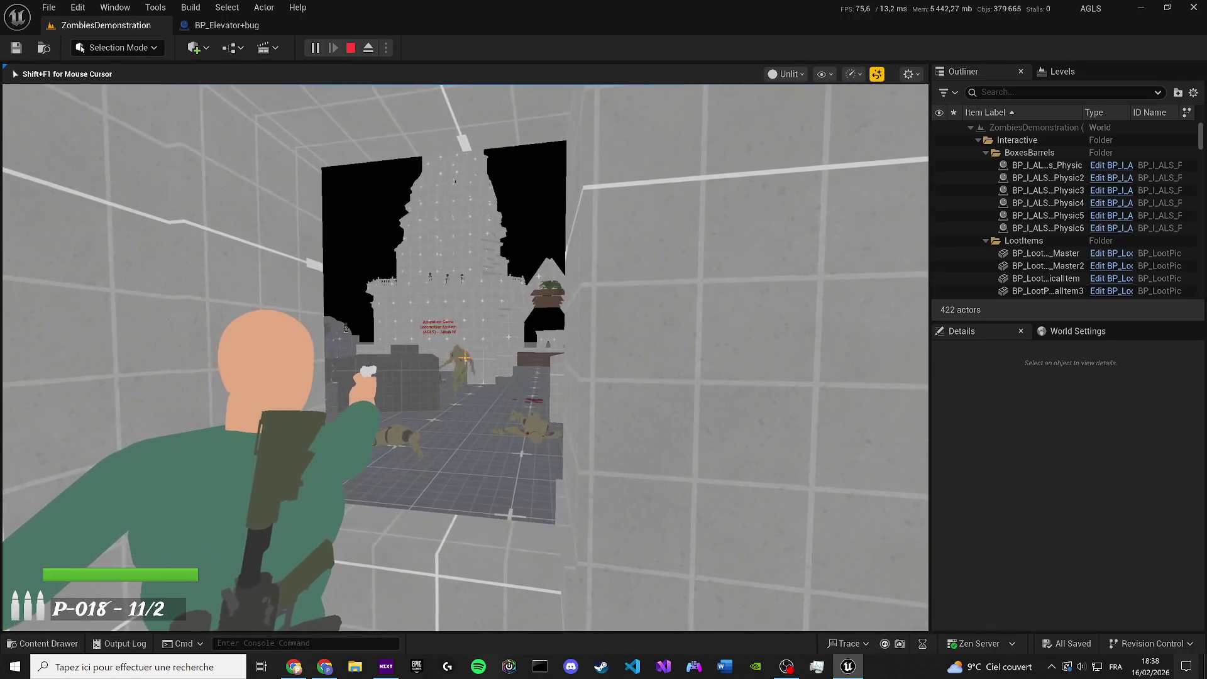
pyautogui.click(465, 358)
pyautogui.press('XF86AudioLowerVolume')
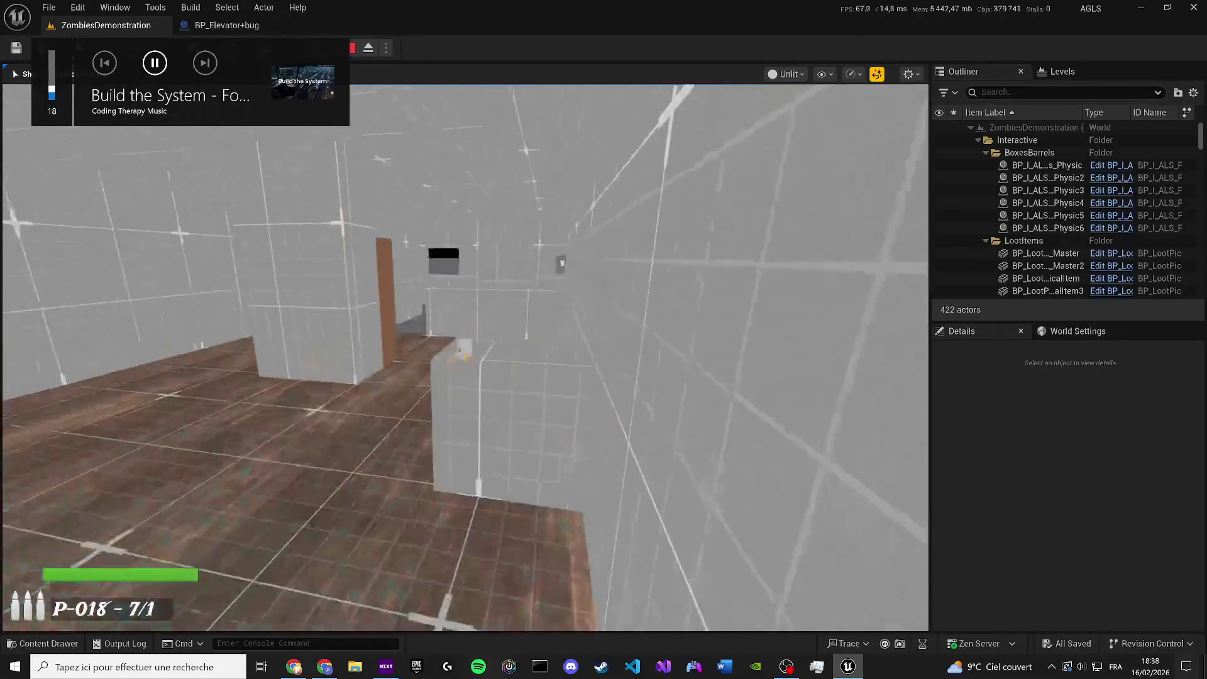
pyautogui.press('r')
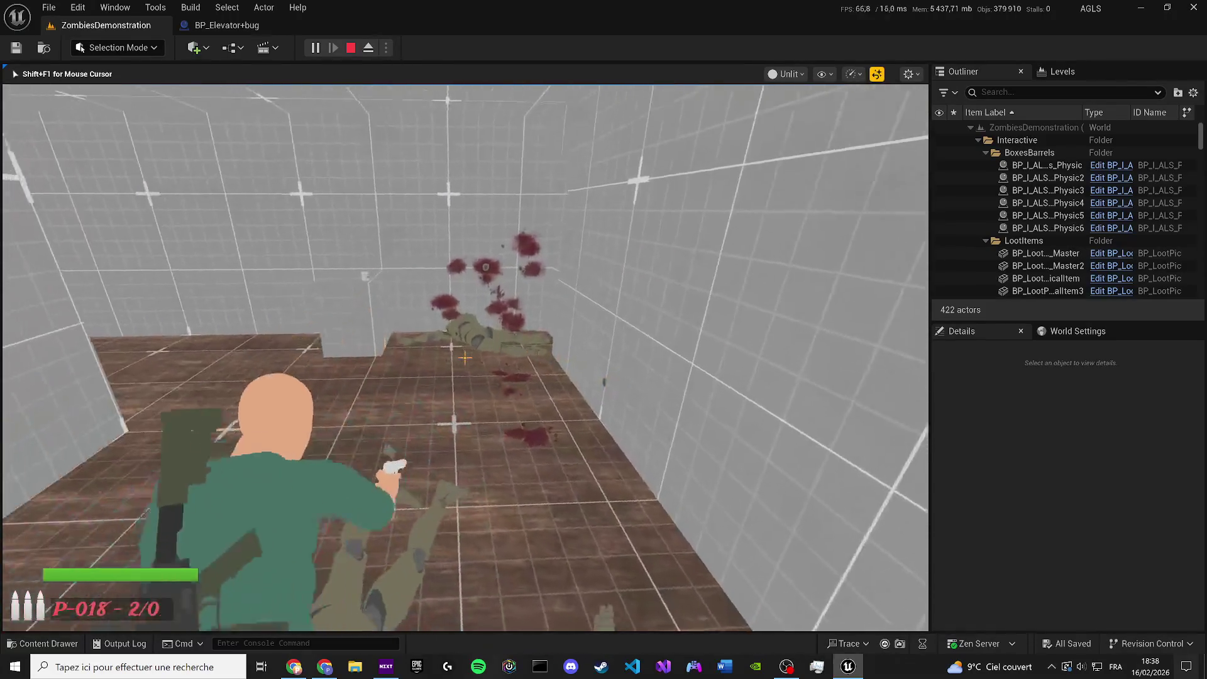
pyautogui.press('a')
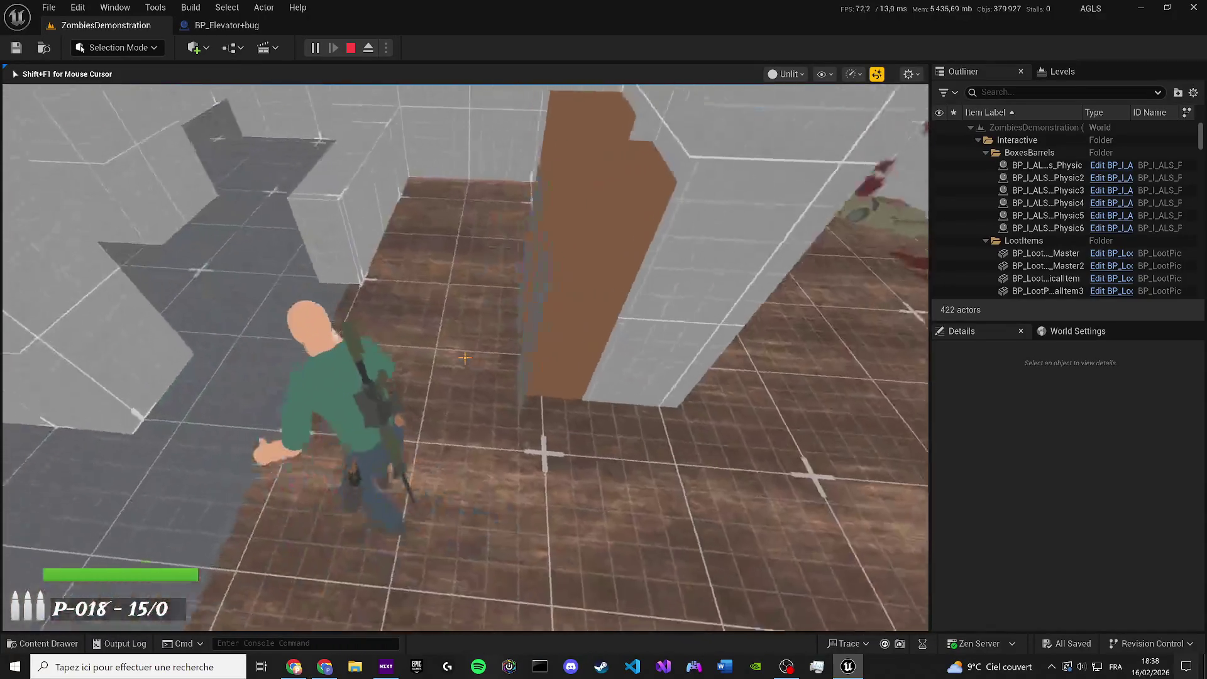
pyautogui.press('w')
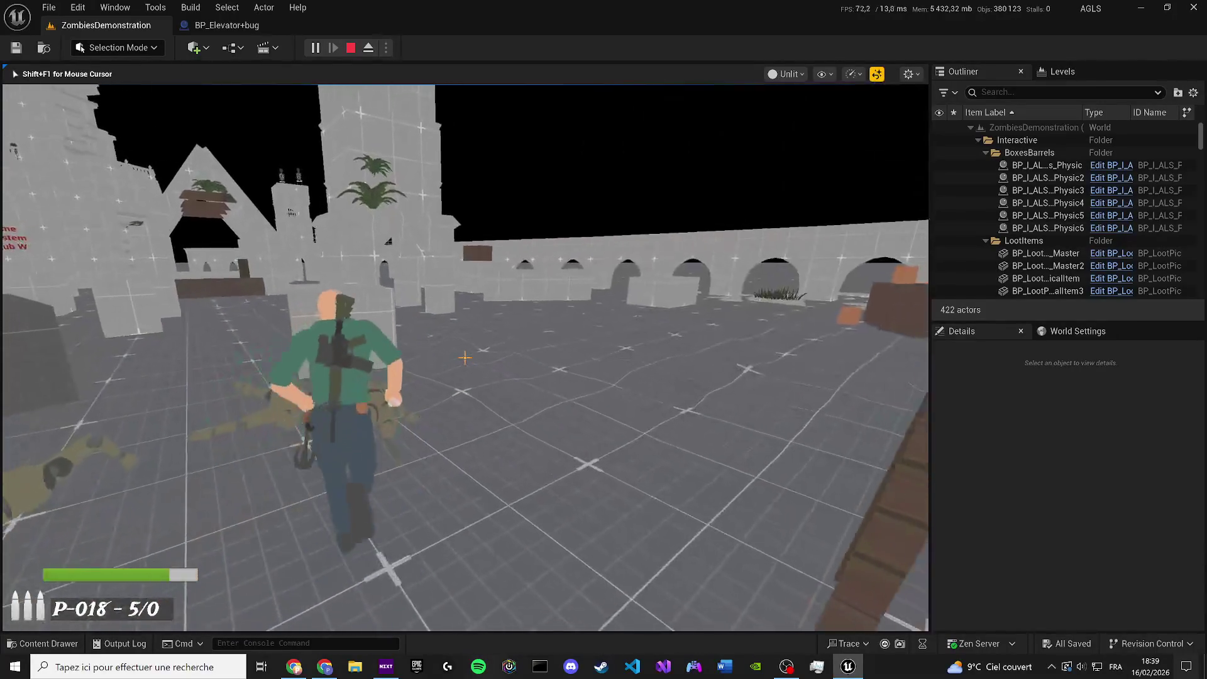
pyautogui.press('w')
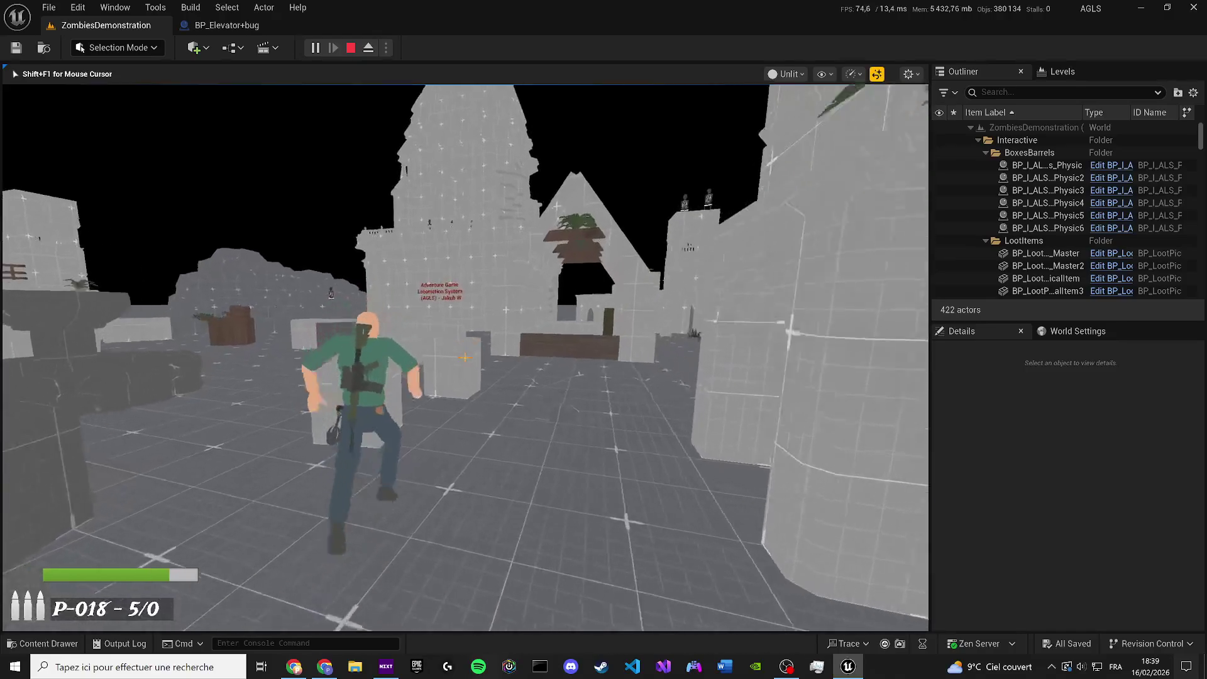
pyautogui.press('F3')
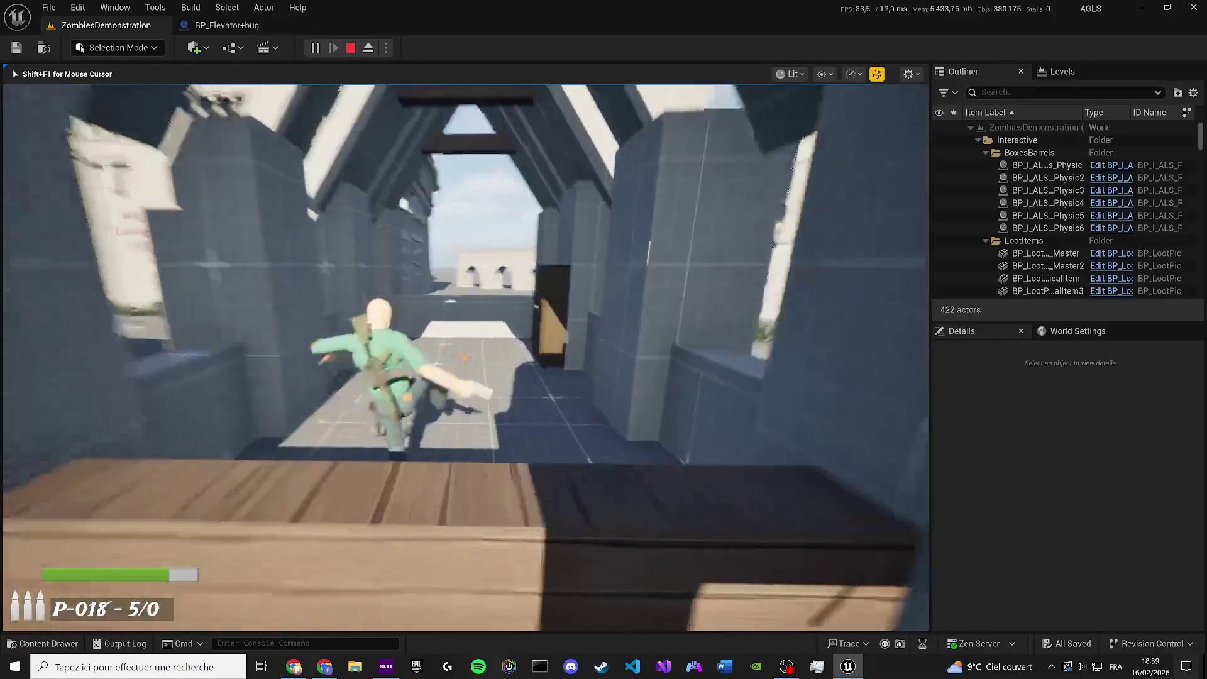
# - Run and fire with the gameplay debugger shown, toggling wireframe and back to lit view
pyautogui.press('w')
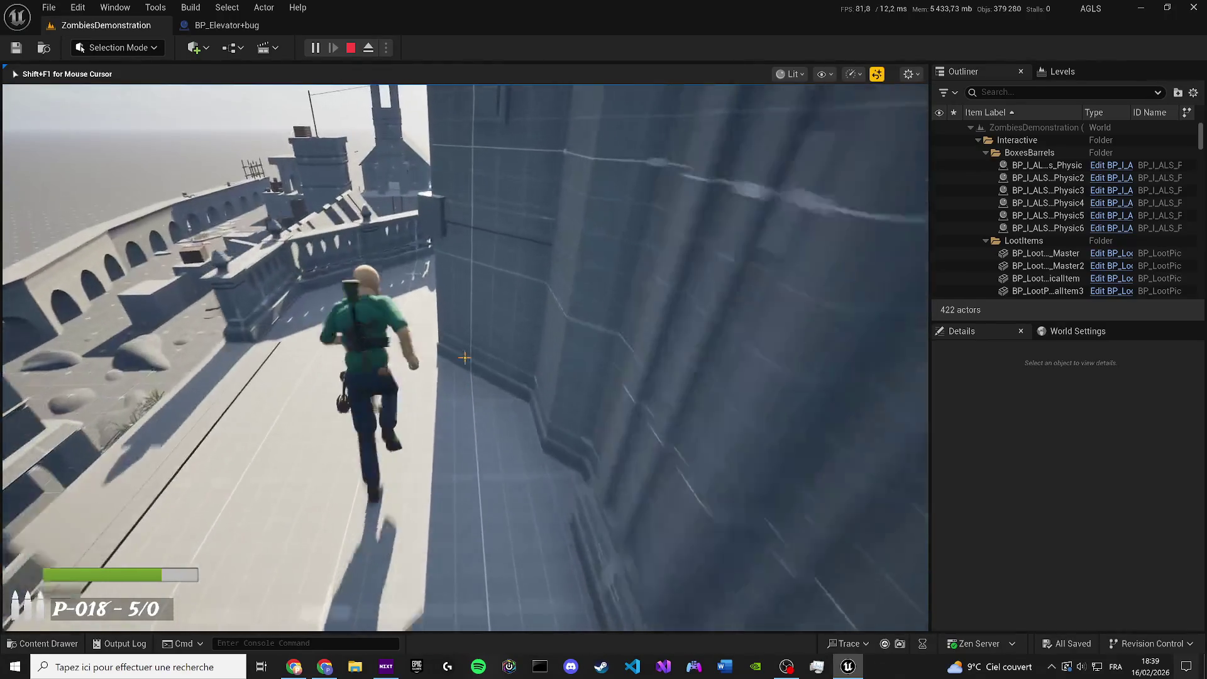
pyautogui.press("'")
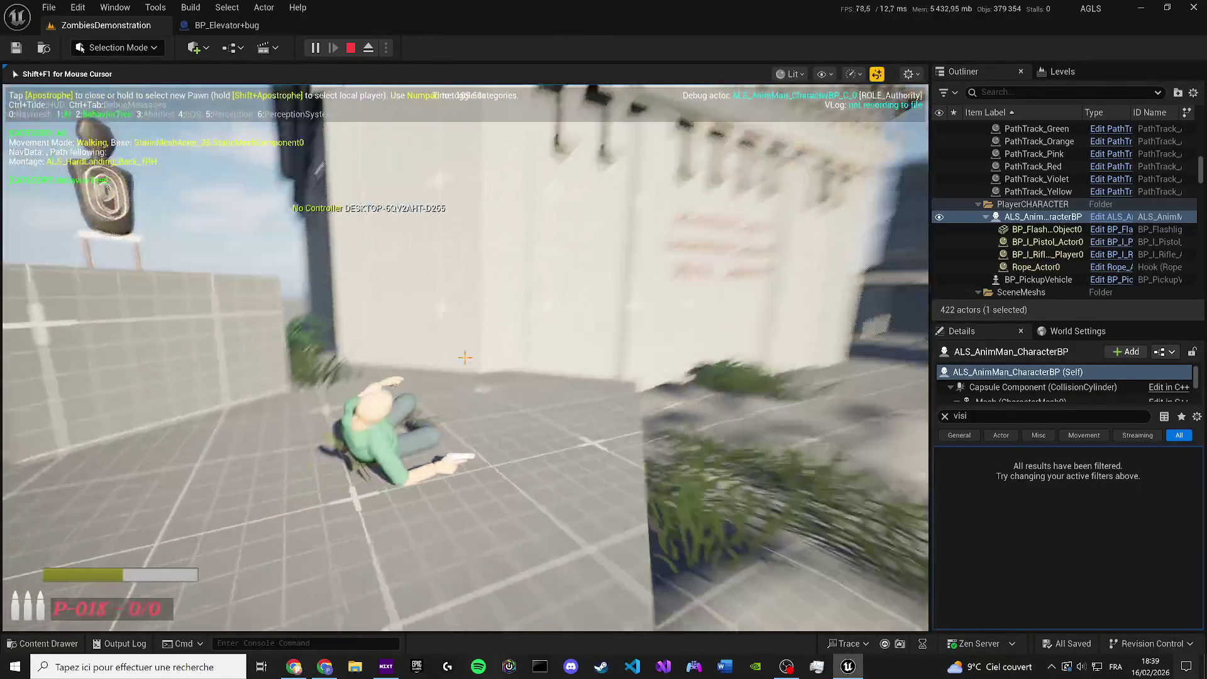
pyautogui.press('w')
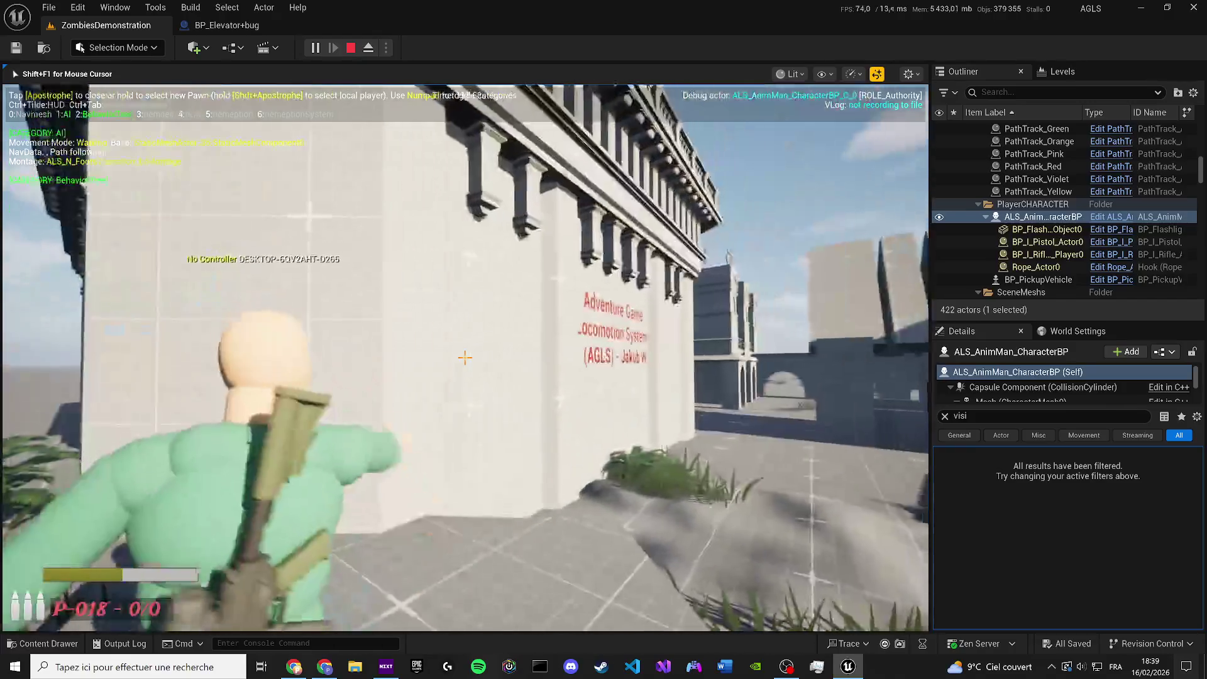
pyautogui.press('w')
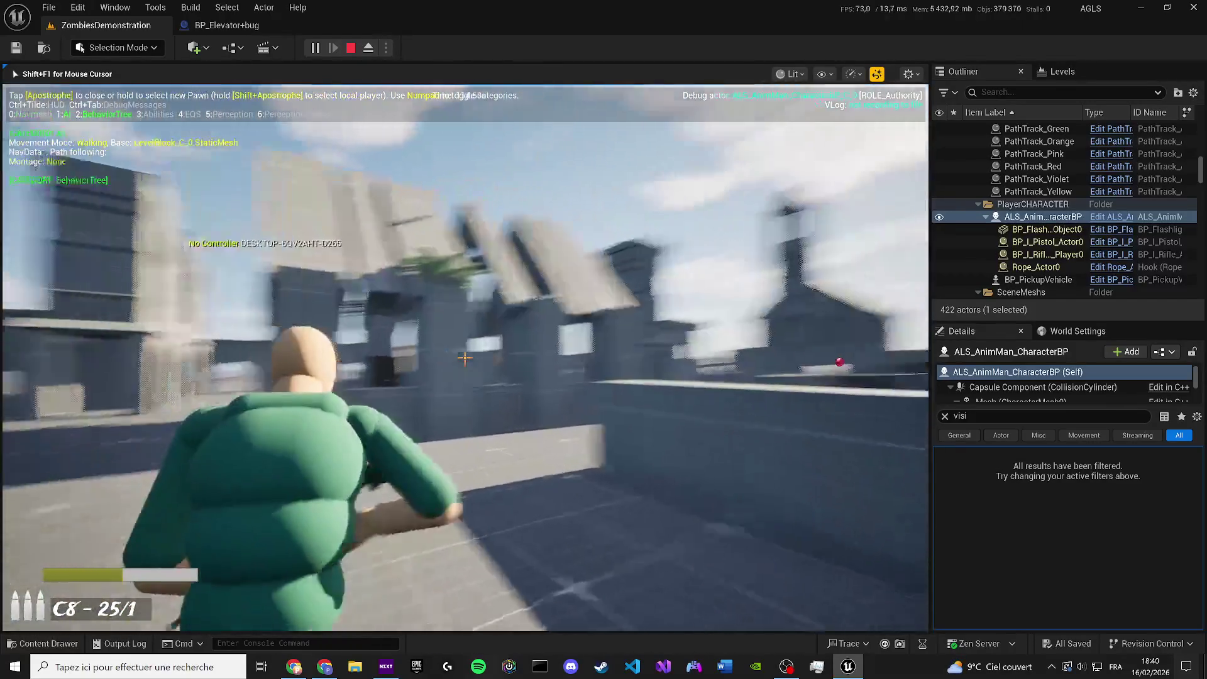
pyautogui.click(465, 357)
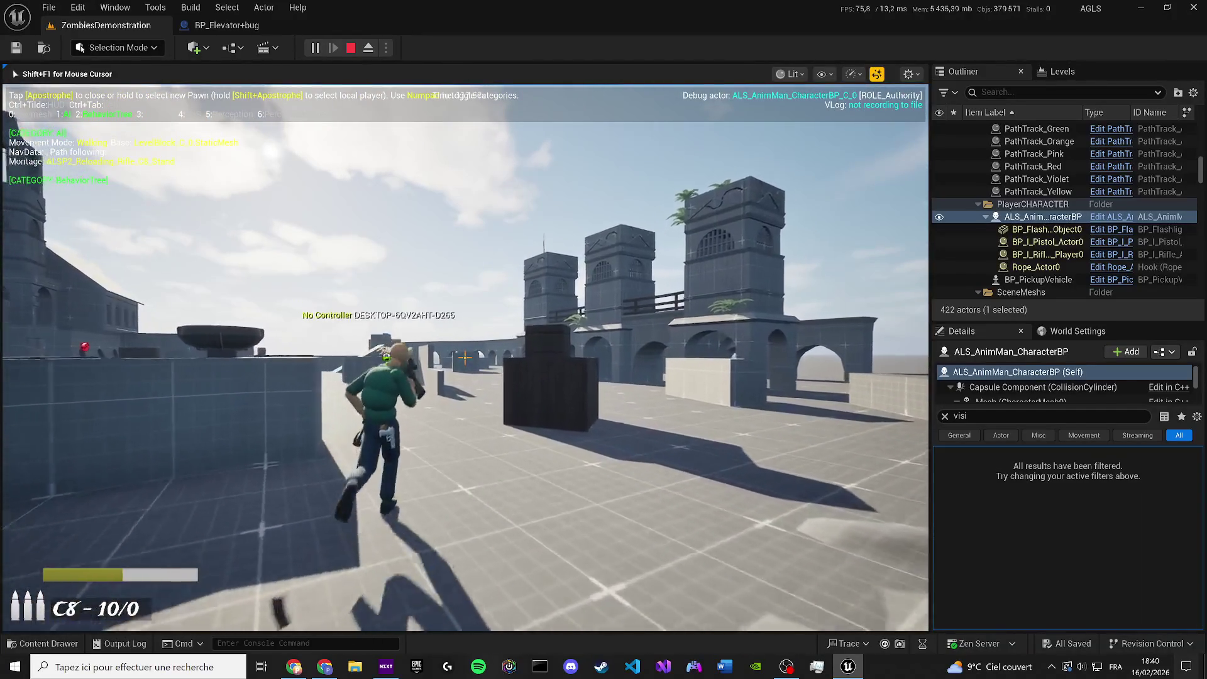
pyautogui.press('w')
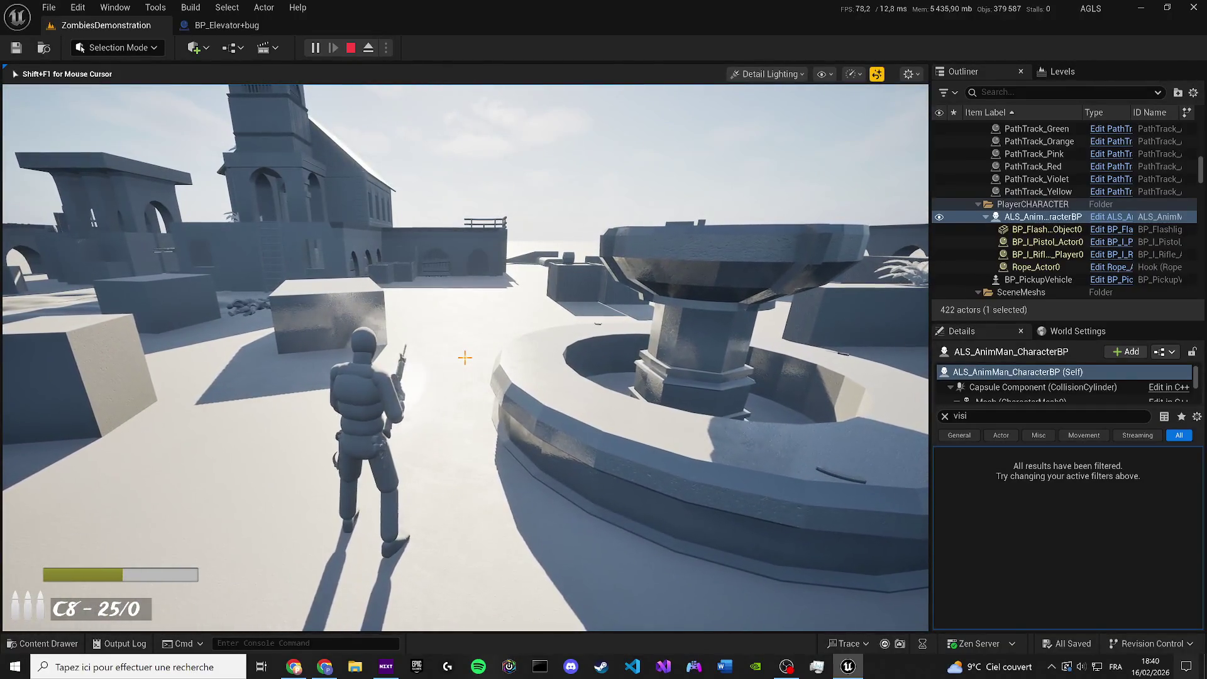
pyautogui.press('F1')
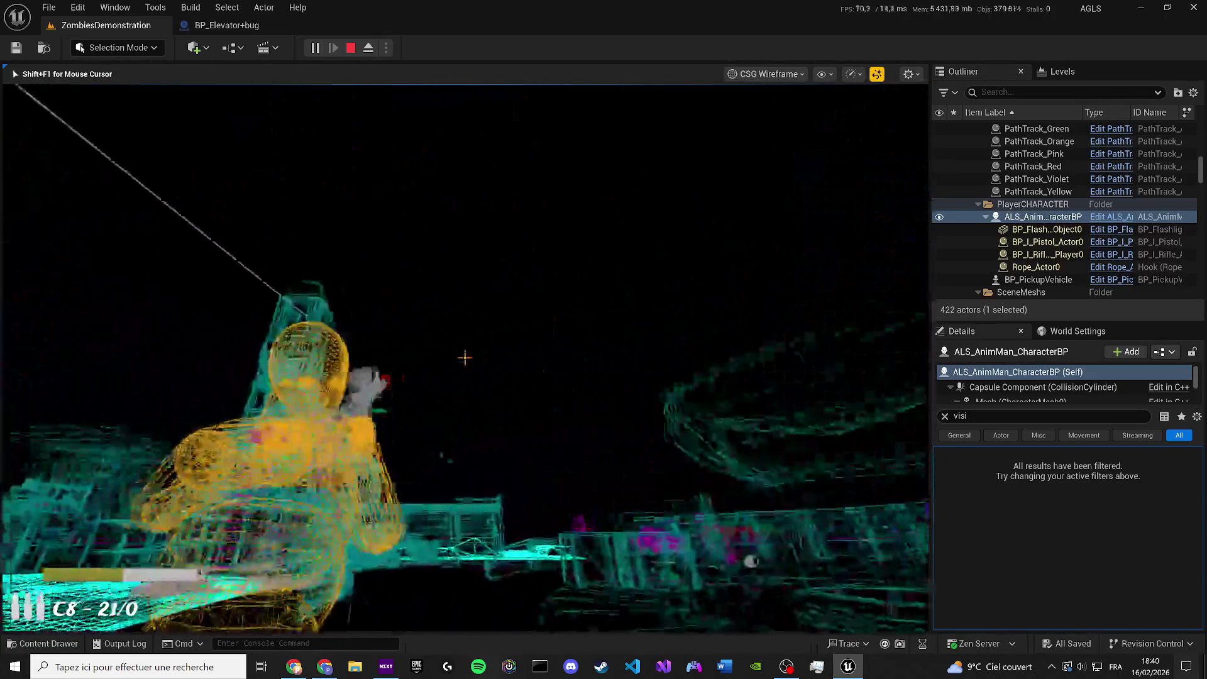
pyautogui.click(465, 358)
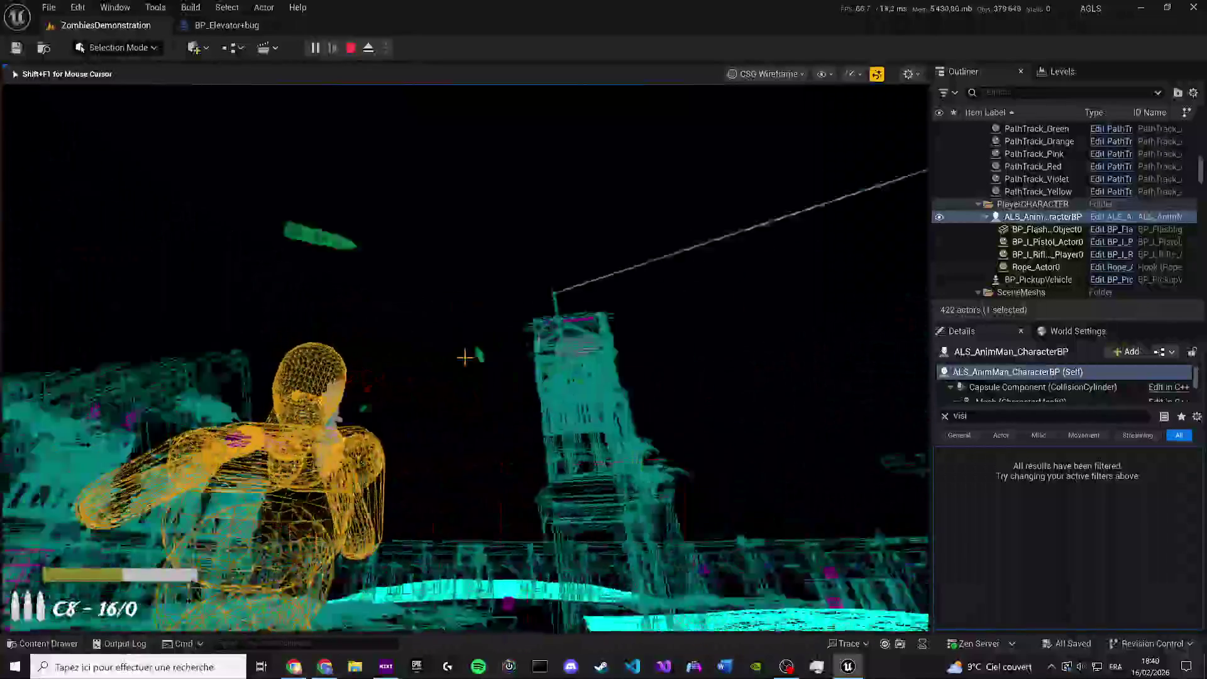
pyautogui.press('F4')
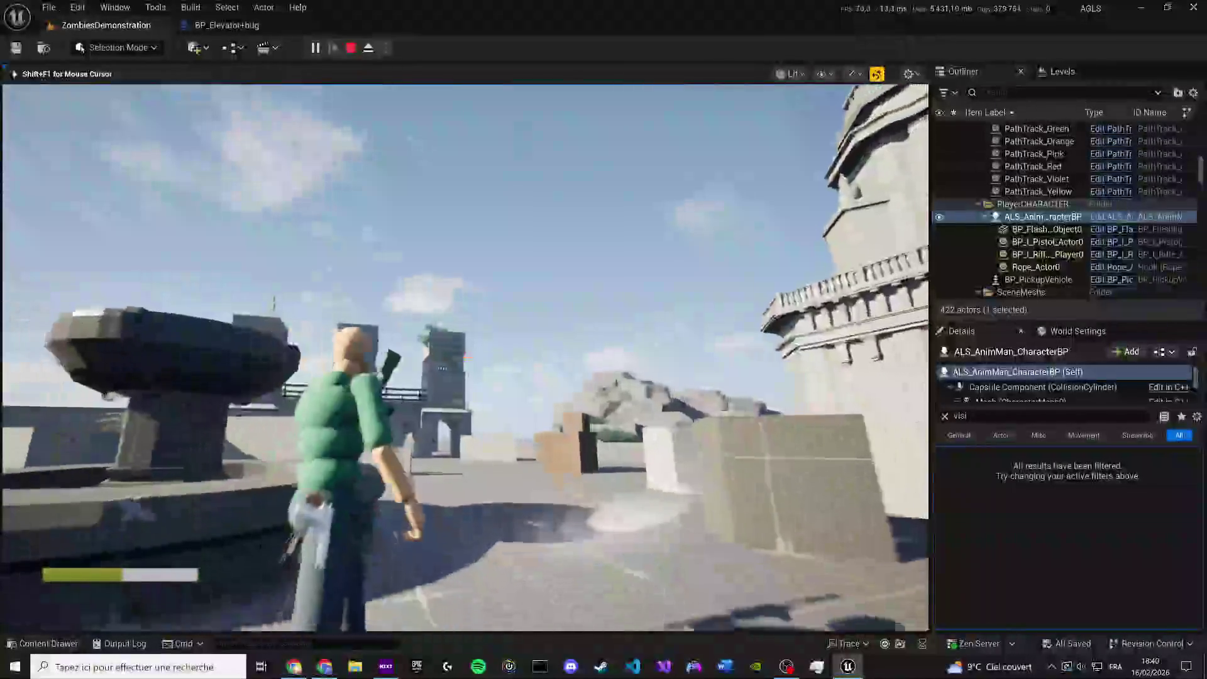
# - Run to the tower, climb the wall toward the cornice, then stop the play session
pyautogui.press("'")
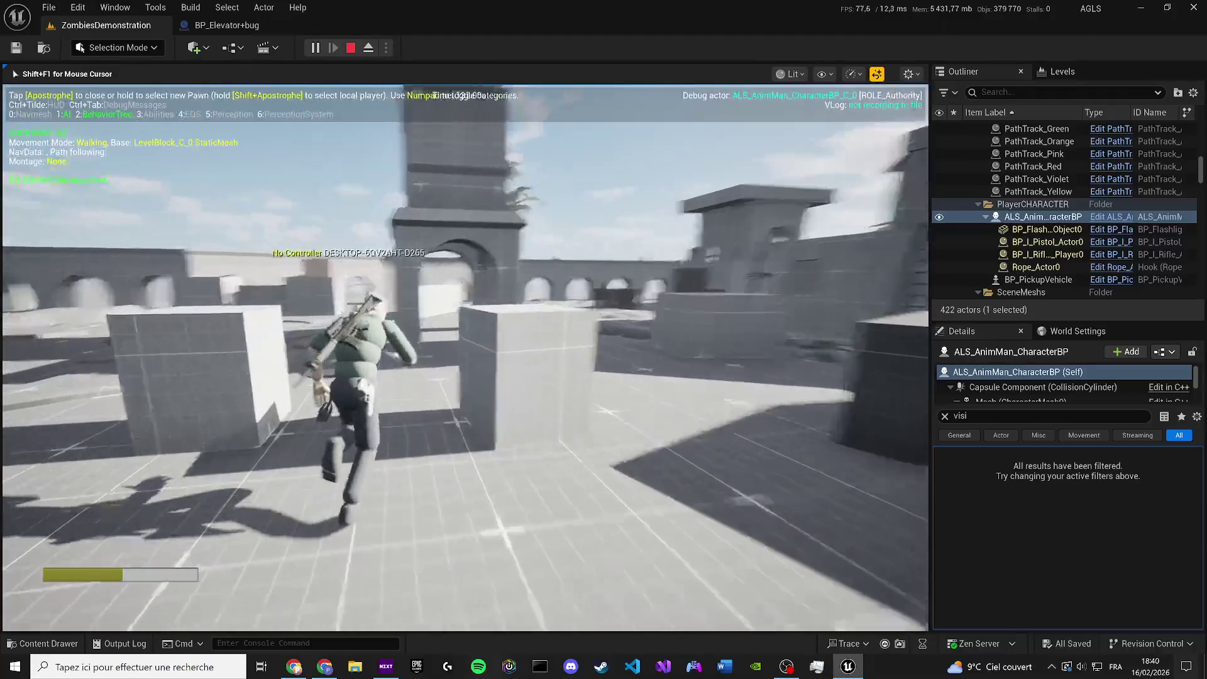
pyautogui.press('w')
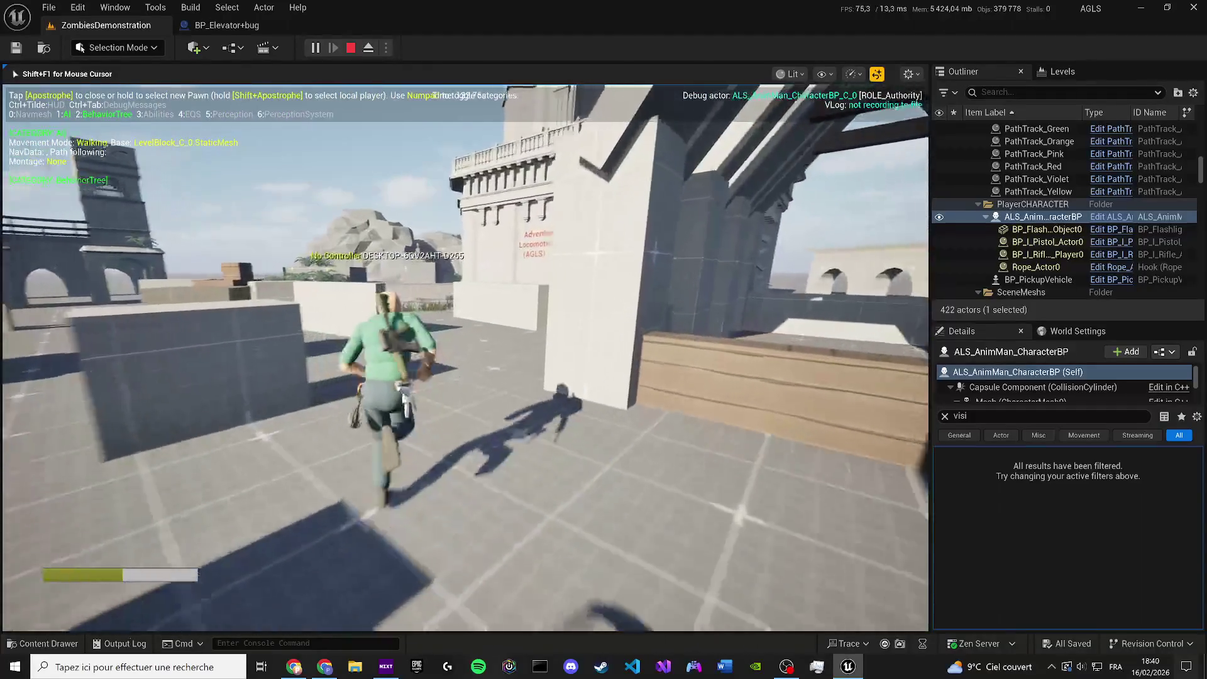
pyautogui.press('w')
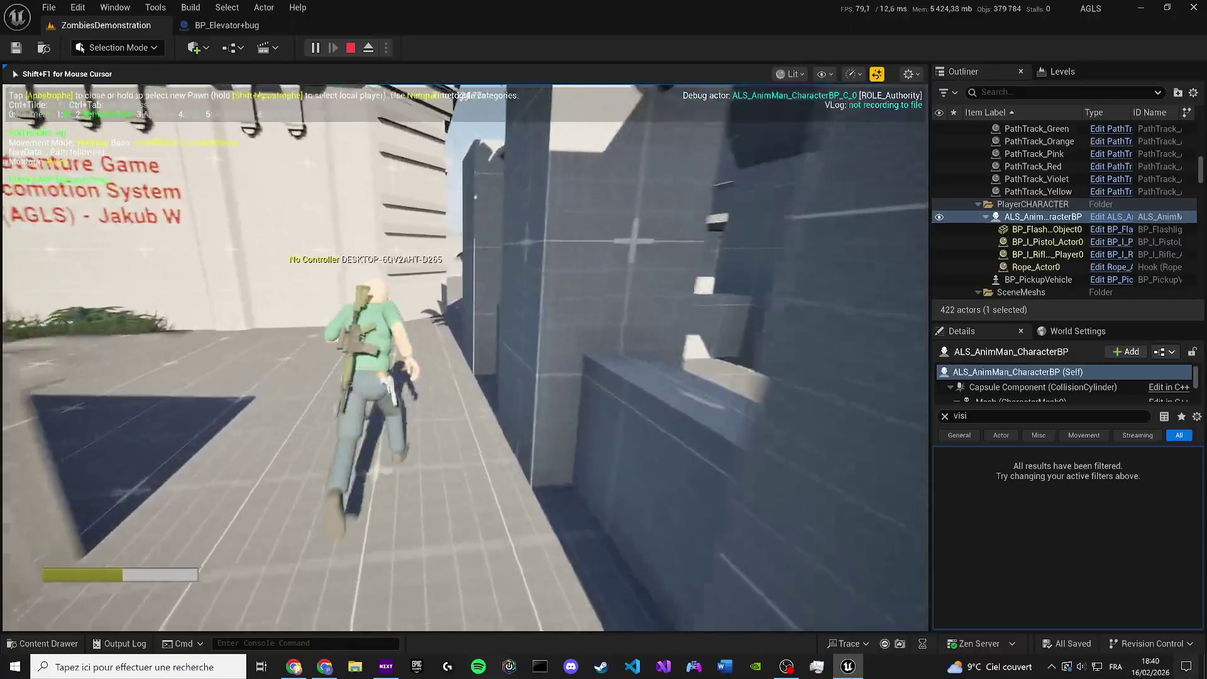
pyautogui.press('space')
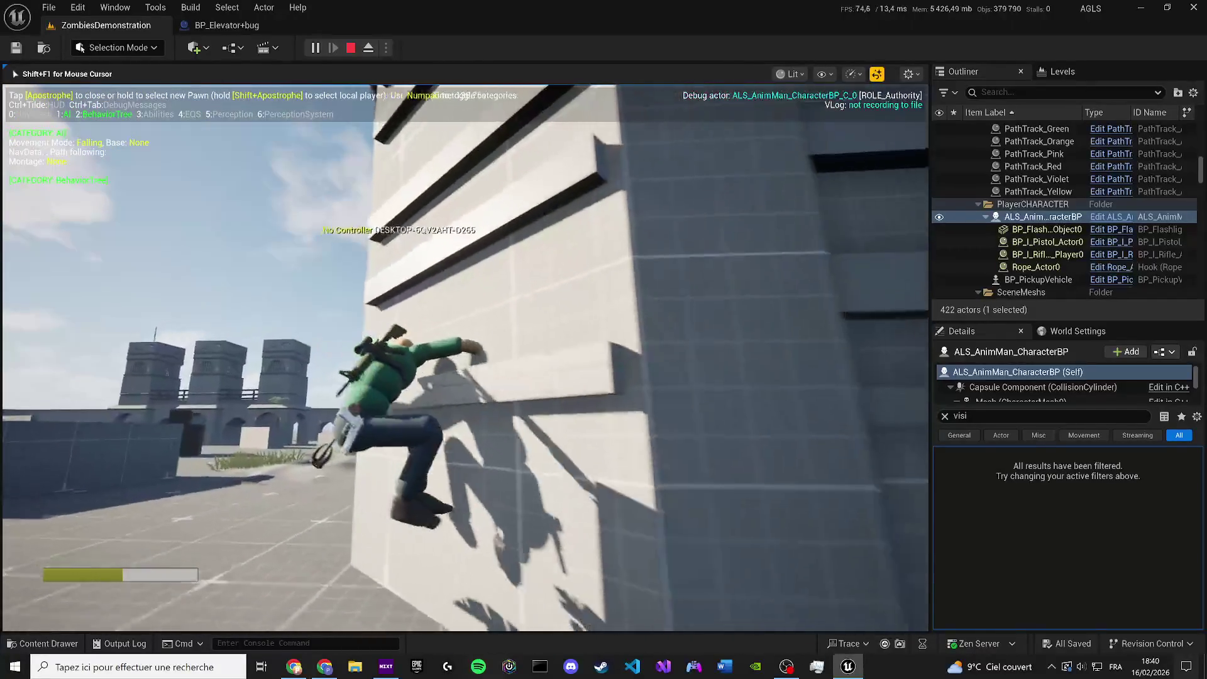
pyautogui.press('w')
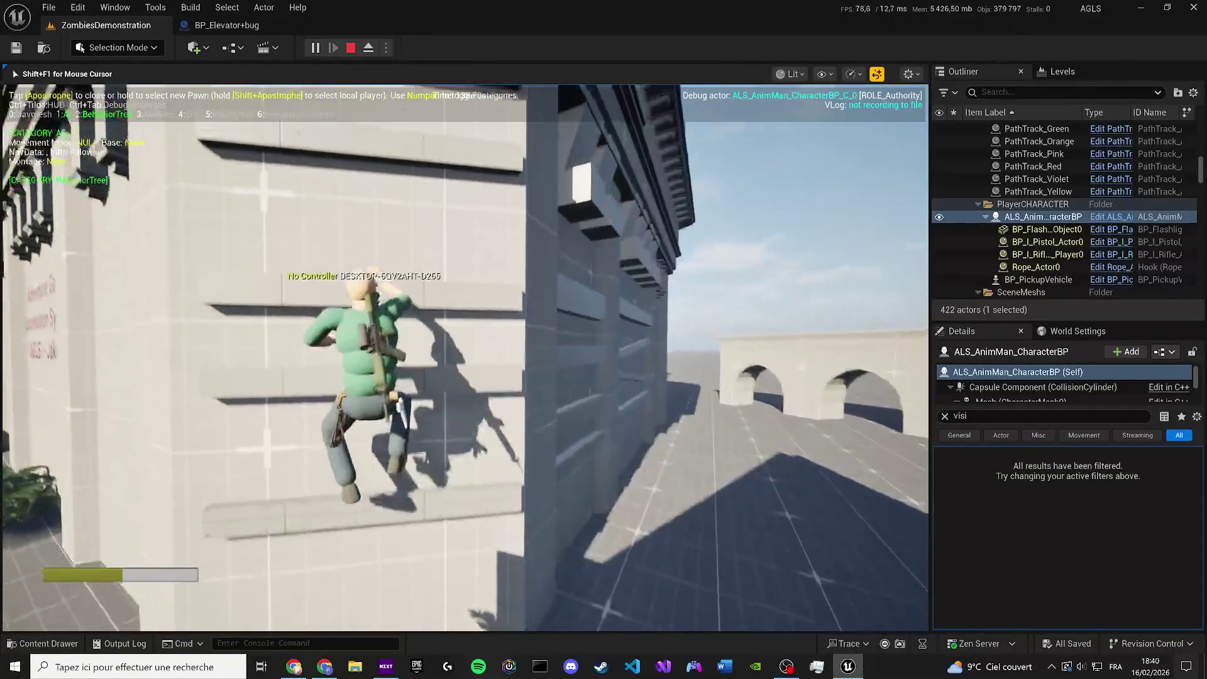
pyautogui.press('w')
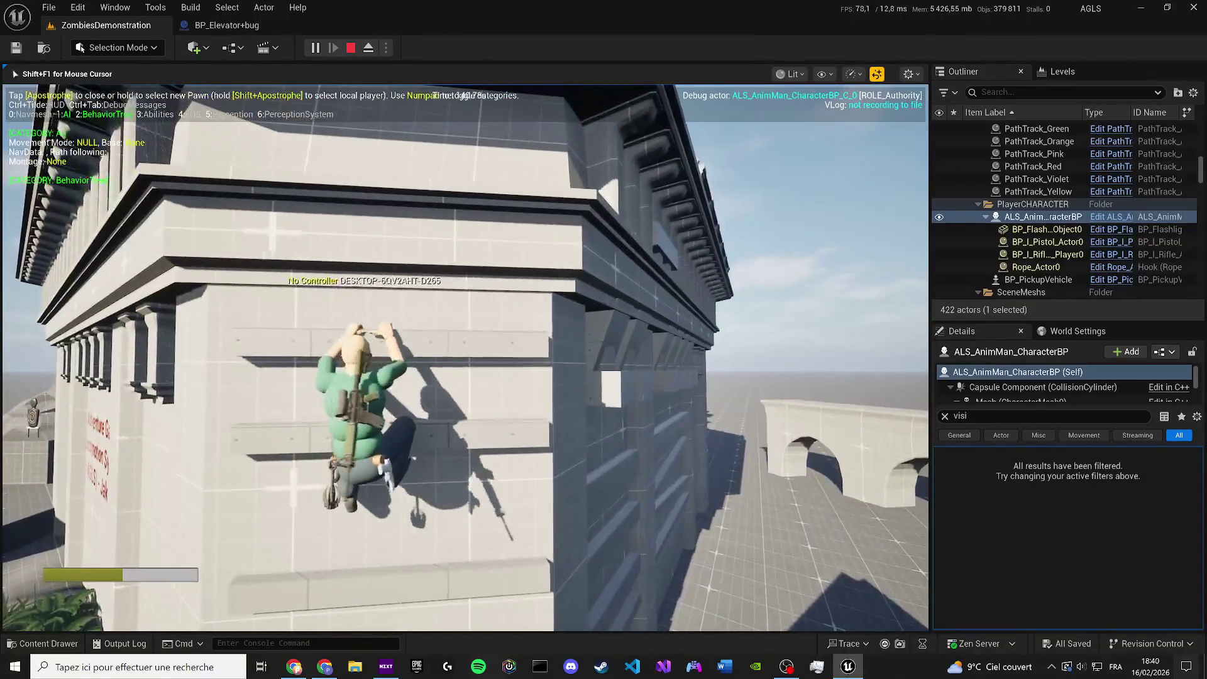
pyautogui.press('Escape')
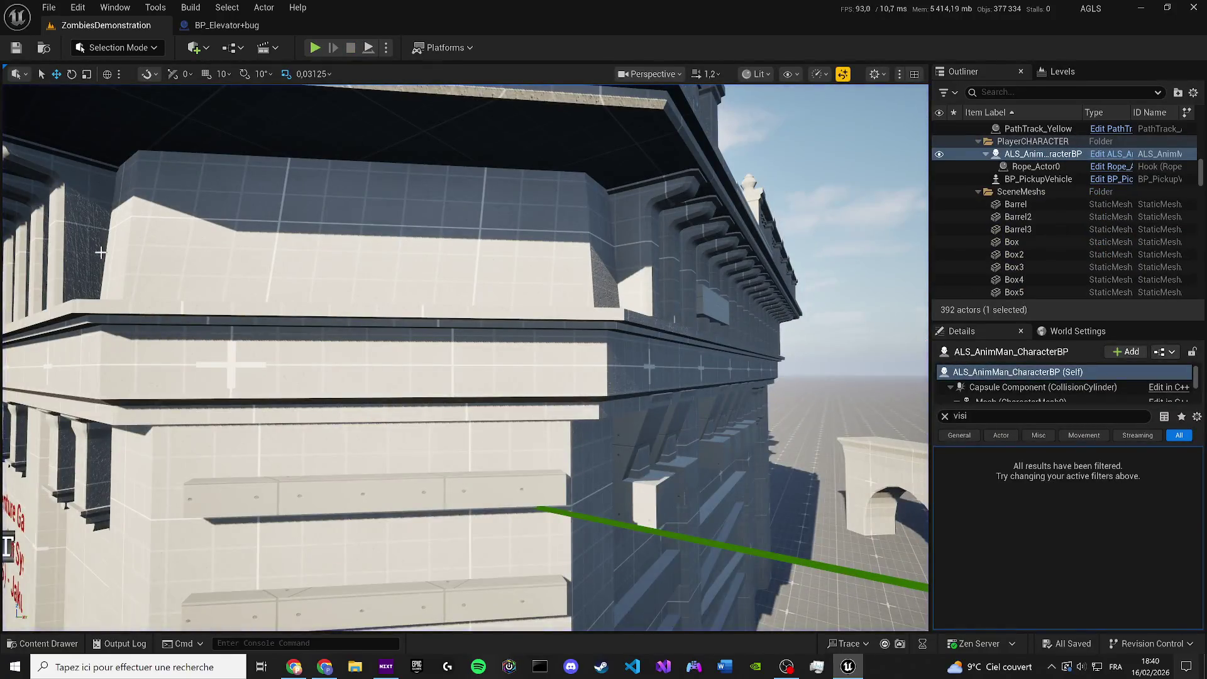
# - Open PlayerCharacterTestingMap from the Content Drawer and fly the camera to an overhead view
pyautogui.hotkey('ctrl', 'space')
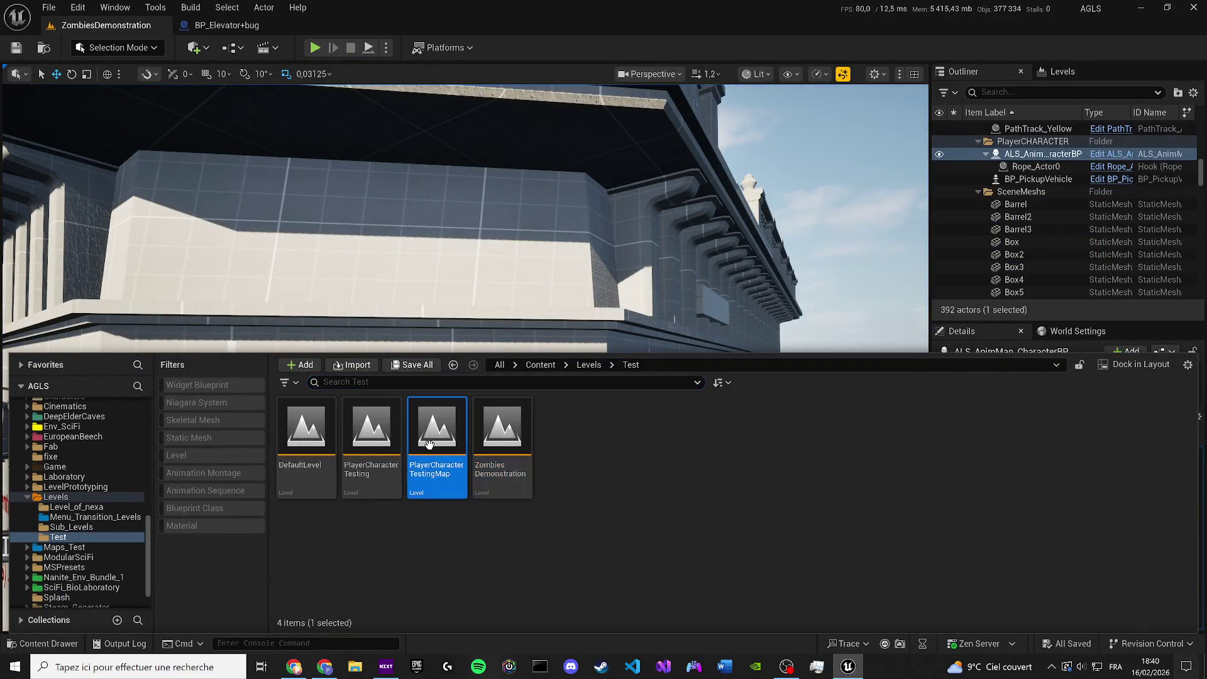
pyautogui.doubleClick(430, 445)
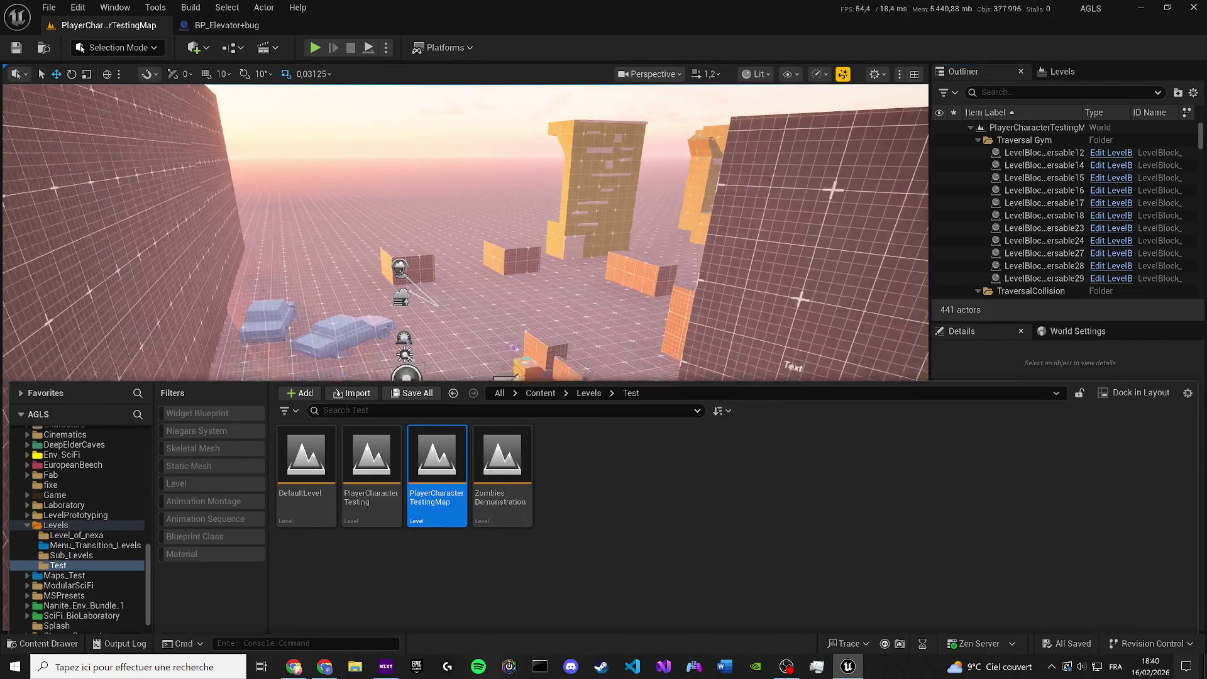
pyautogui.moveTo(465, 264); pyautogui.dragTo(513, 243)
pyautogui.scroll(2, 512, 243)
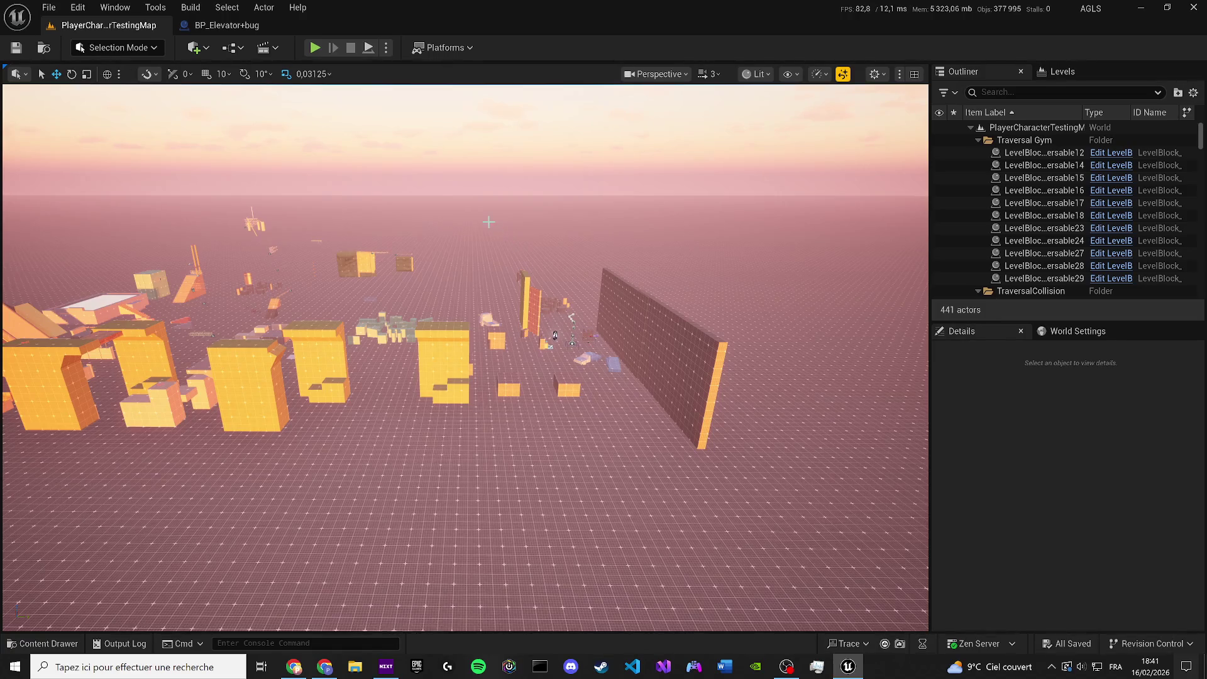
# - Open the PlayerCharacterTesting level from the Content Drawer
pyautogui.hotkey('ctrl', 'space')
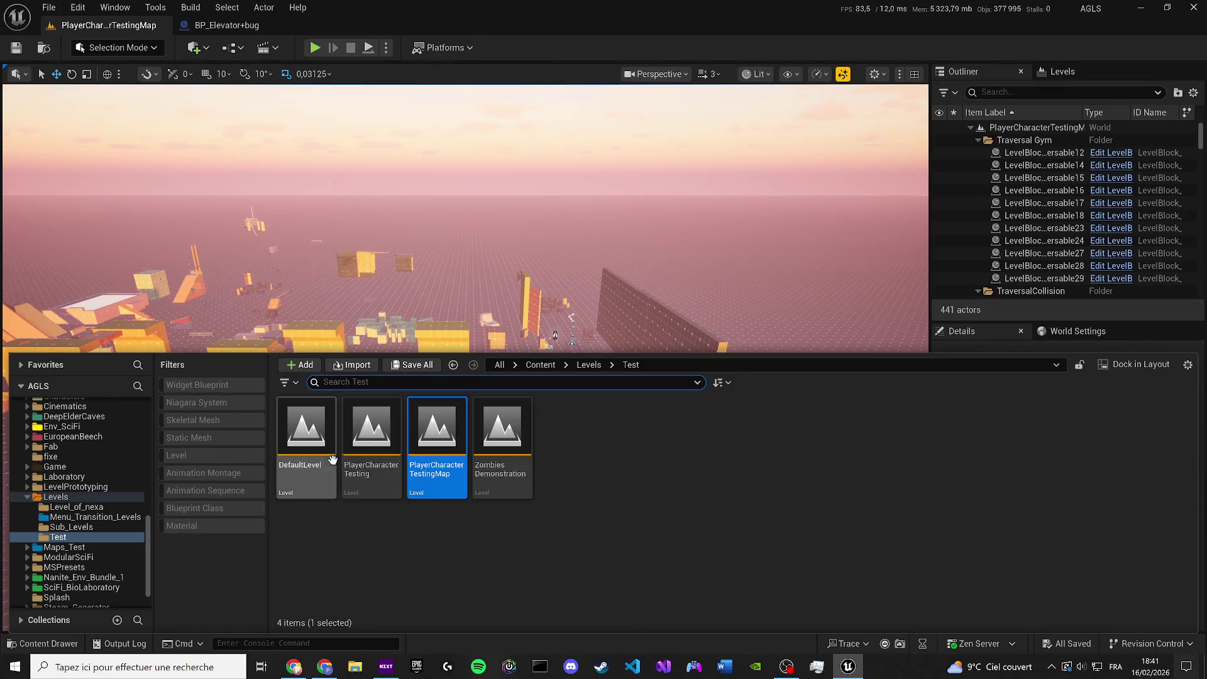
pyautogui.click(365, 448)
pyautogui.doubleClick(365, 449)
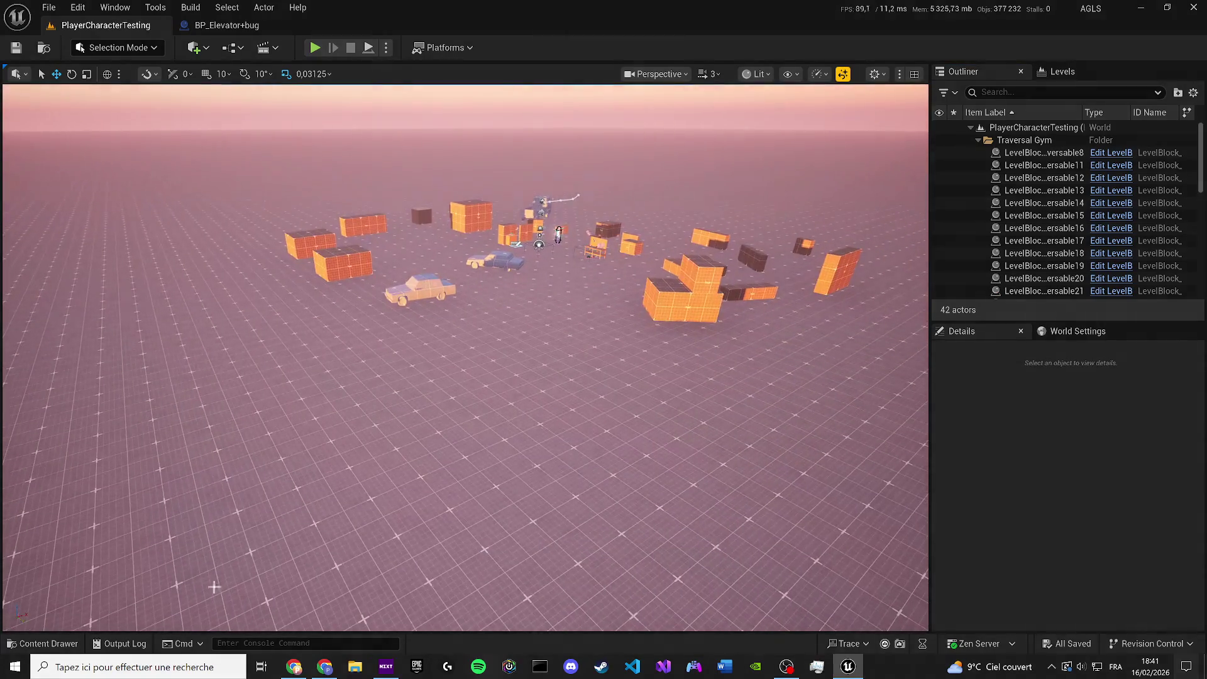
# - Open DefaultLevel from the Content Drawer
pyautogui.click(48, 643)
pyautogui.click(324, 436)
pyautogui.doubleClick(325, 436)
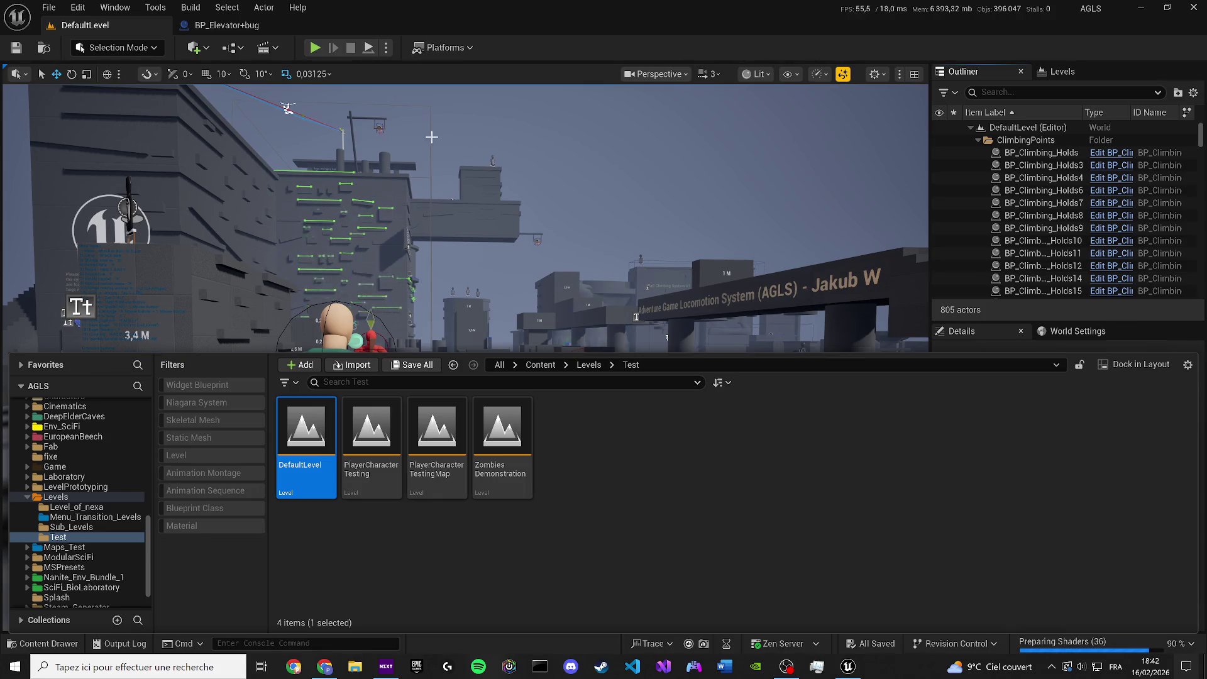
# - Search the whole Content folder for 'NEXA LEVEL' and open Level_NEXA-1
pyautogui.click(431, 382)
pyautogui.write('NE')
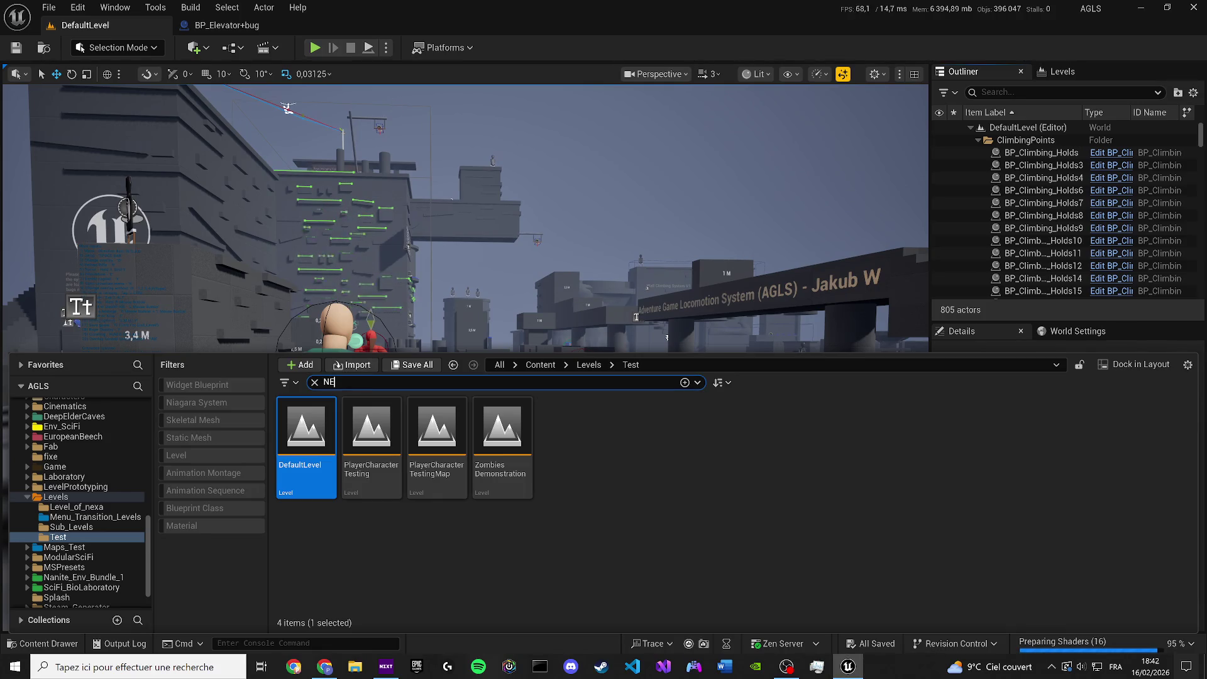
pyautogui.write('XA')
pyautogui.click(566, 365)
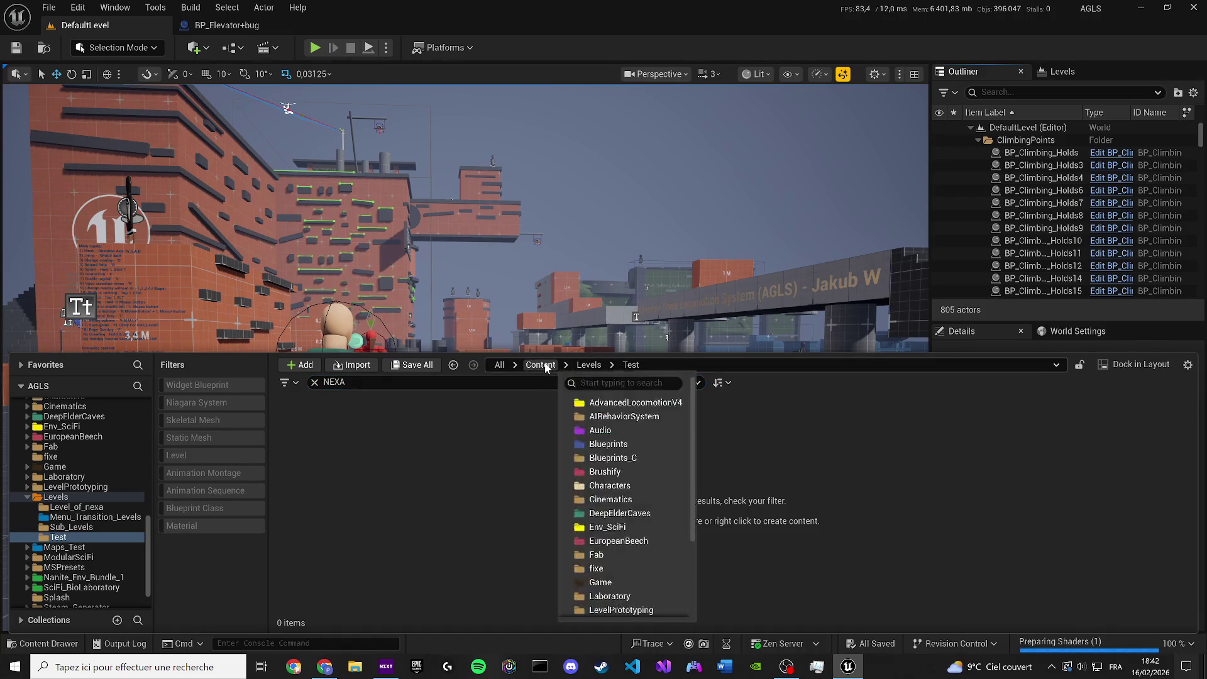
pyautogui.click(540, 365)
pyautogui.write('L')
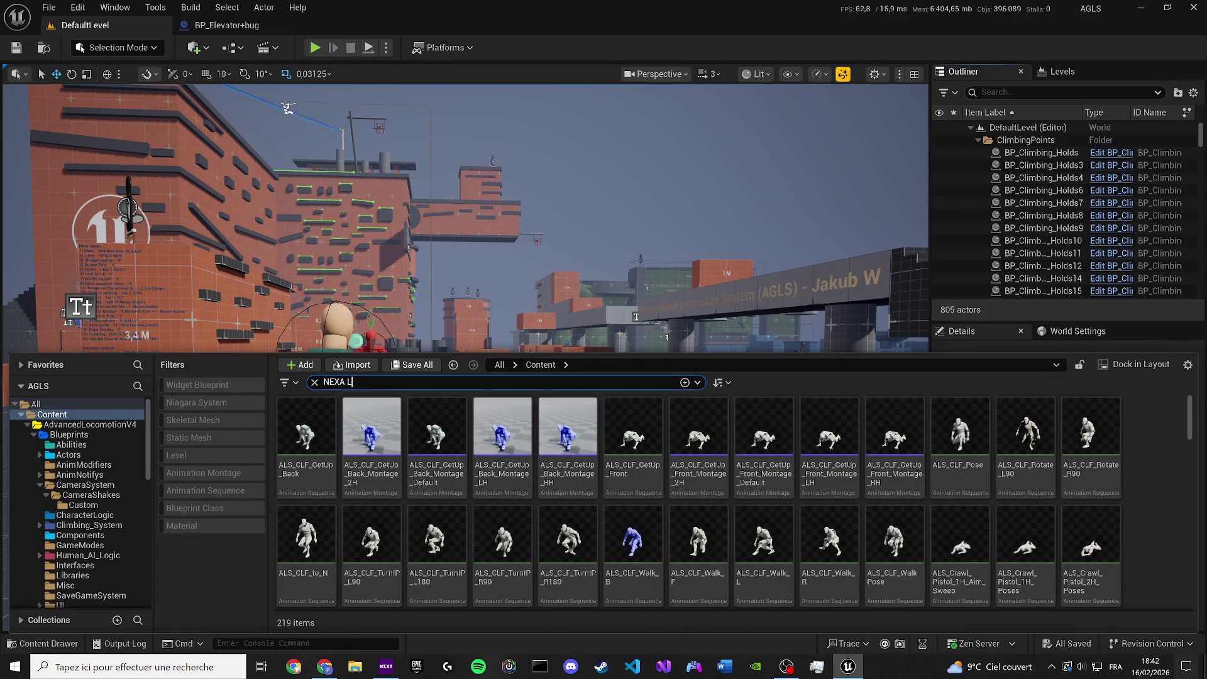
pyautogui.write('EVE')
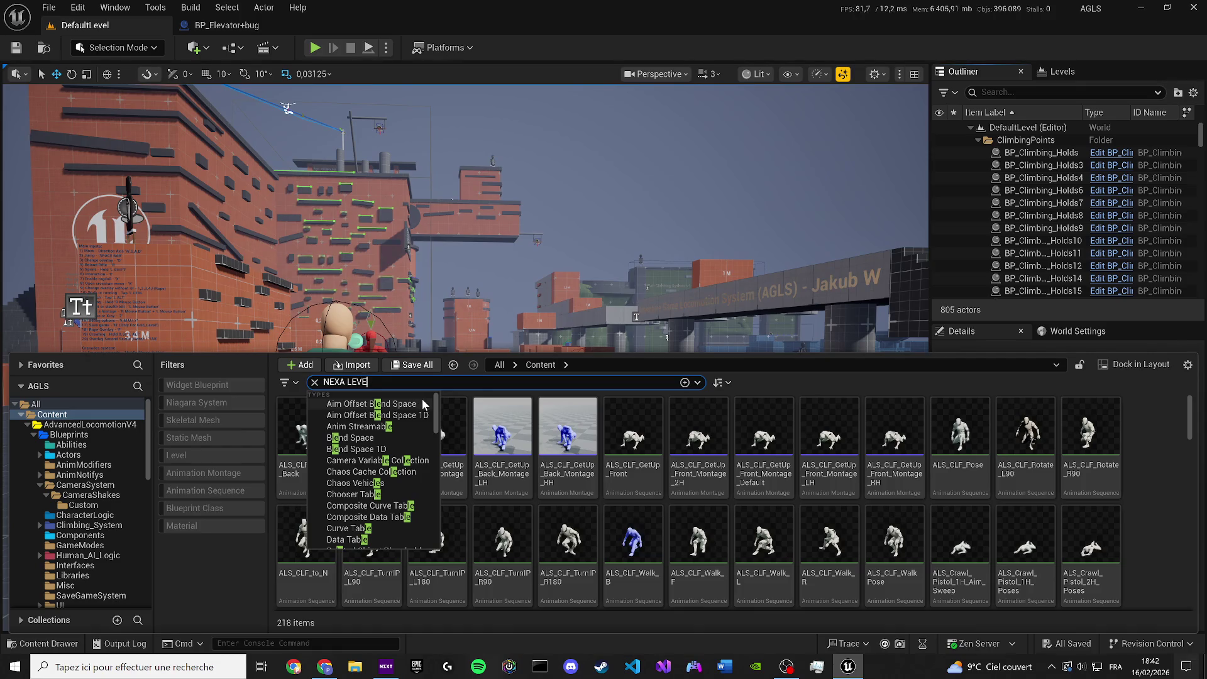
pyautogui.write('L')
pyautogui.doubleClick(299, 422)
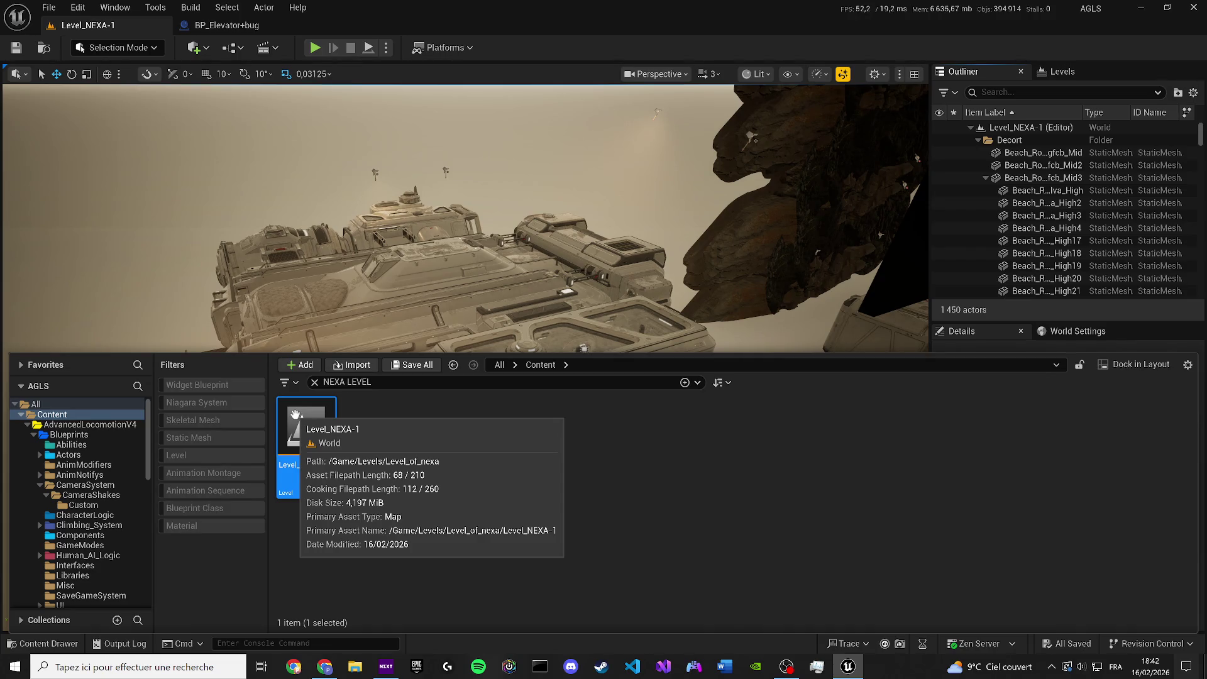
# - Delete the spotlight near the module and save the level
pyautogui.moveTo(292, 308); pyautogui.dragTo(528, 248)
pyautogui.scroll(-3, 402, 279)
pyautogui.scroll(3, 453, 267)
pyautogui.scroll(-2, 503, 255)
pyautogui.moveTo(415, 302); pyautogui.dragTo(420, 305)
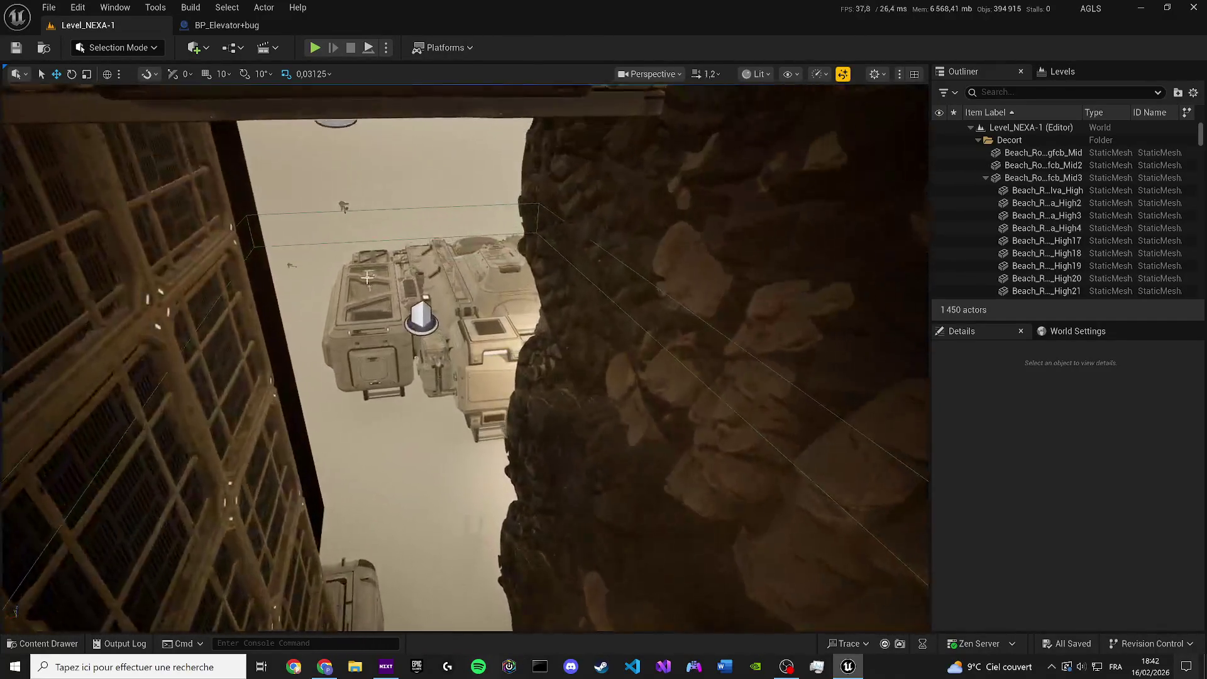
pyautogui.click(419, 307)
pyautogui.press('Delete')
pyautogui.hotkey('ctrl', 's')
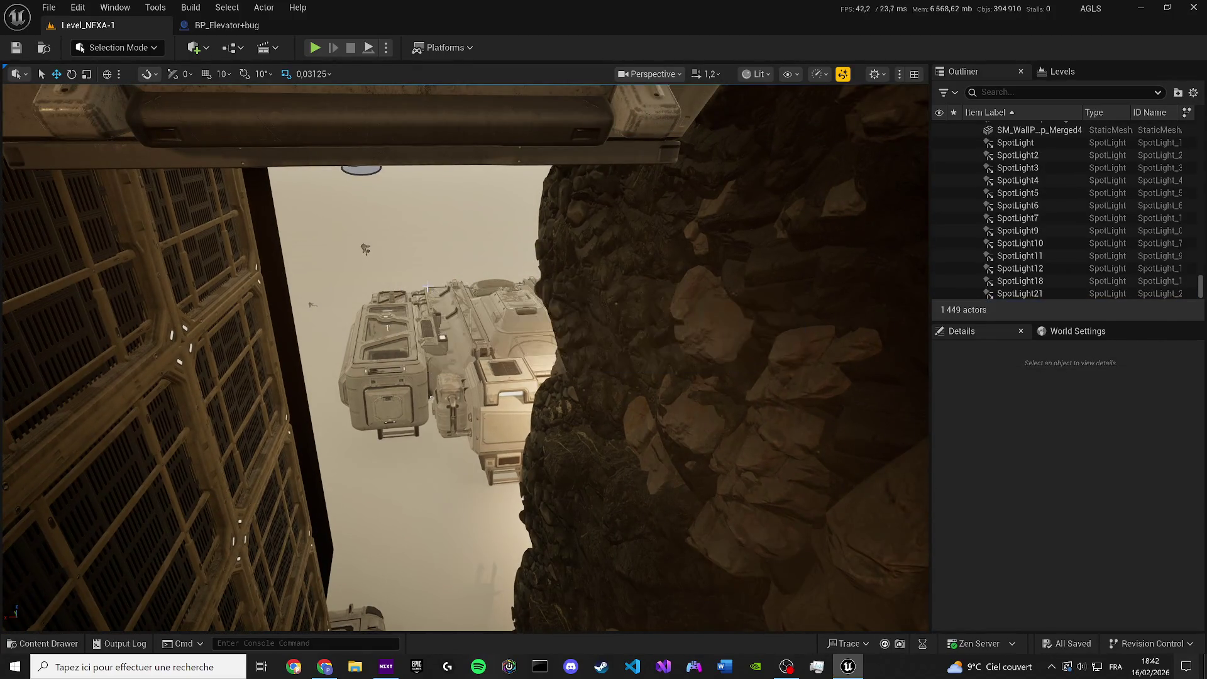
# - Fly the view into the elevator and show the Levels panel
pyautogui.moveTo(465, 351); pyautogui.dragTo(380, 272)
pyautogui.scroll(-3, 433, 326)
pyautogui.scroll(2, 427, 320)
pyautogui.scroll(2, 423, 315)
pyautogui.scroll(1, 412, 305)
pyautogui.scroll(1, 406, 298)
pyautogui.scroll(-1, 396, 288)
pyautogui.scroll(-1, 390, 283)
pyautogui.click(1047, 71)
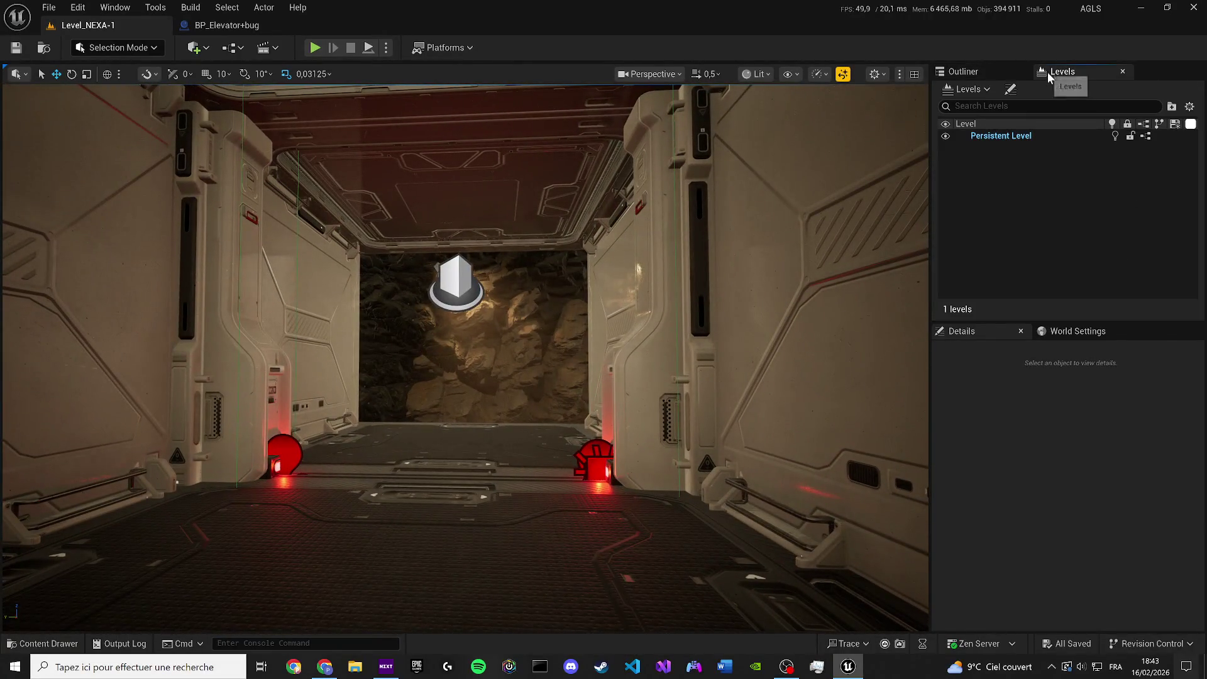
# - Hide the DirectionalLight in the Outliner and fly the darkened view toward the elevator
pyautogui.click(977, 70)
pyautogui.scroll(10, 1202, 244)
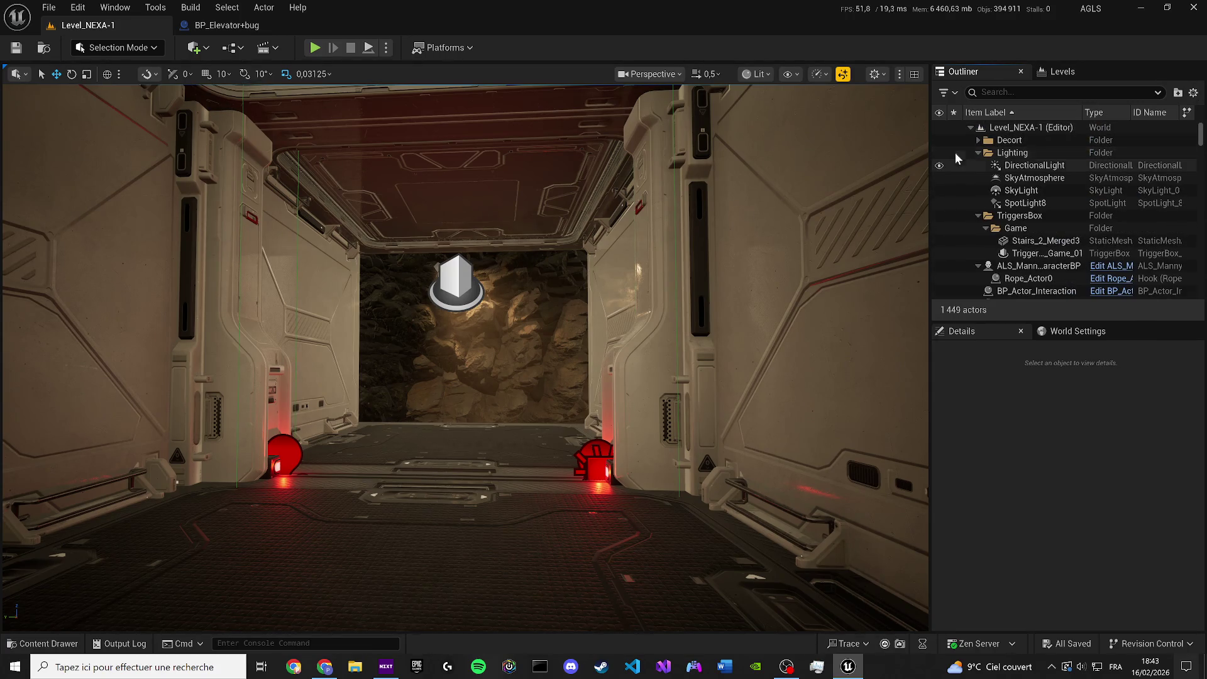
pyautogui.click(938, 166)
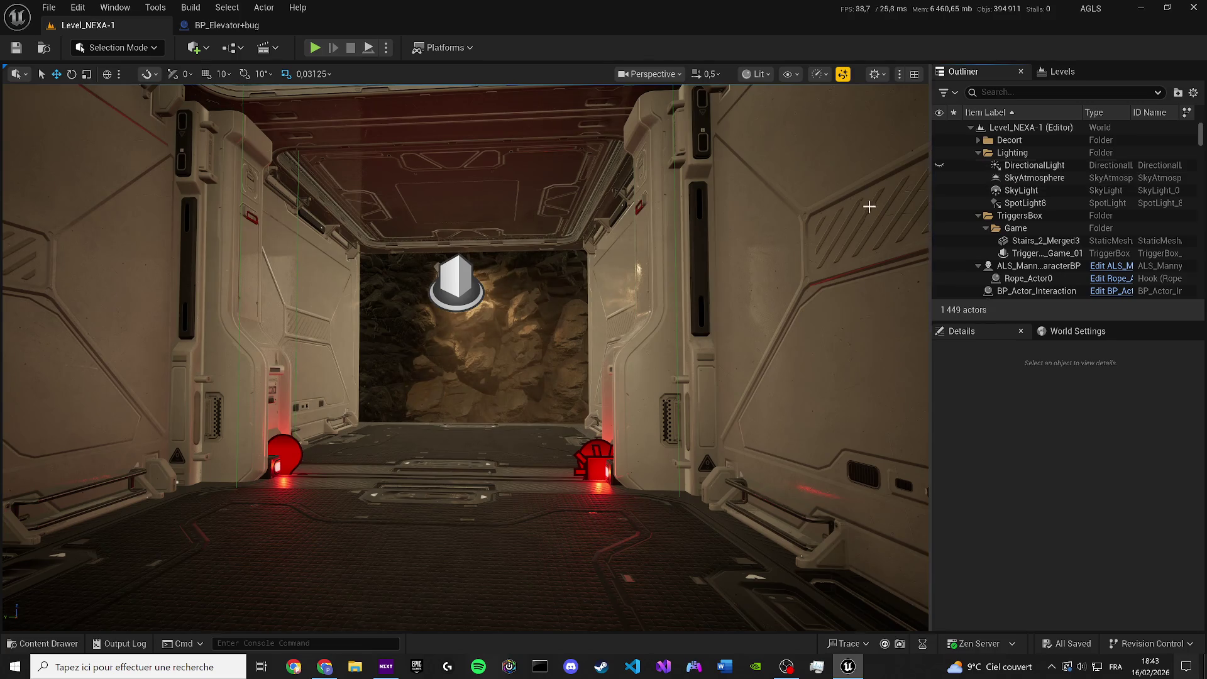
pyautogui.press('w')
pyautogui.scroll(1, 465, 358)
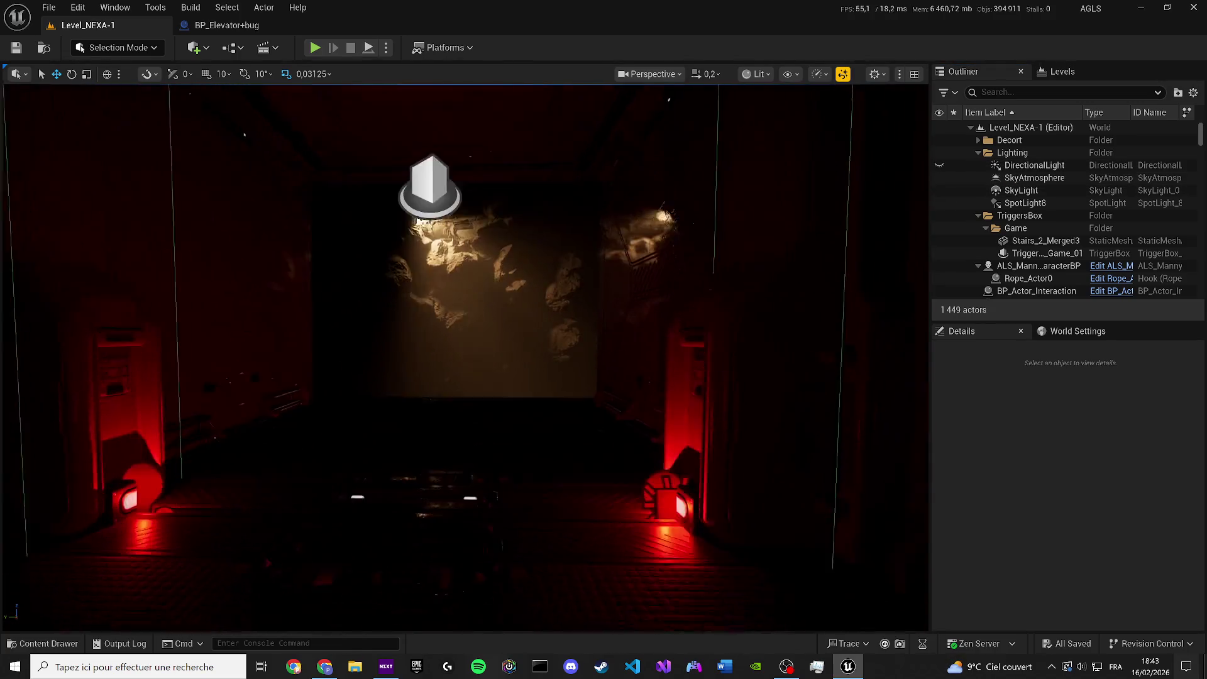
pyautogui.press('w')
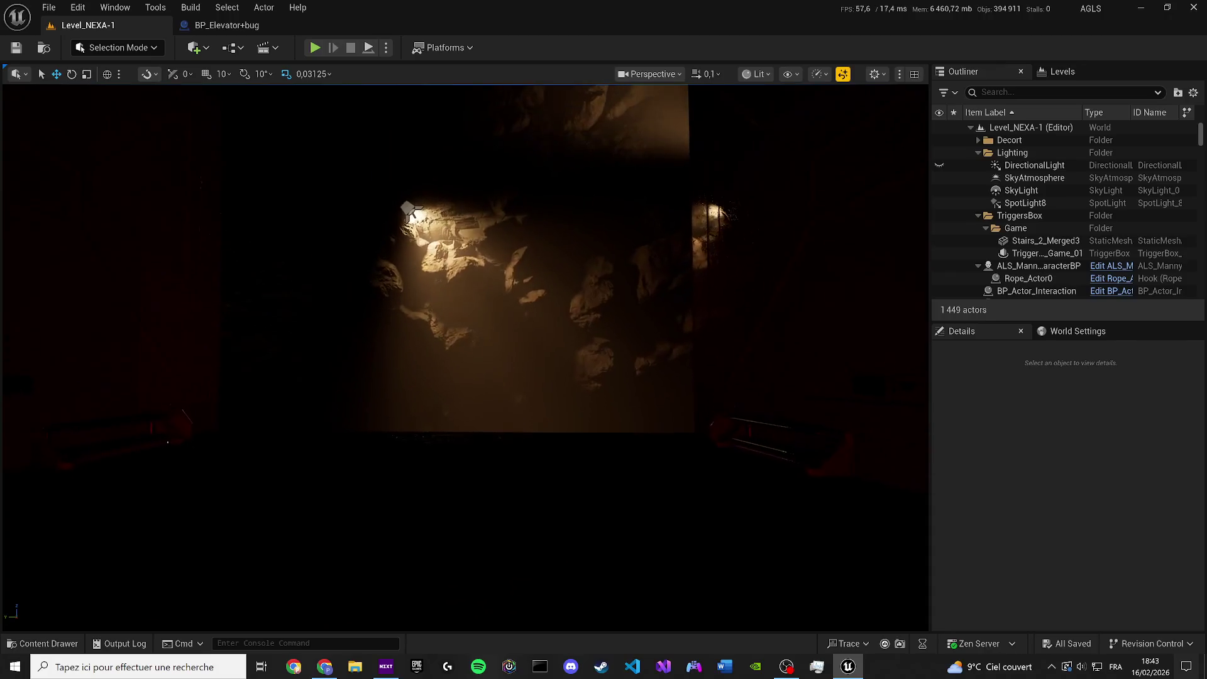
pyautogui.scroll(3, 465, 358)
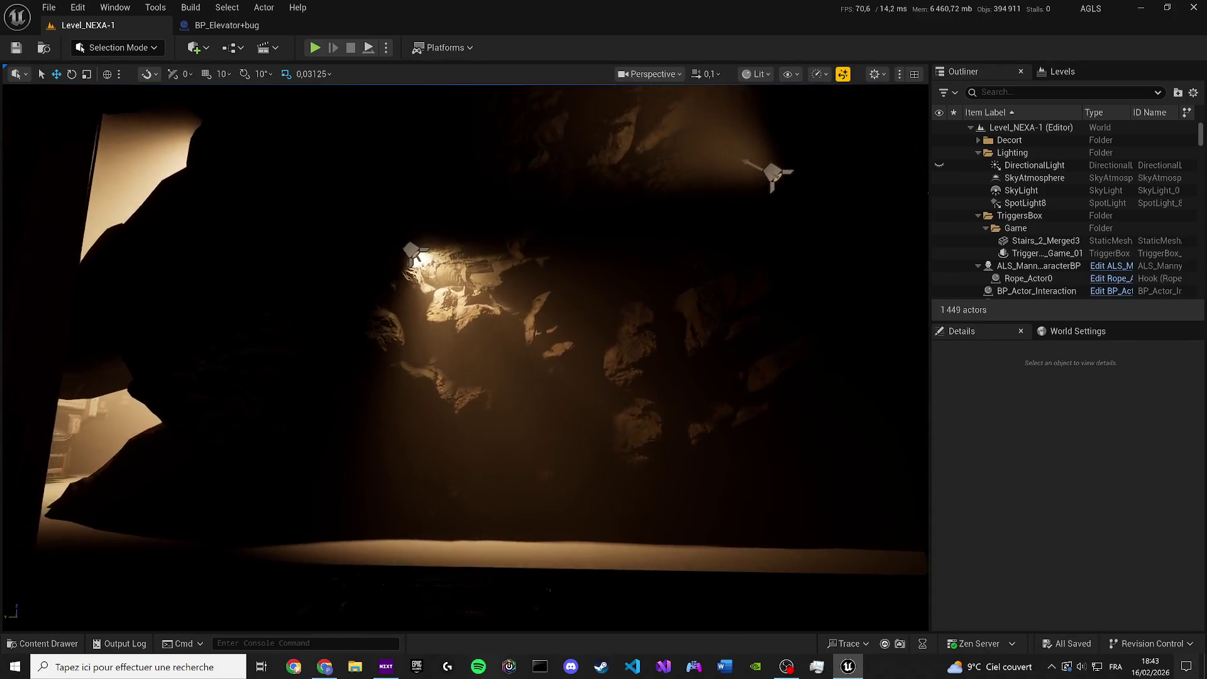
pyautogui.scroll(-2, 465, 358)
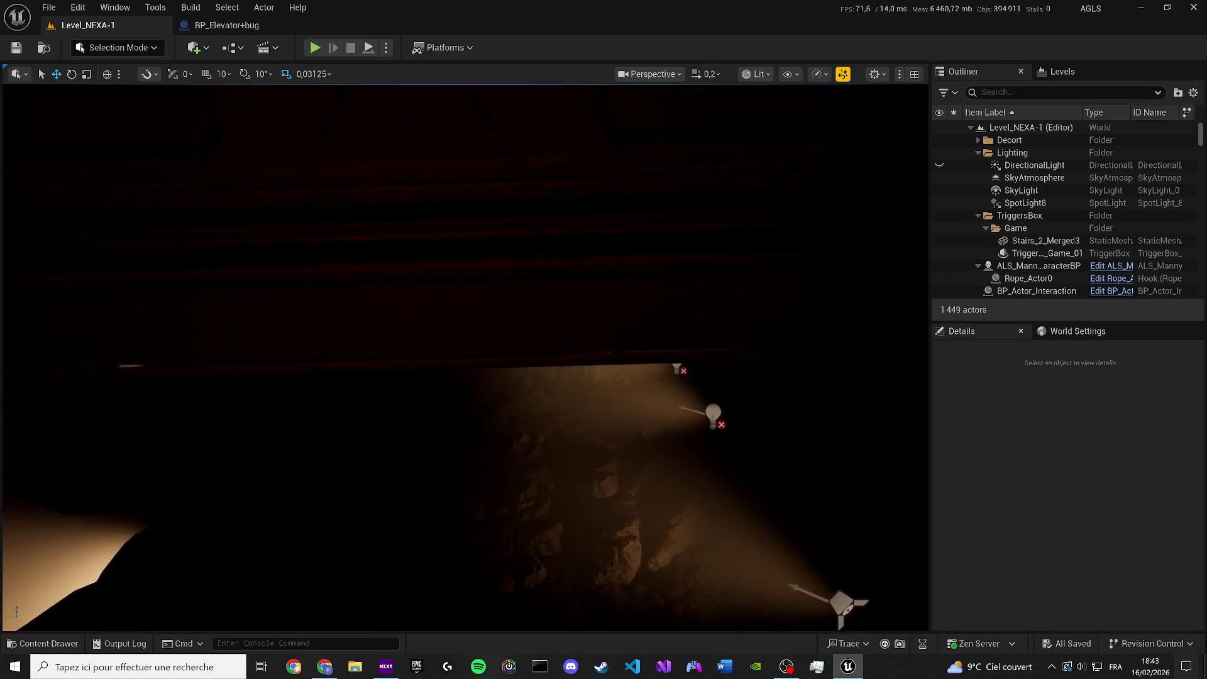
pyautogui.scroll(3, 465, 358)
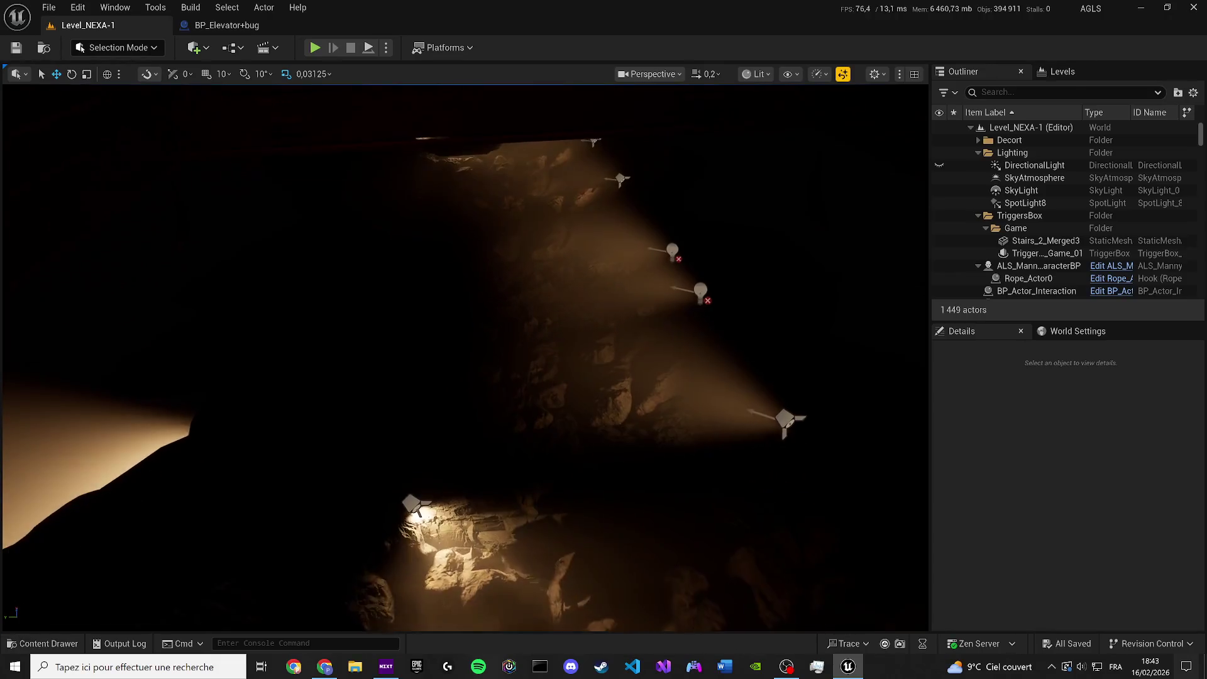
pyautogui.scroll(3, 741, 251)
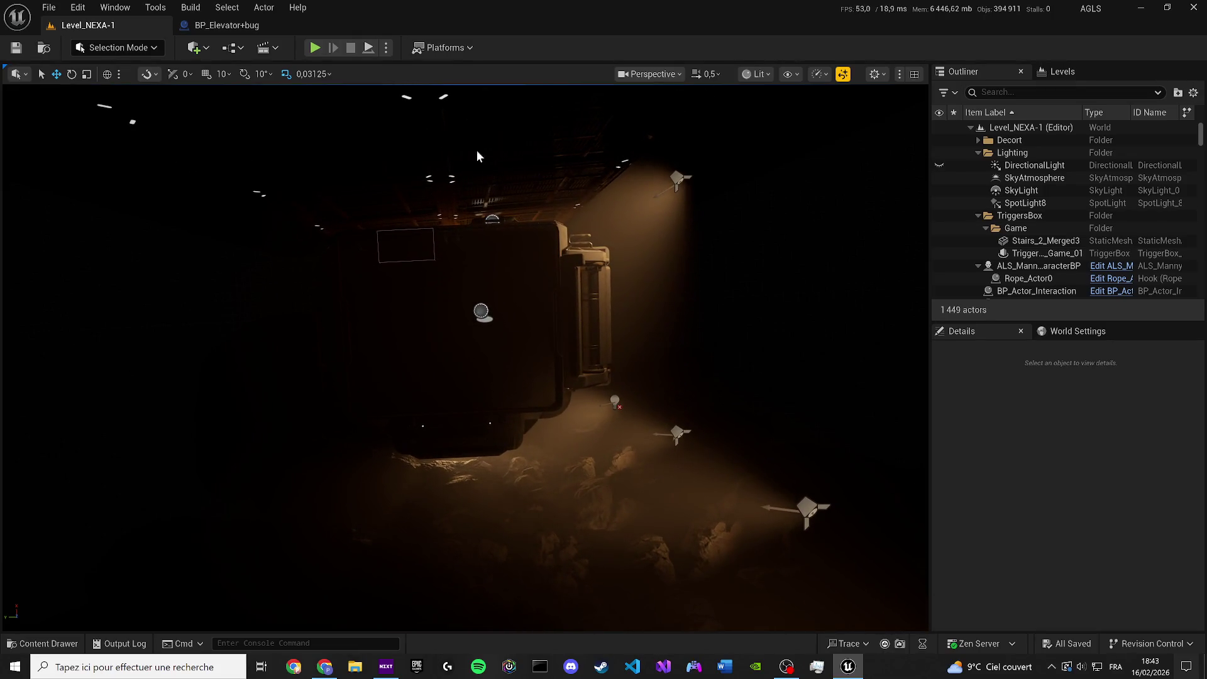
# - Add a level sequence and create a Level_Nexa folder under Cinematics for it
pyautogui.click(264, 49)
pyautogui.click(324, 83)
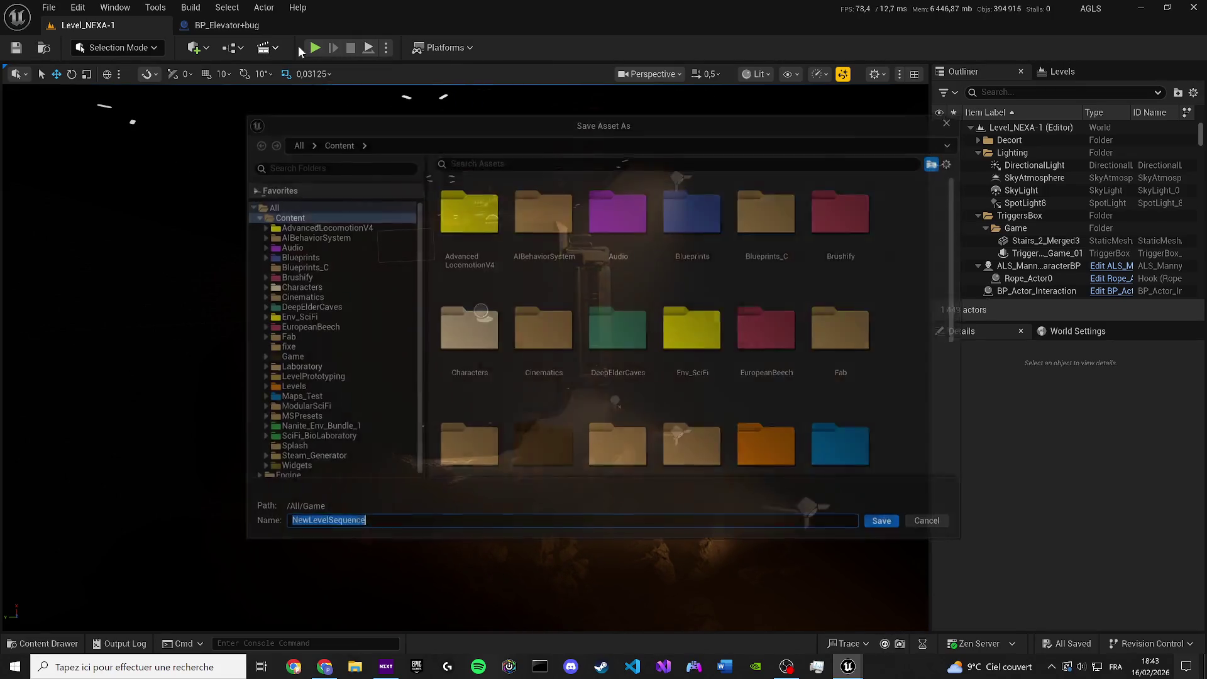
pyautogui.doubleClick(569, 319)
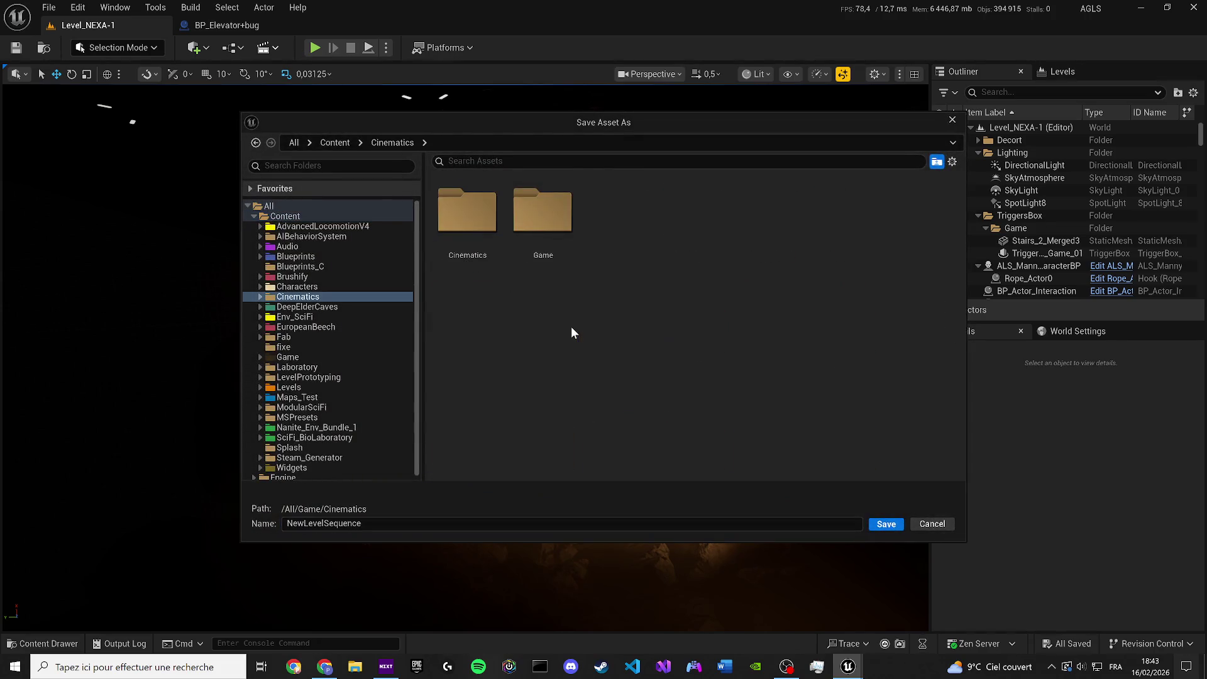
pyautogui.rightClick(577, 333)
pyautogui.click(604, 361)
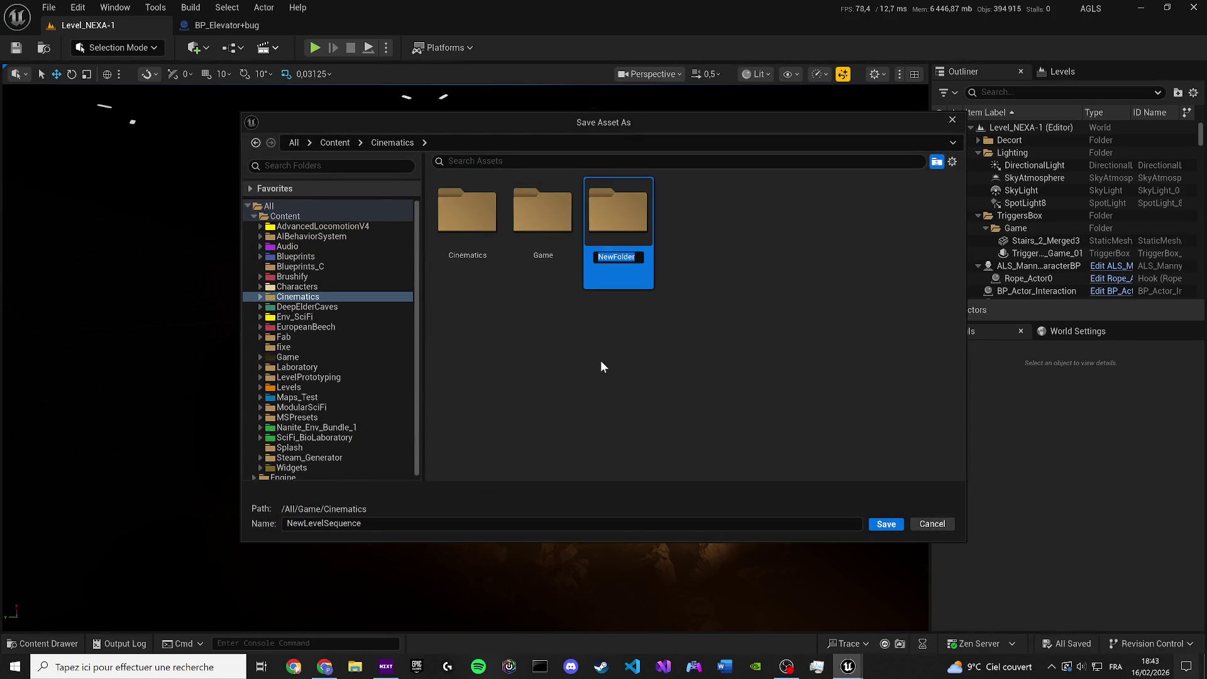
pyautogui.write('E')
pyautogui.press('BackSpace')
pyautogui.write('Leve')
pyautogui.write('l_Nexa')
pyautogui.press('Return')
# - Save the level sequence as '1' inside the Level_Nexa folder
pyautogui.doubleClick(599, 278)
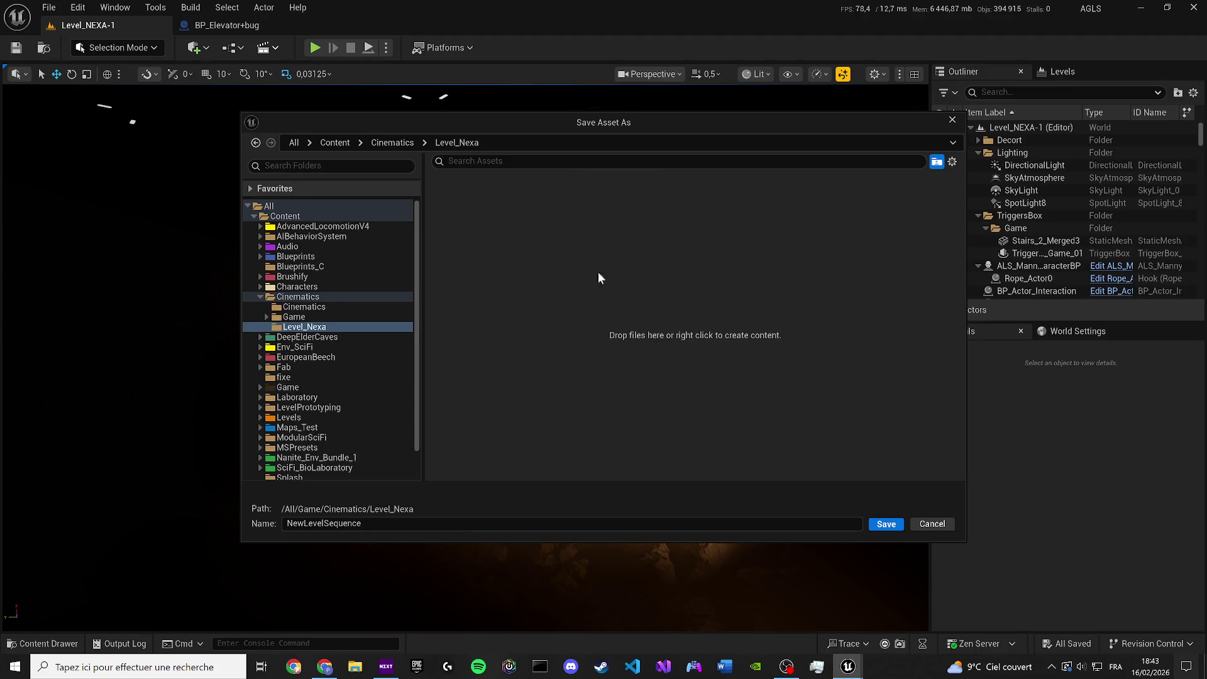
pyautogui.click(454, 523)
pyautogui.write('1')
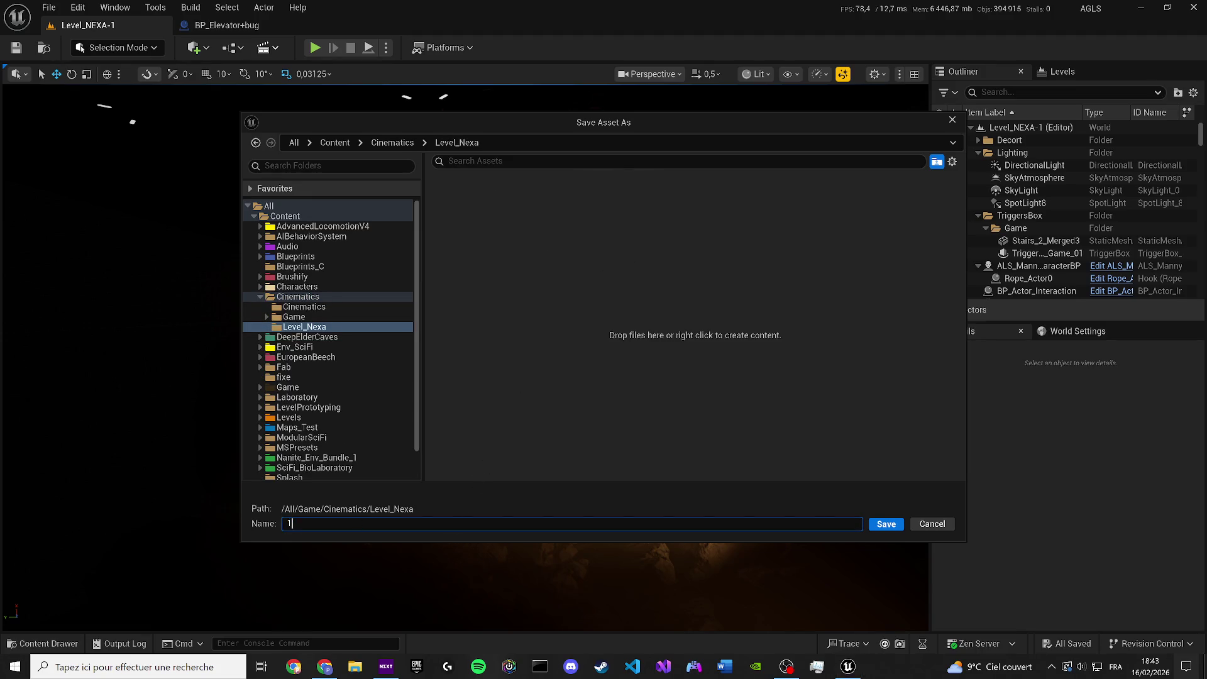
pyautogui.press('Return')
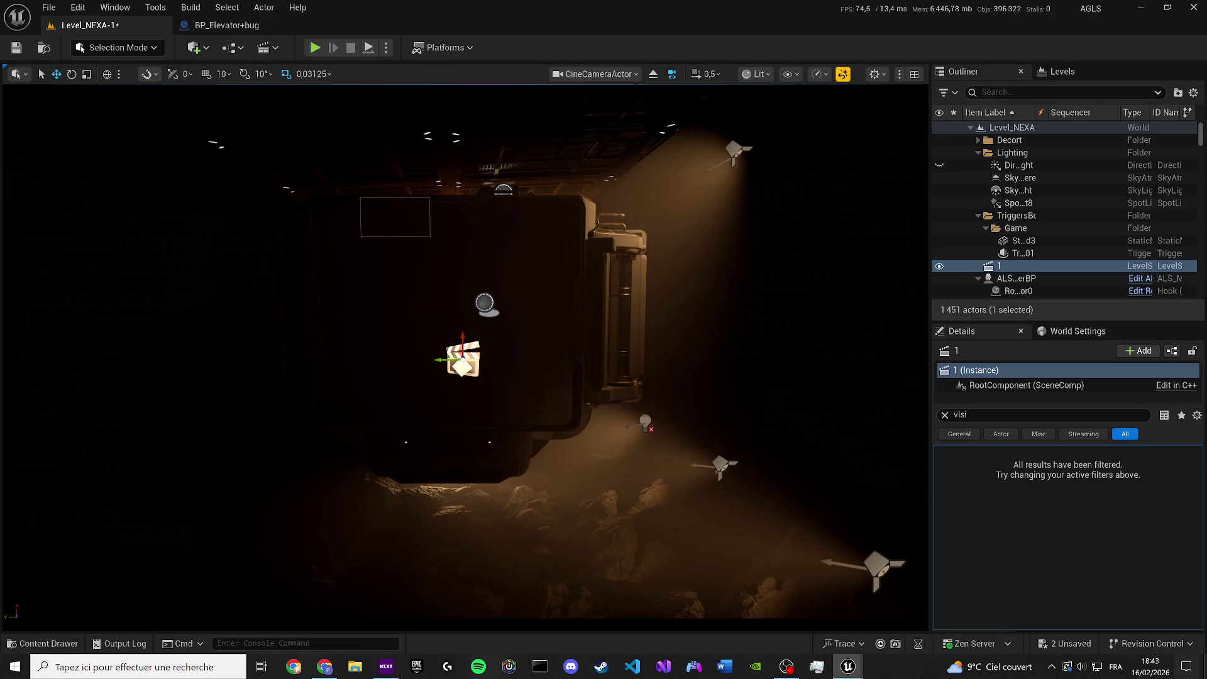
# - Preview the level lighting by toggling Game View, then select the CineCameraActor framing the elevator
pyautogui.press('Escape')
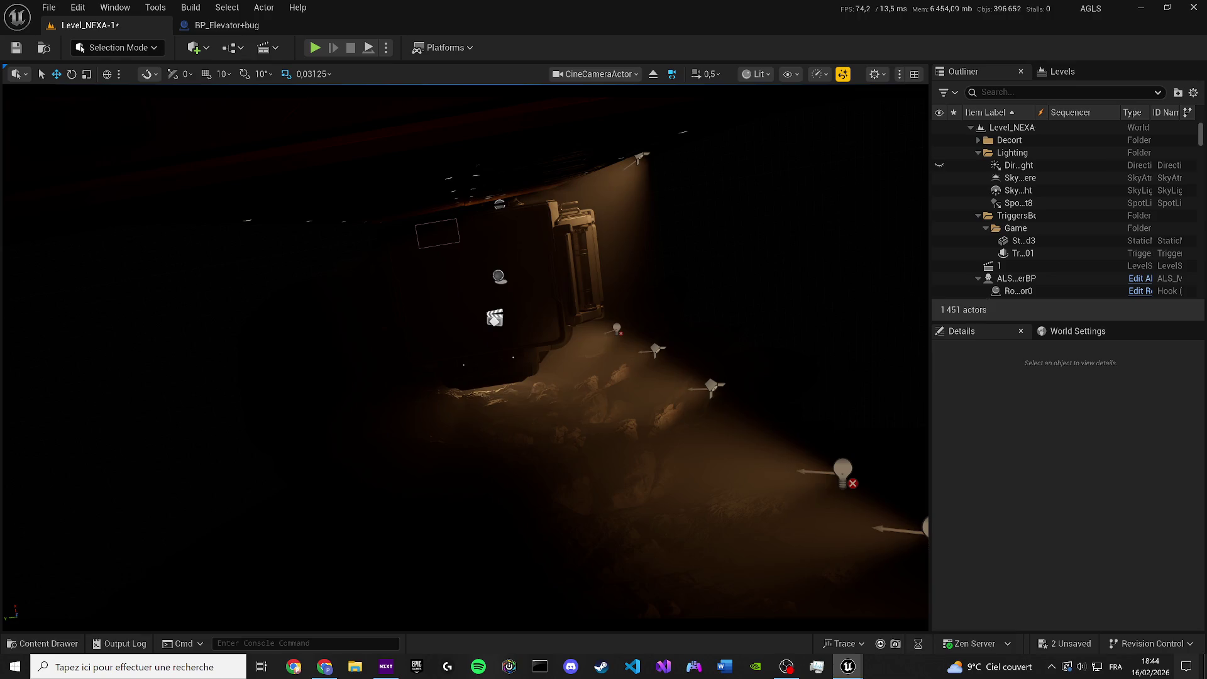
pyautogui.press('g')
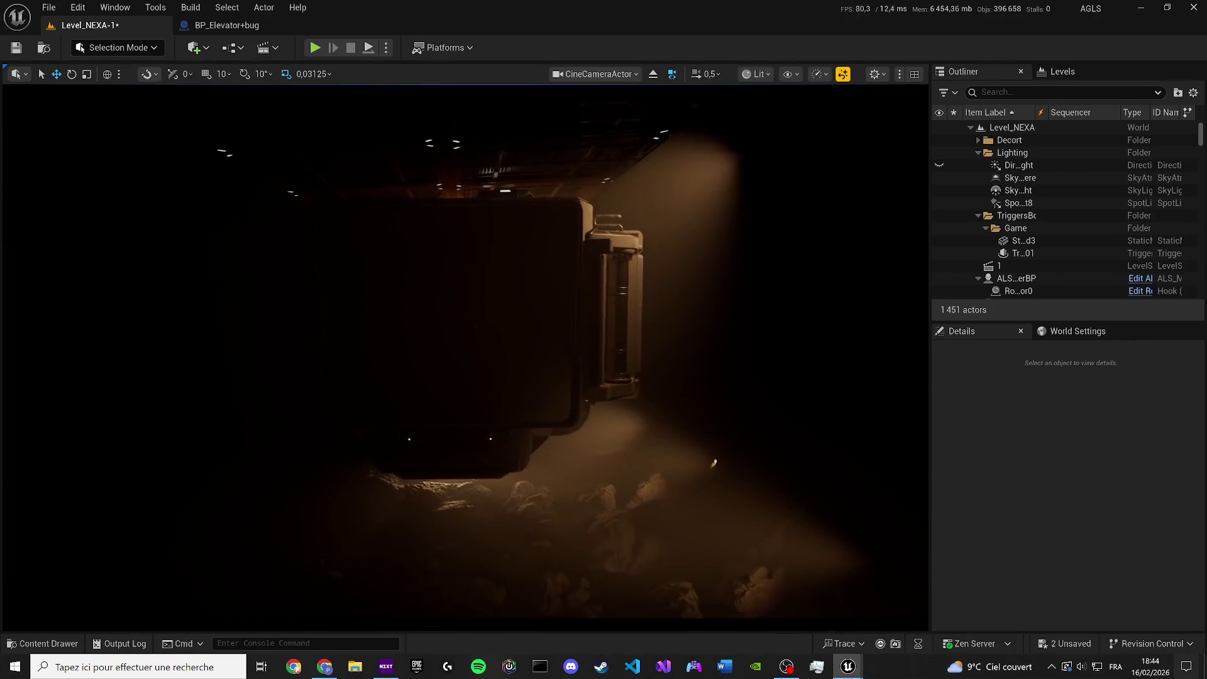
pyautogui.press('g')
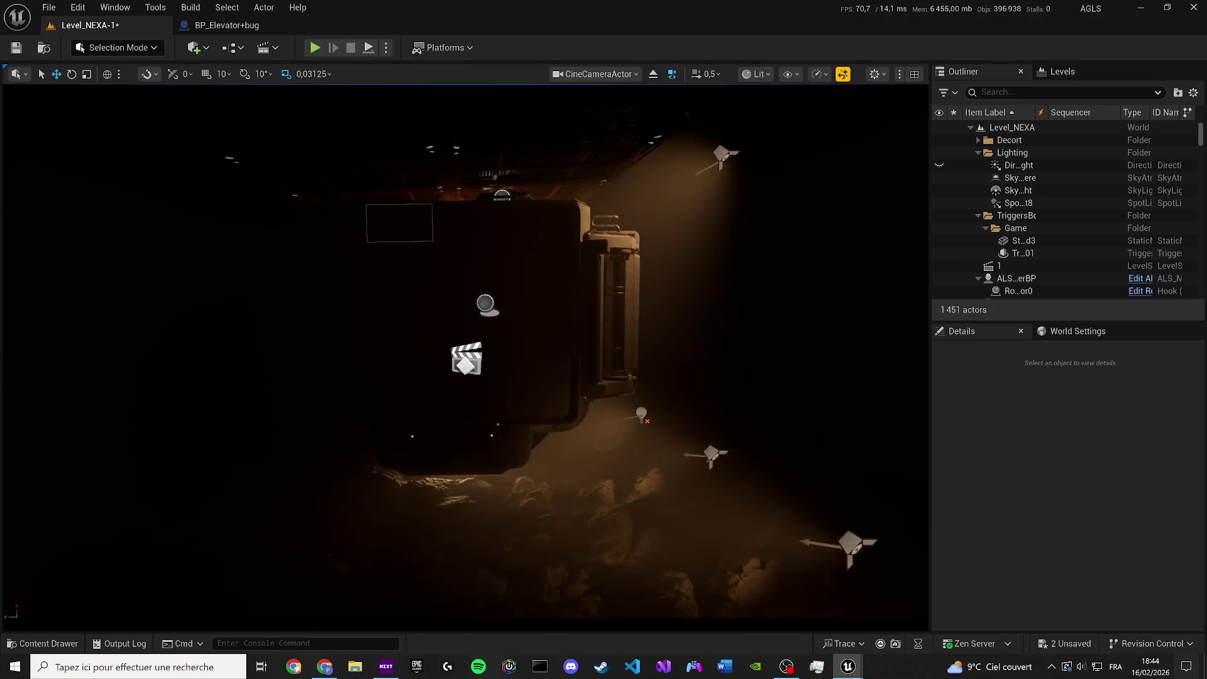
pyautogui.press('g')
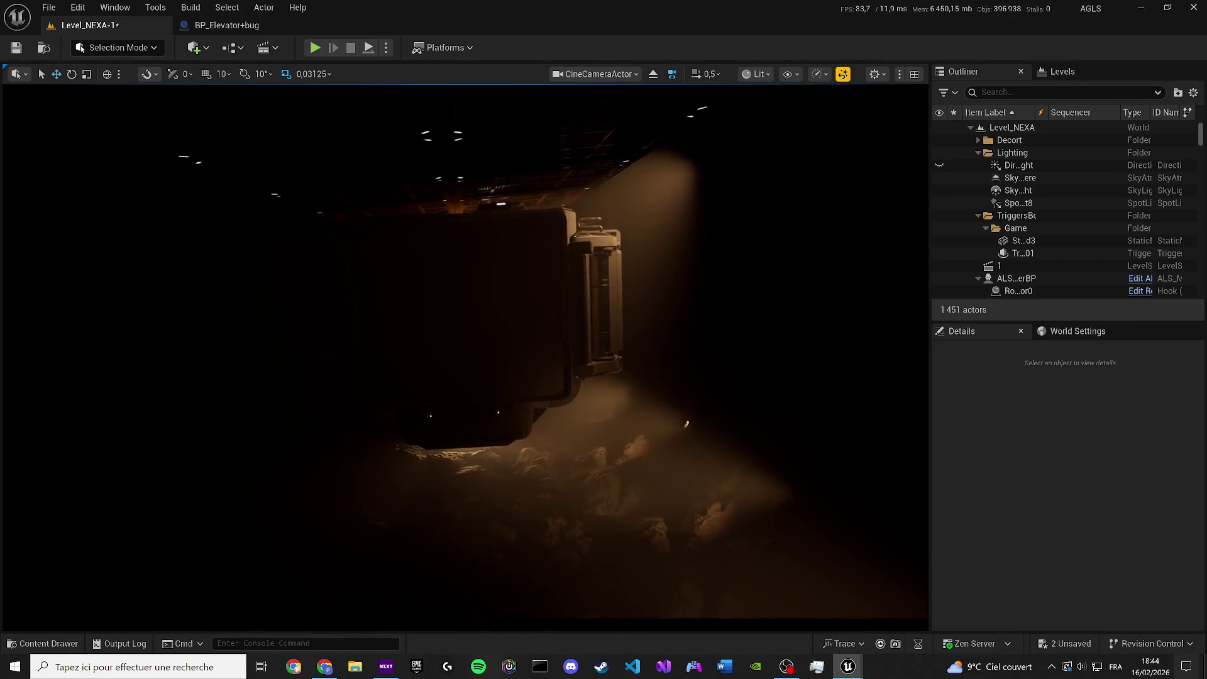
pyautogui.press('g')
pyautogui.press('g')
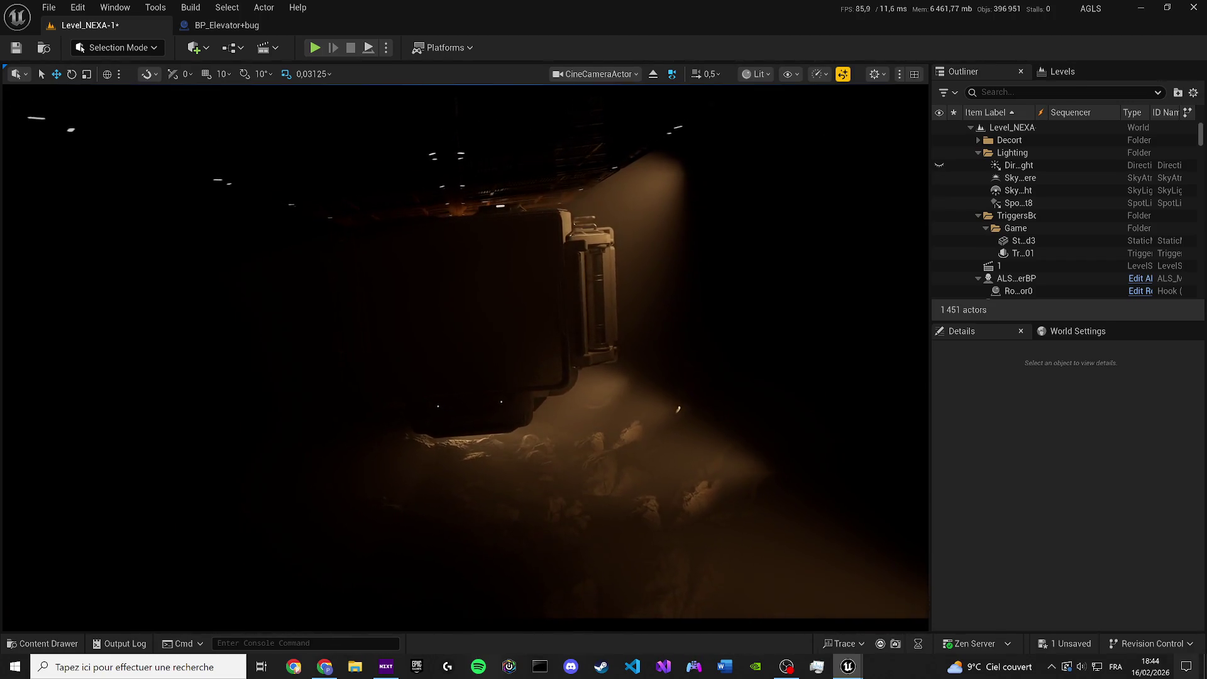
pyautogui.press('g')
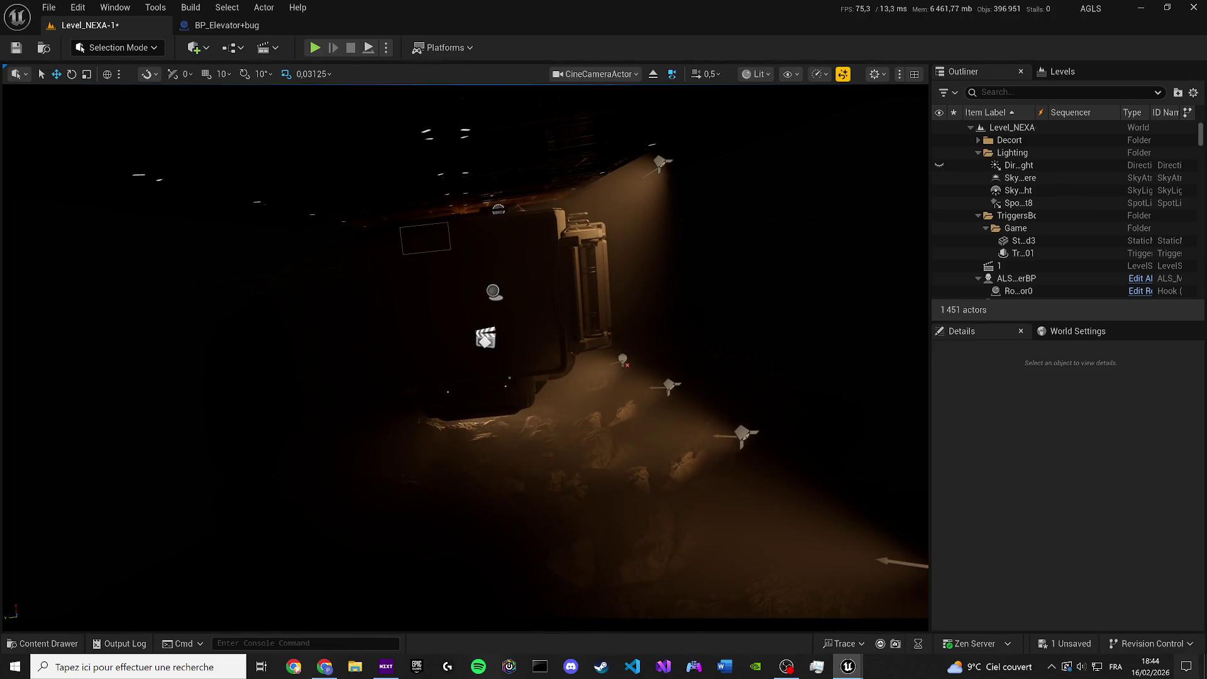
pyautogui.click(485, 338)
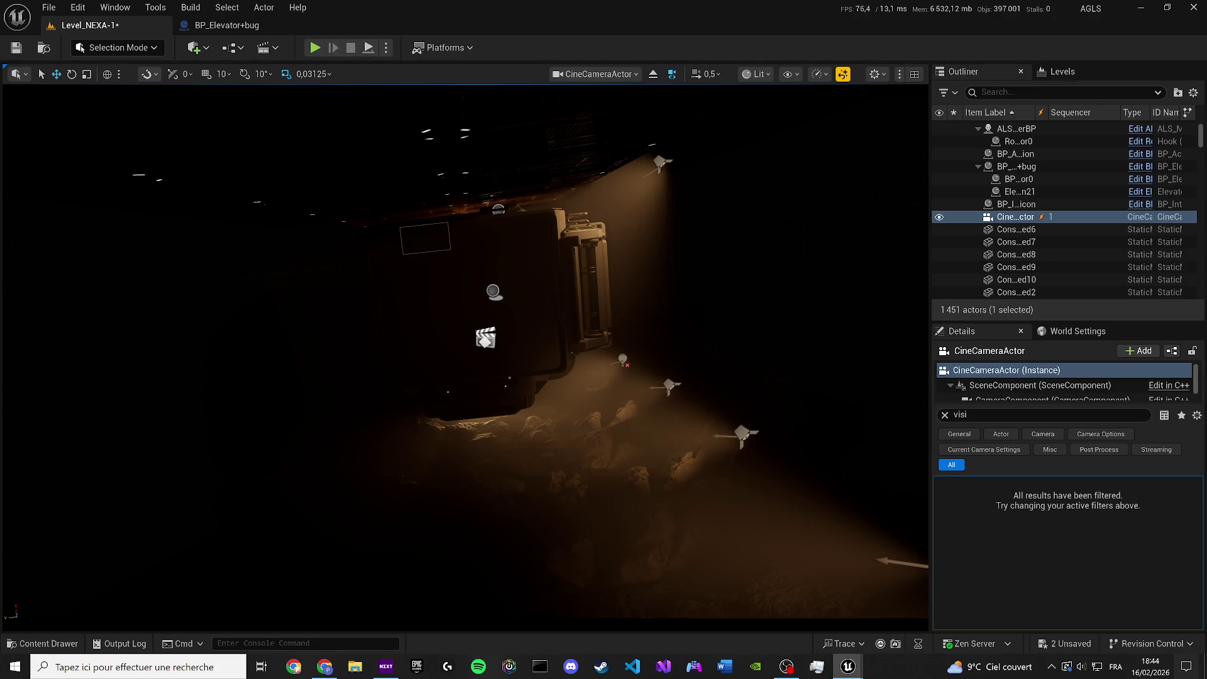
# - Duplicate the CineCameraActor and rename the copy 'cam 20'
pyautogui.hotkey('ctrl', 'd')
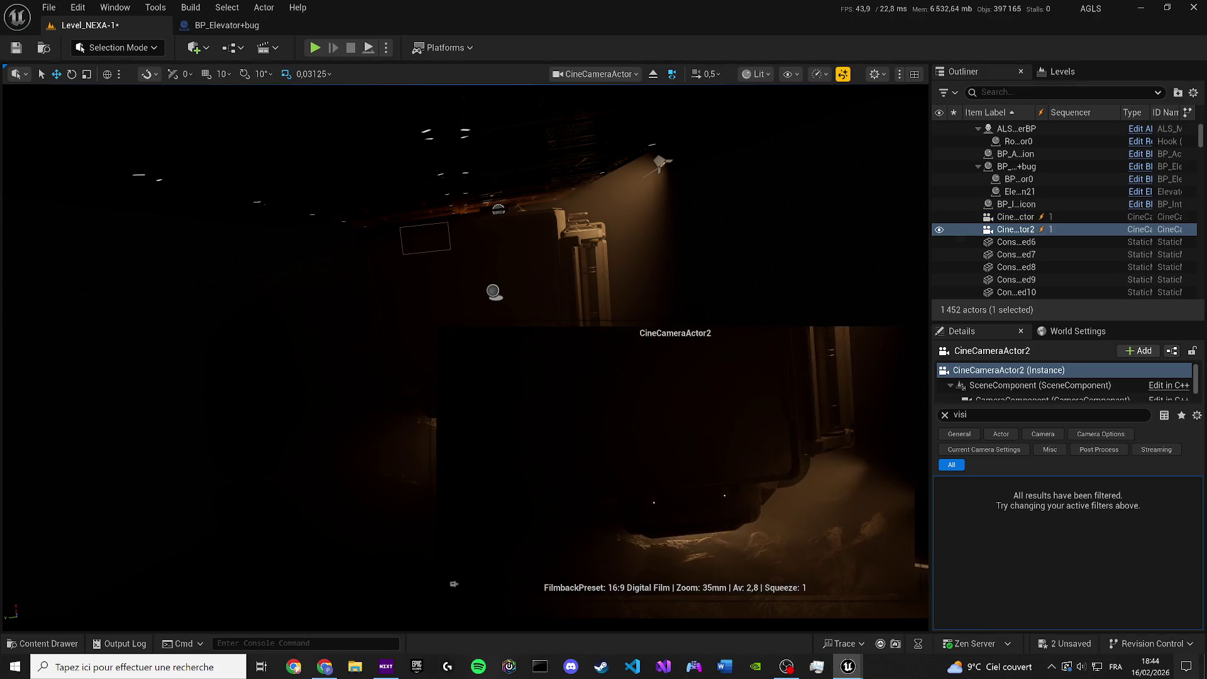
pyautogui.press('F2')
pyautogui.write('cam 20')
pyautogui.press('Return')
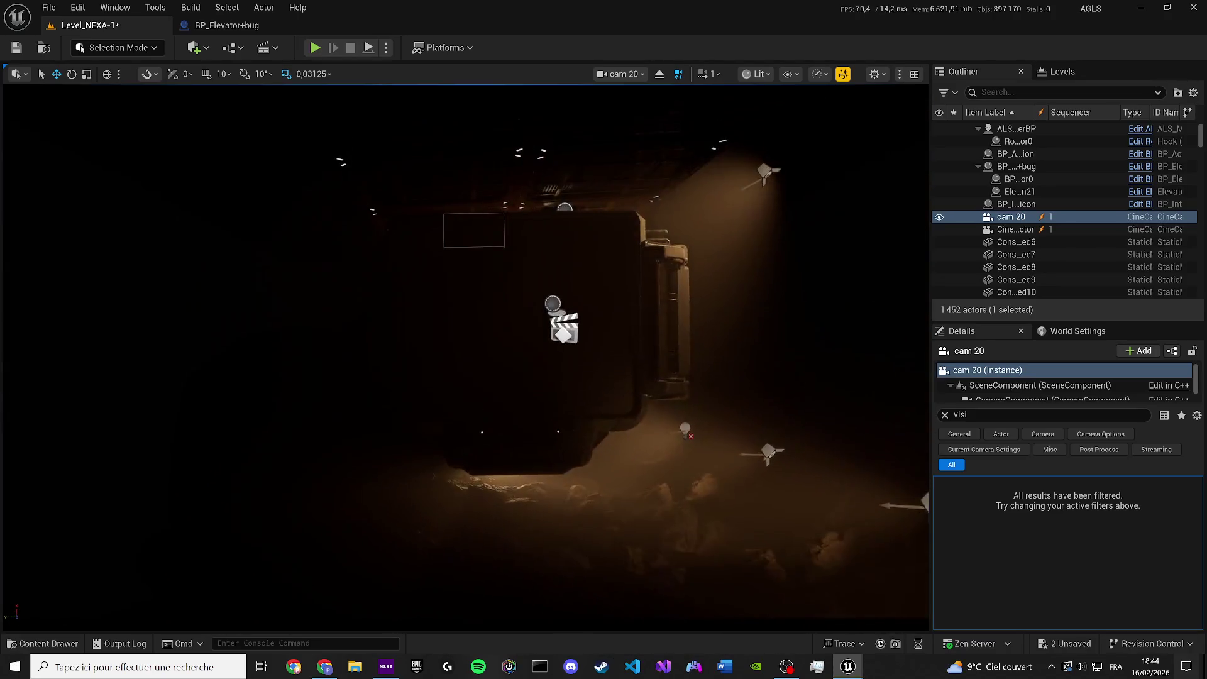
# - Preview the cam 20 shot with Game View, ending with editor icons and the hidden mesh visible
pyautogui.scroll(-2, 505, 360)
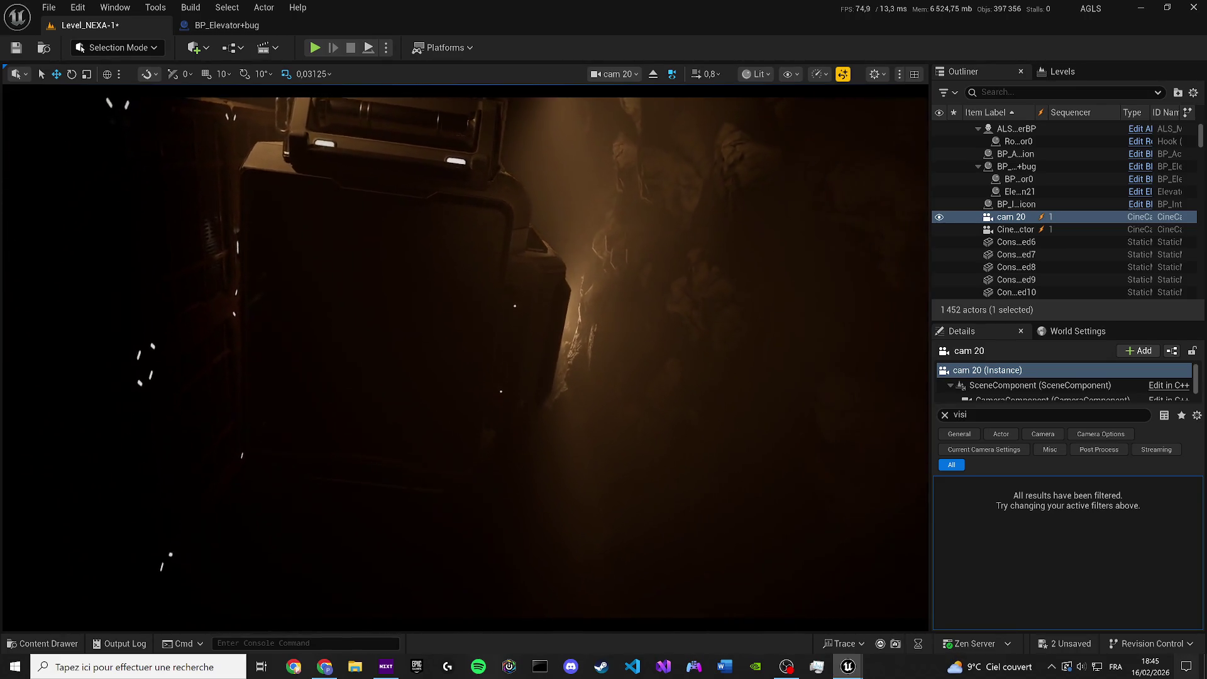
pyautogui.press('g')
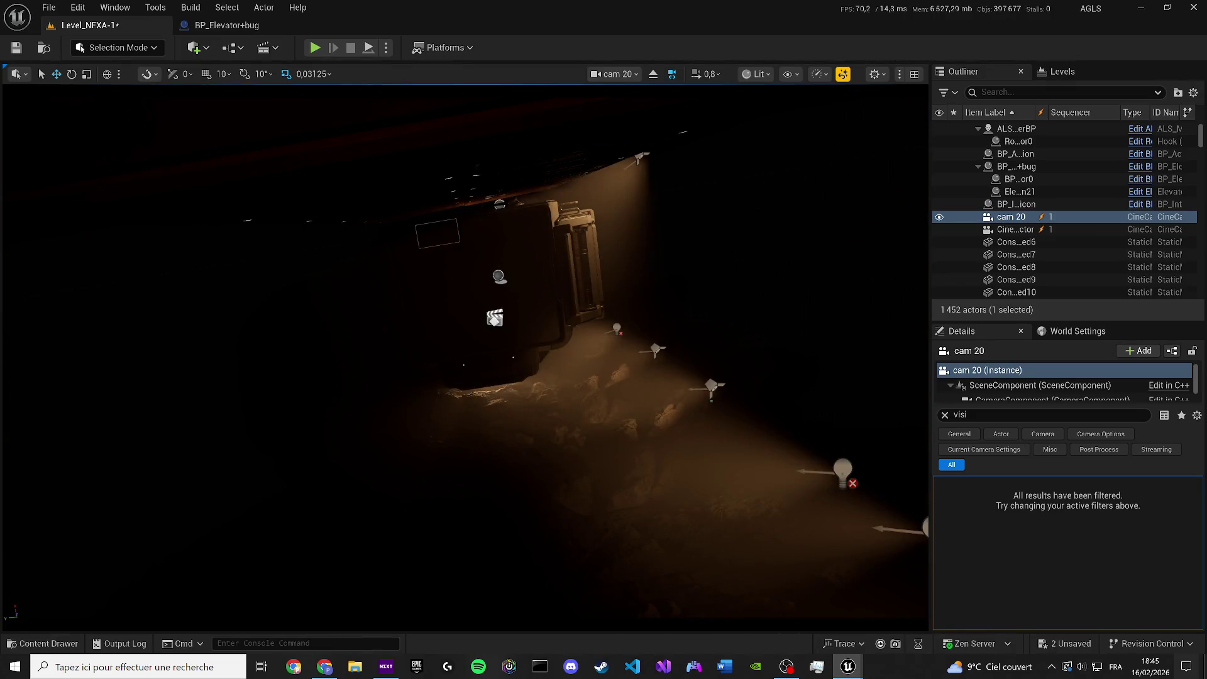
pyautogui.press('g')
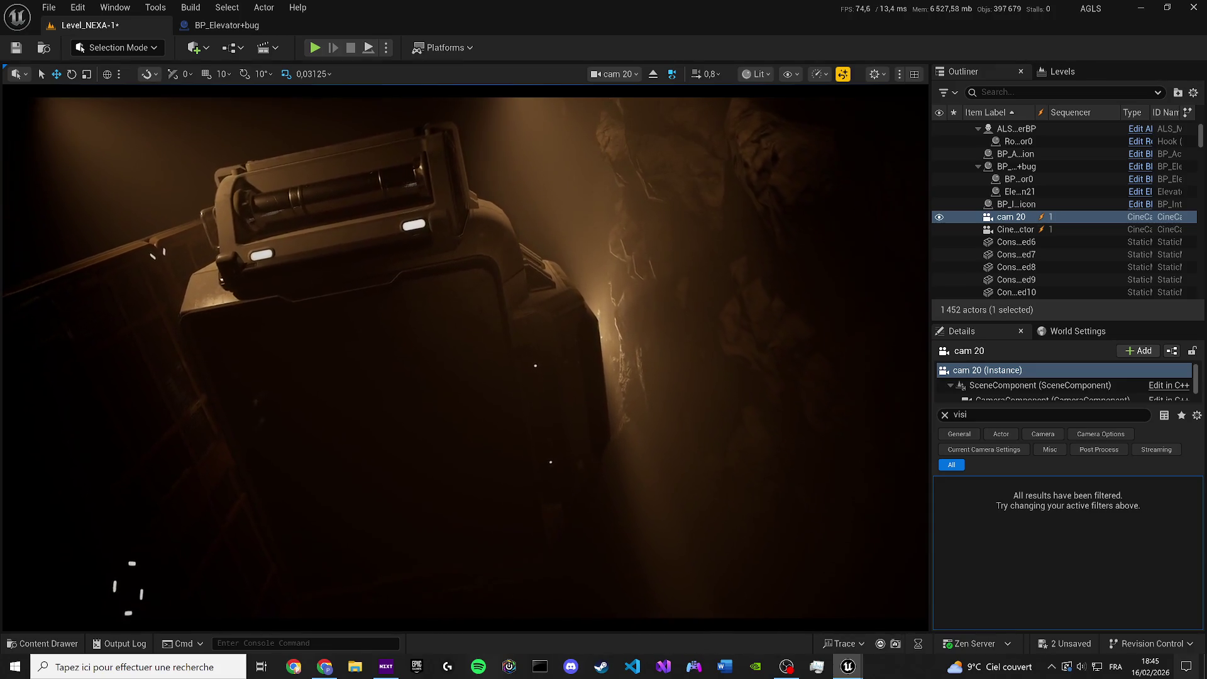
pyautogui.press('g')
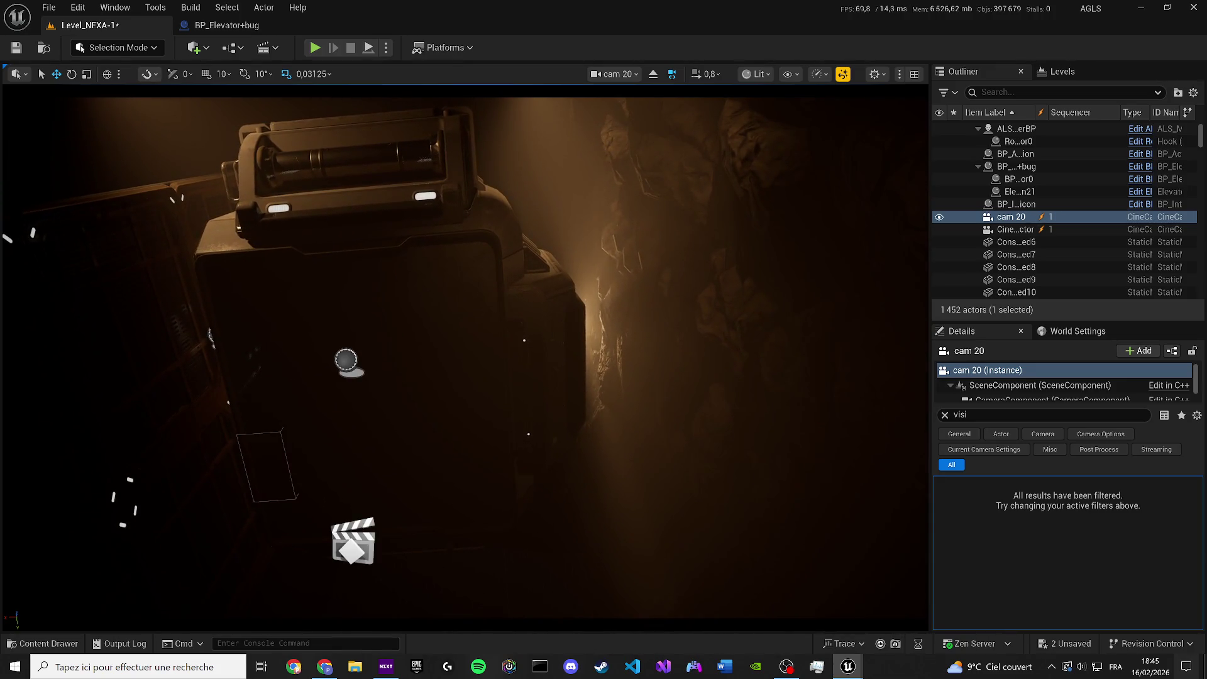
pyautogui.press('Escape')
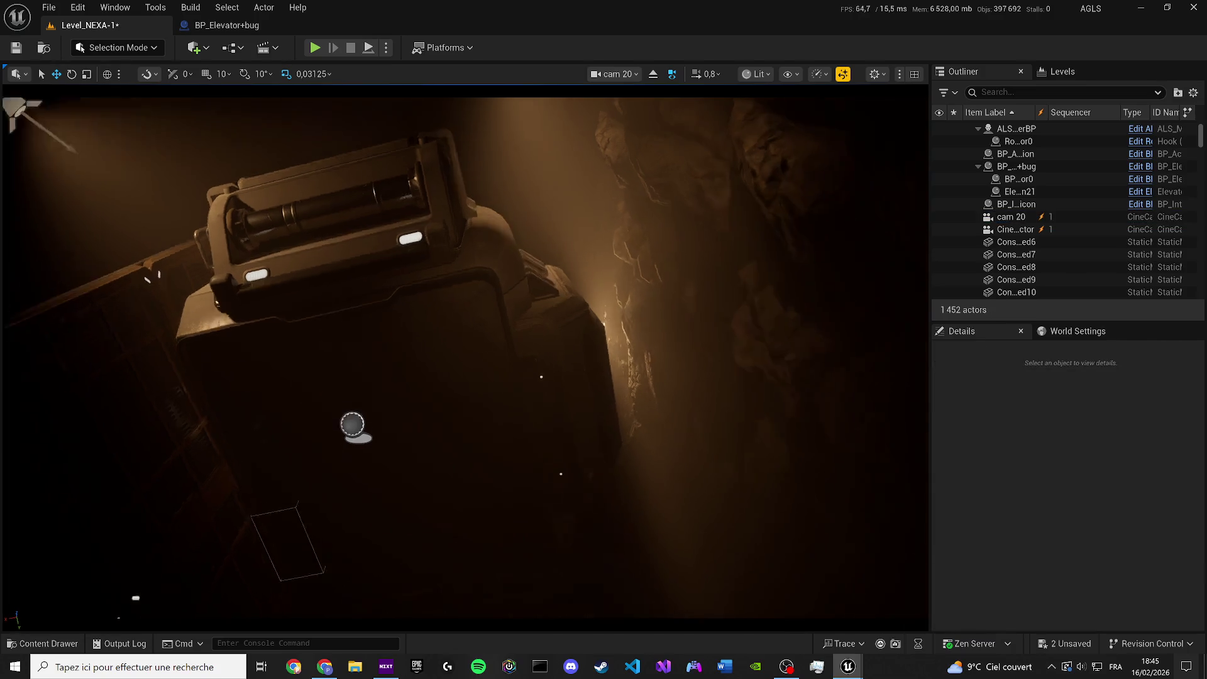
pyautogui.press('g')
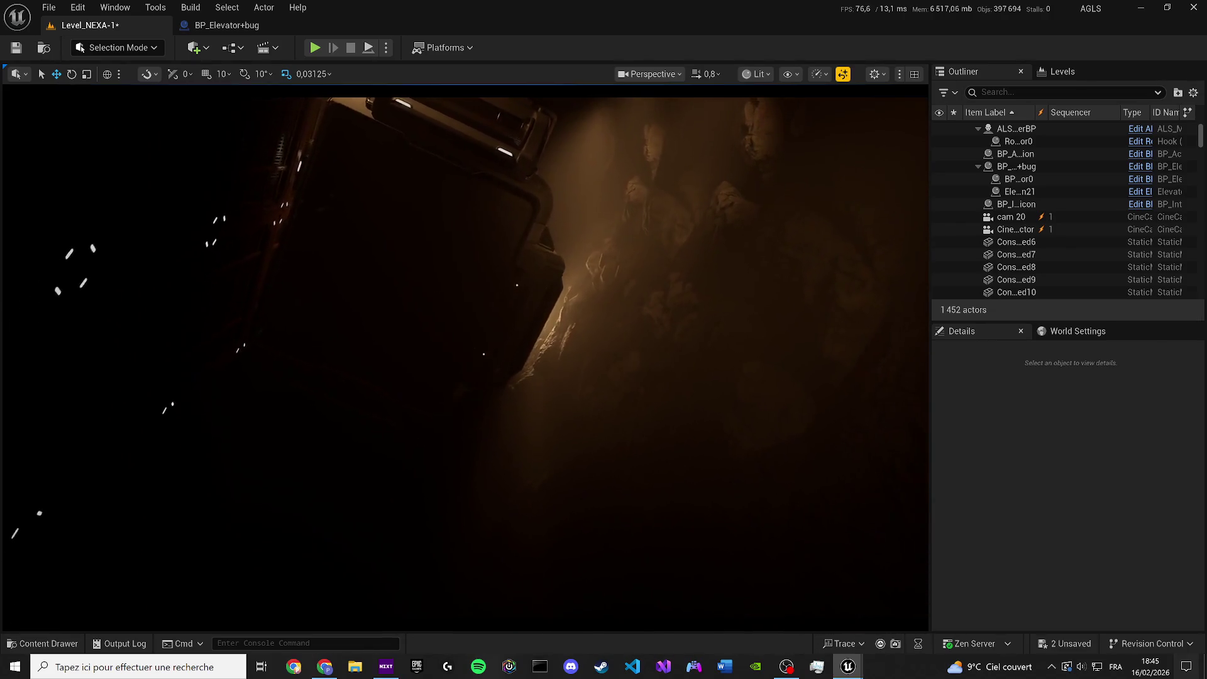
pyautogui.press('g')
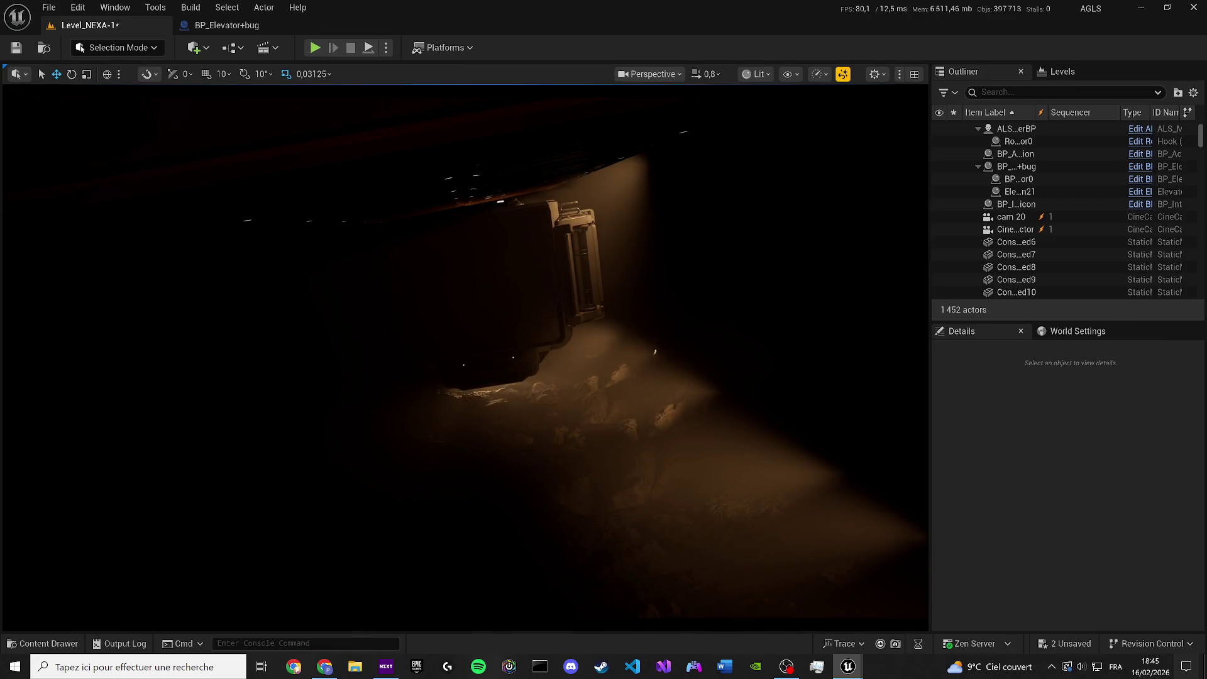
pyautogui.press('g')
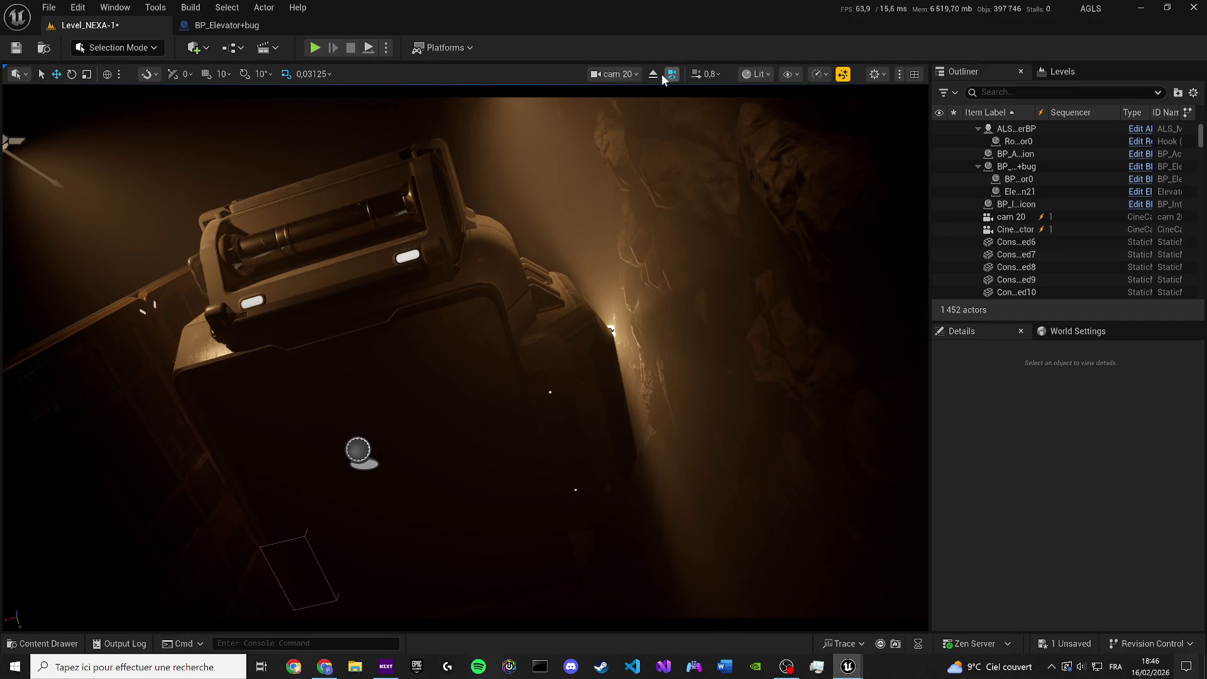
# - Stop piloting cam 20 and focus the view on BP_Elevator+bug and Construction_1_Merged7
pyautogui.click(670, 74)
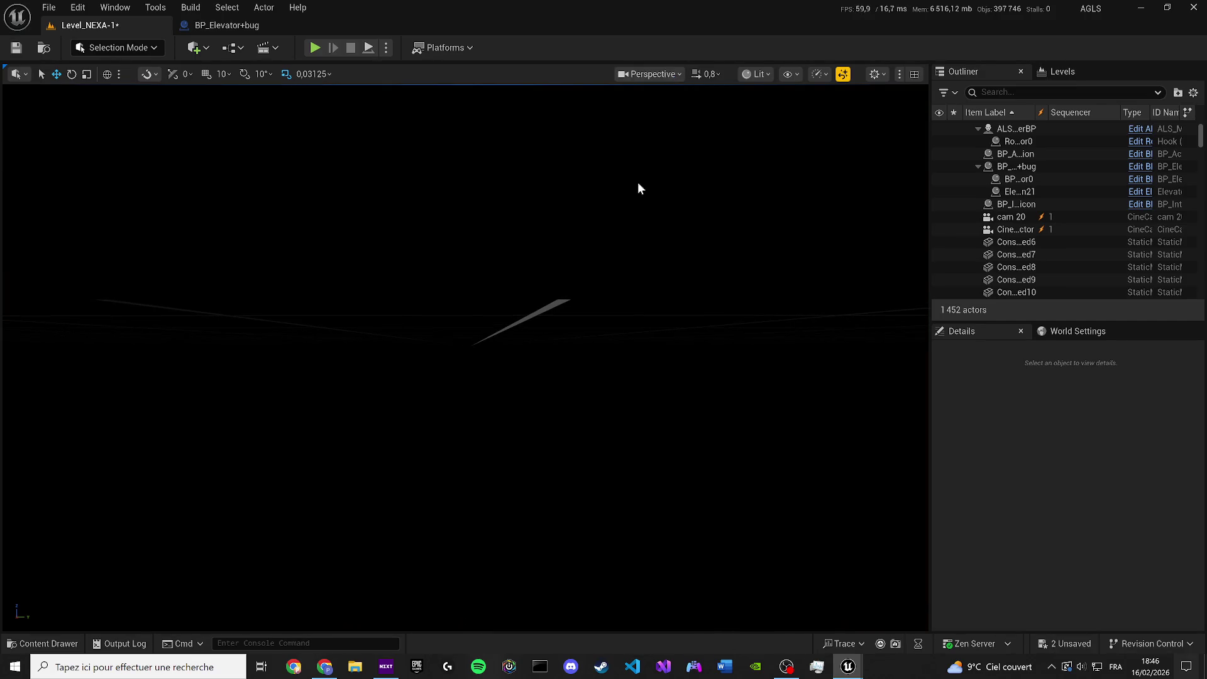
pyautogui.doubleClick(1013, 167)
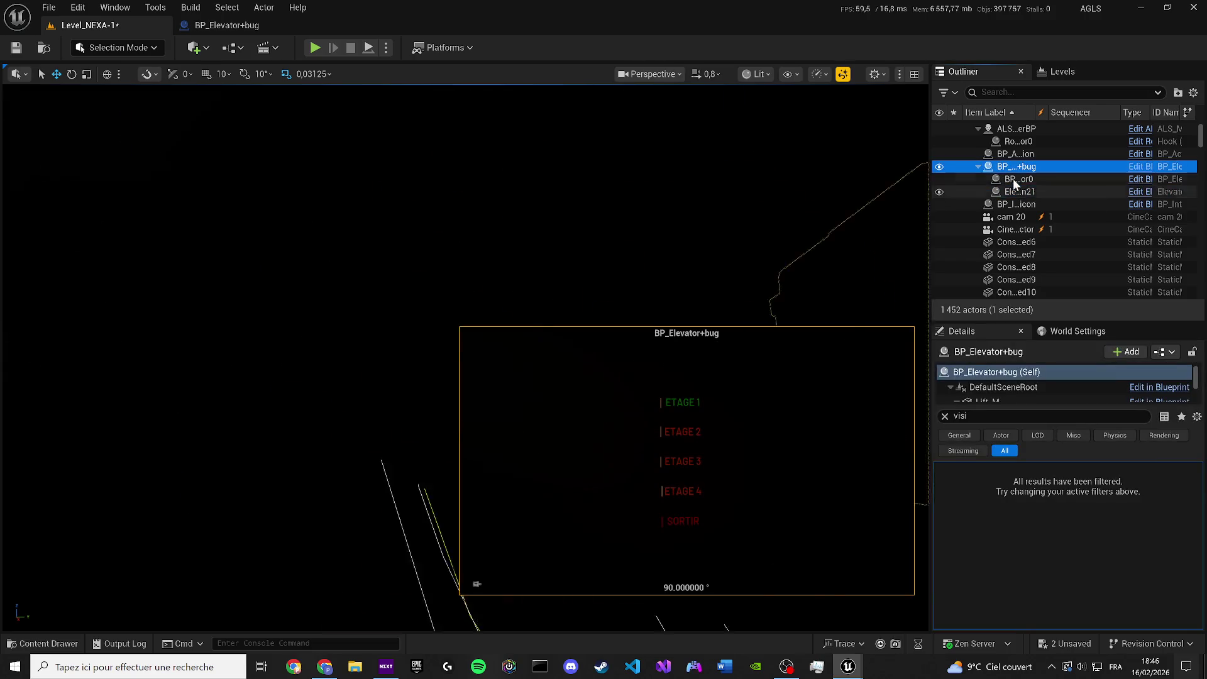
pyautogui.doubleClick(1017, 251)
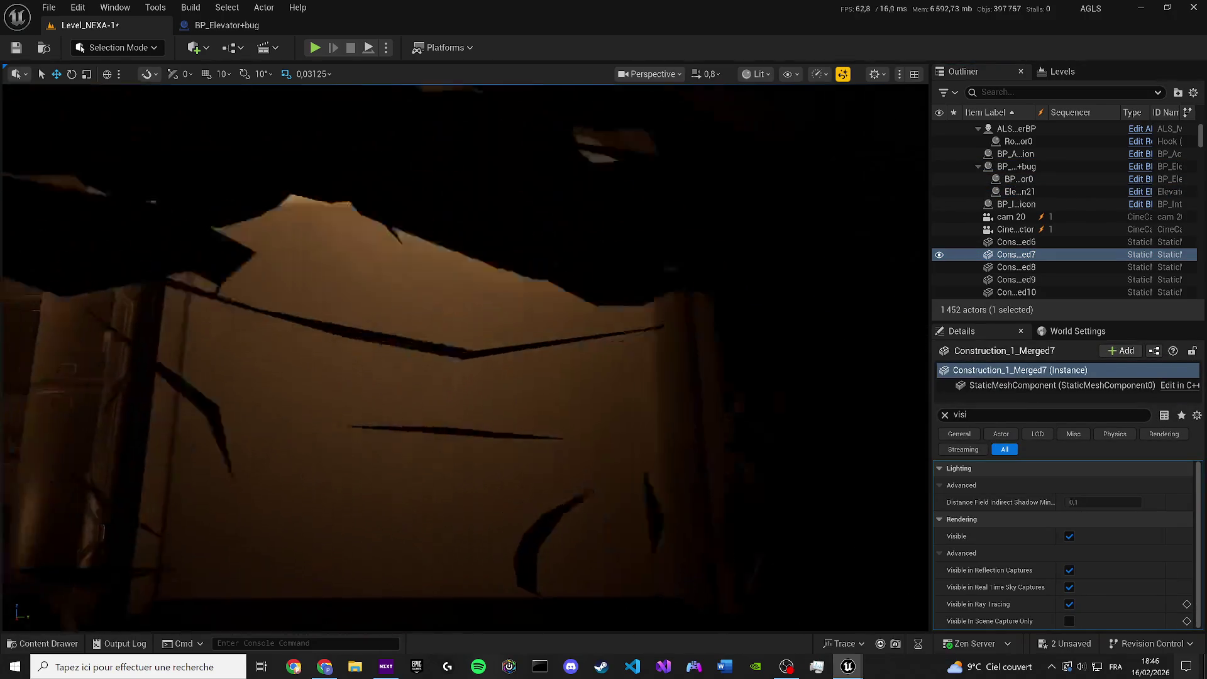
pyautogui.scroll(3, 465, 358)
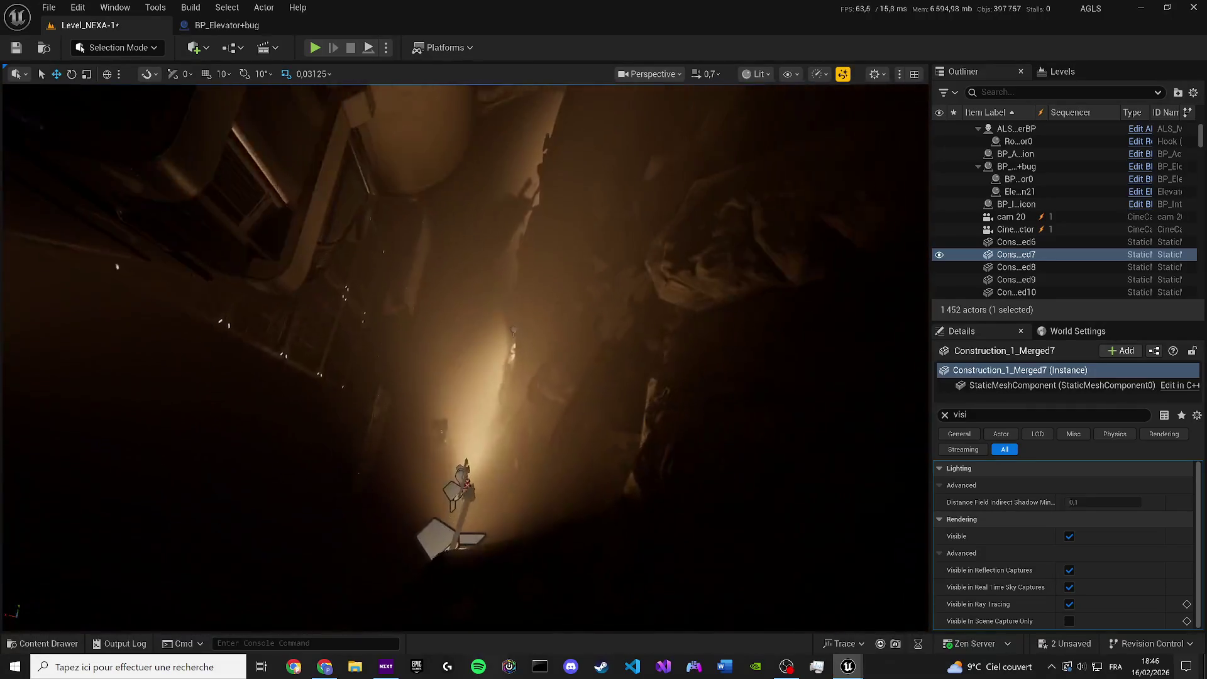
pyautogui.scroll(-1, 465, 358)
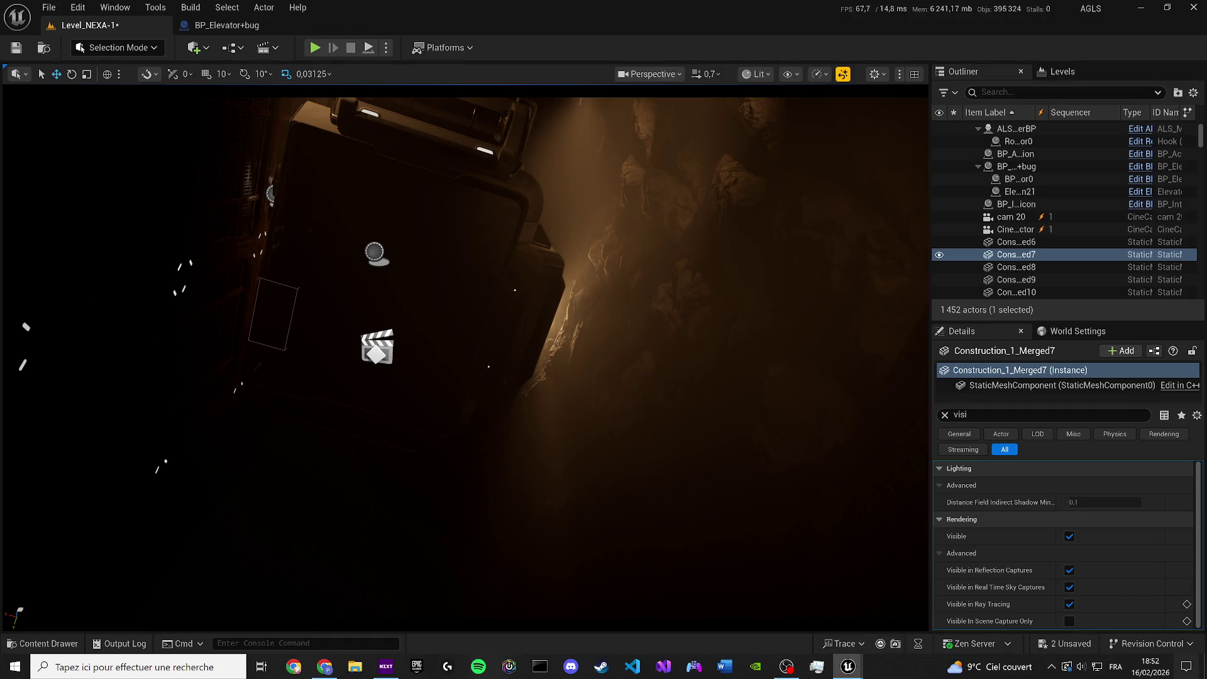
# - Duplicate the CineCameraActor and rename the copy '789897'
pyautogui.click(1015, 228)
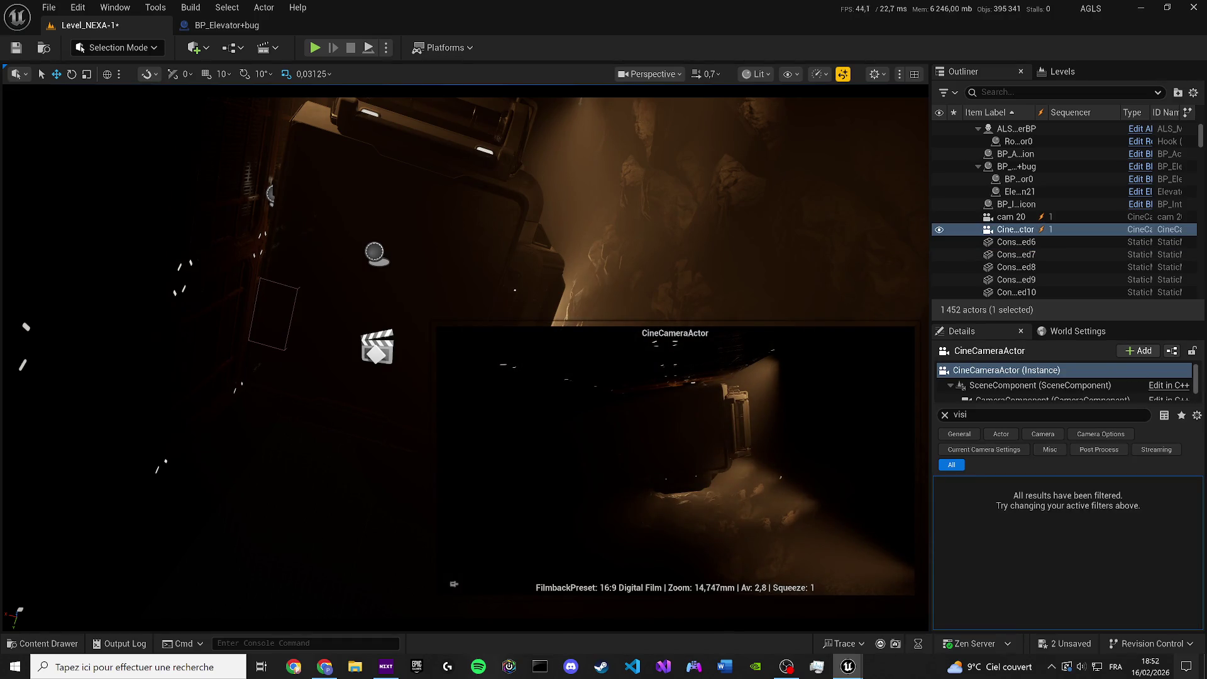
pyautogui.hotkey('ctrl', 'd')
pyautogui.click(1015, 241)
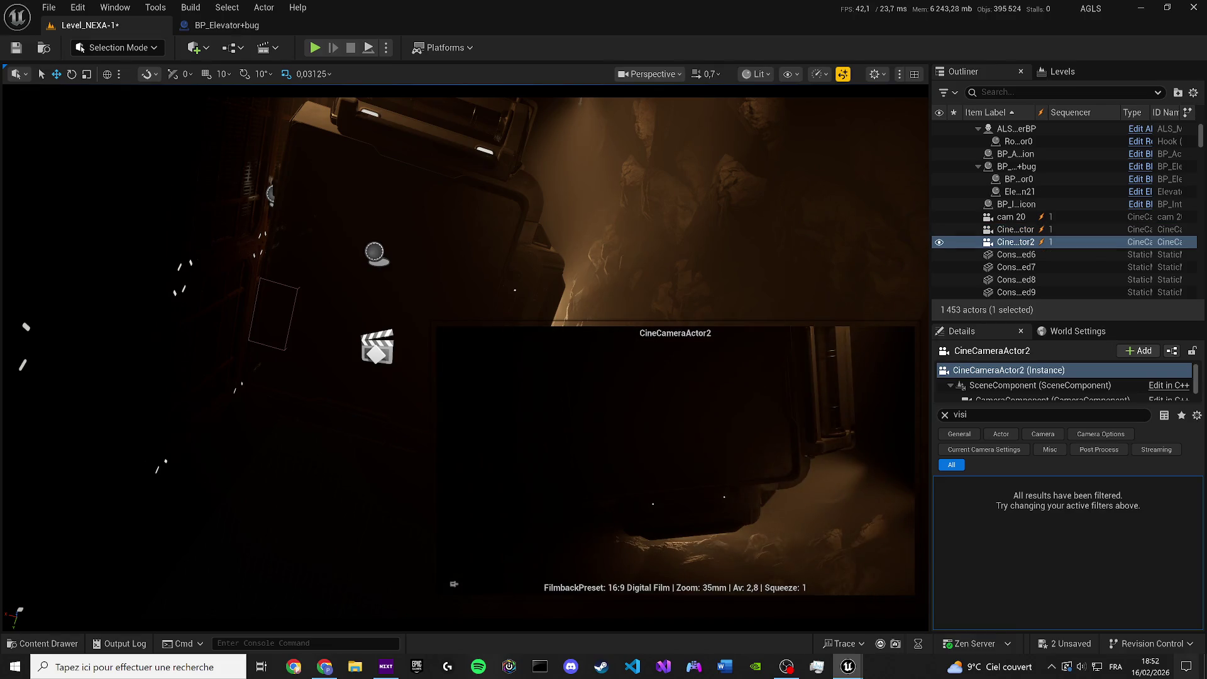
pyautogui.write('789897')
pyautogui.press('Return')
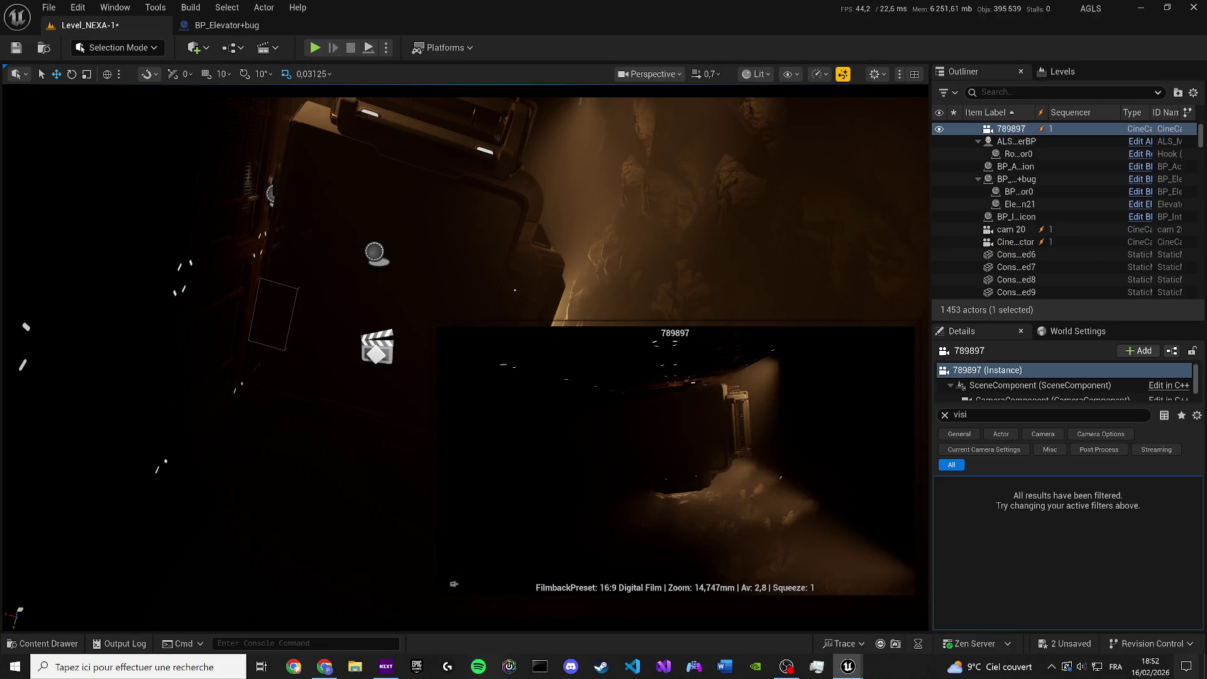
pyautogui.hotkey('ctrl', 'shift', 'p')
# - Aim and move camera 789897 until it frames the dark shaft wall, then deselect it
pyautogui.moveTo(509, 320); pyautogui.dragTo(911, 185)
pyautogui.scroll(-3, 773, 233)
pyautogui.scroll(2, 848, 207)
pyautogui.scroll(1, 911, 186)
pyautogui.moveTo(466, 358); pyautogui.dragTo(515, 333)
pyautogui.scroll(-1, 490, 345)
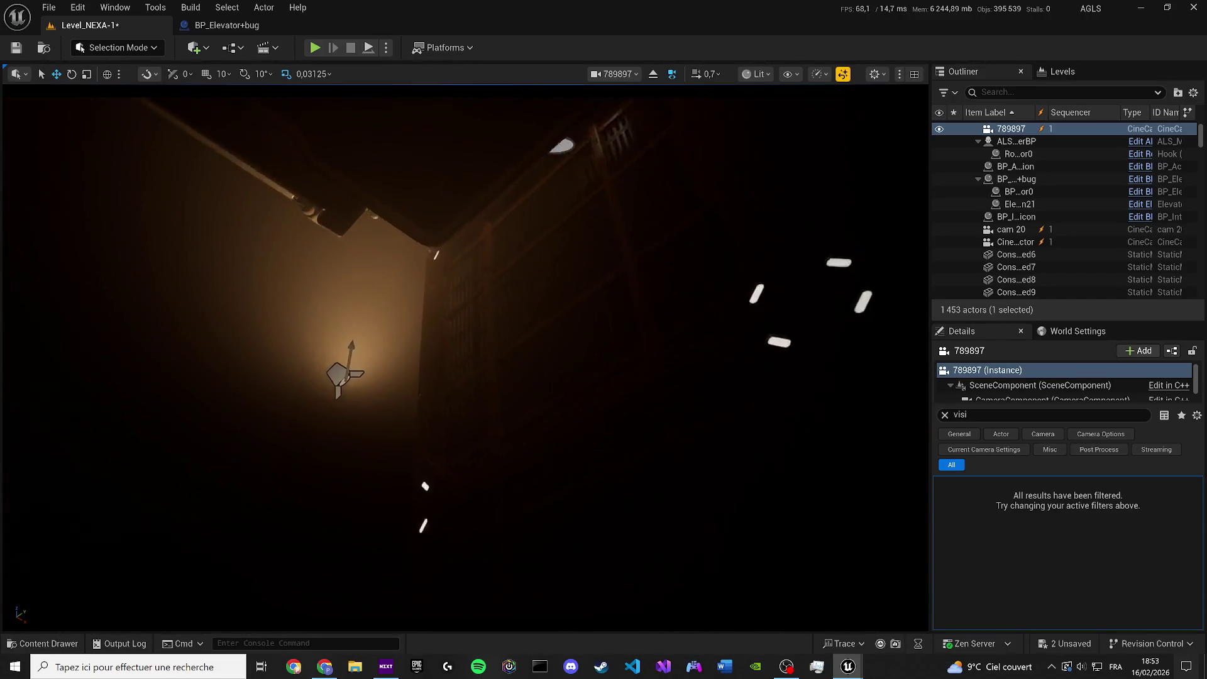
pyautogui.scroll(-1, 465, 357)
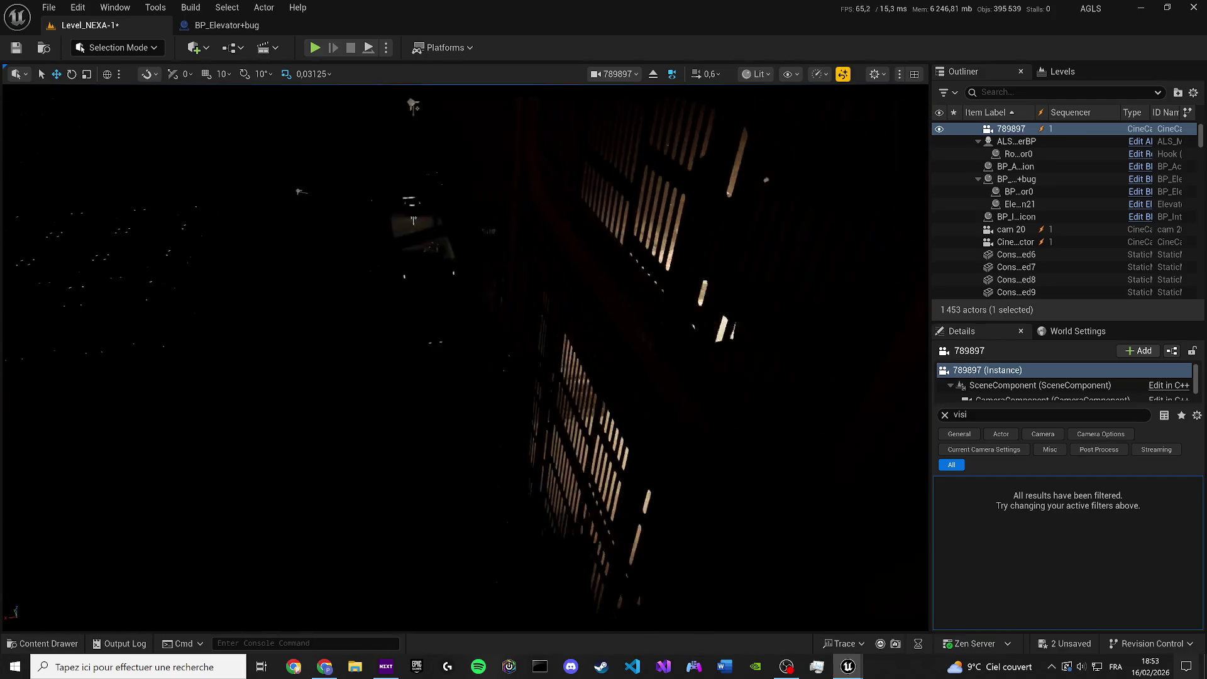
pyautogui.scroll(-2, 465, 352)
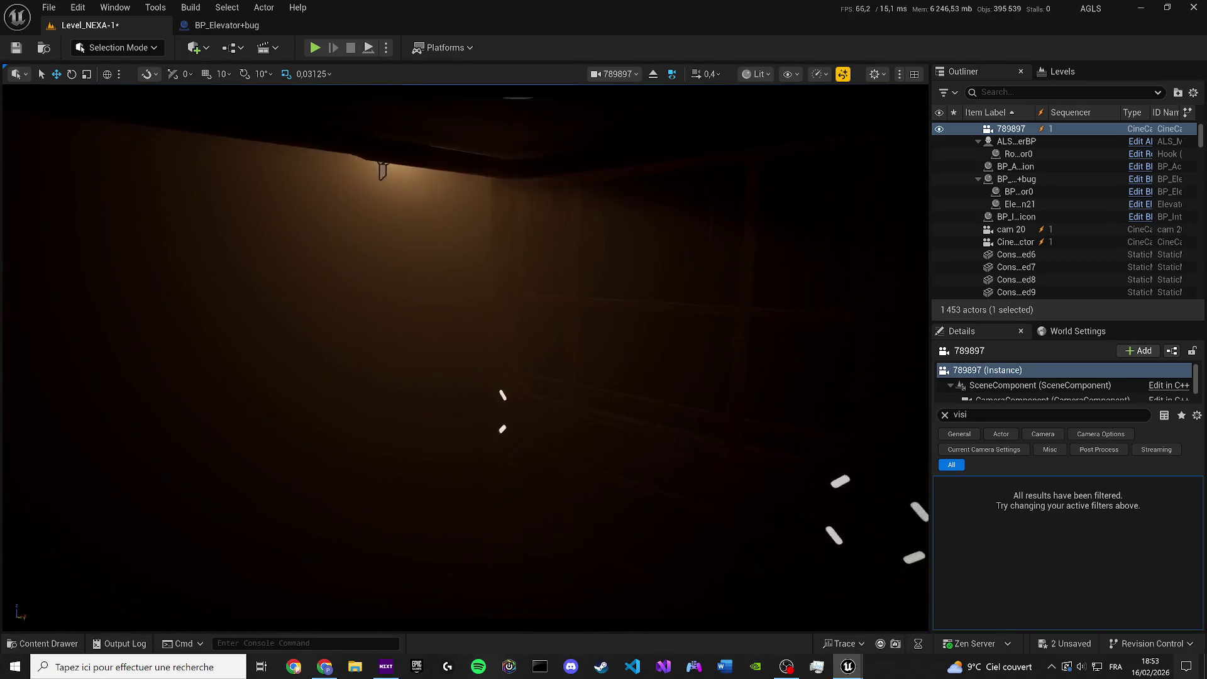
pyautogui.scroll(-1, 465, 352)
pyautogui.scroll(-2, 465, 352)
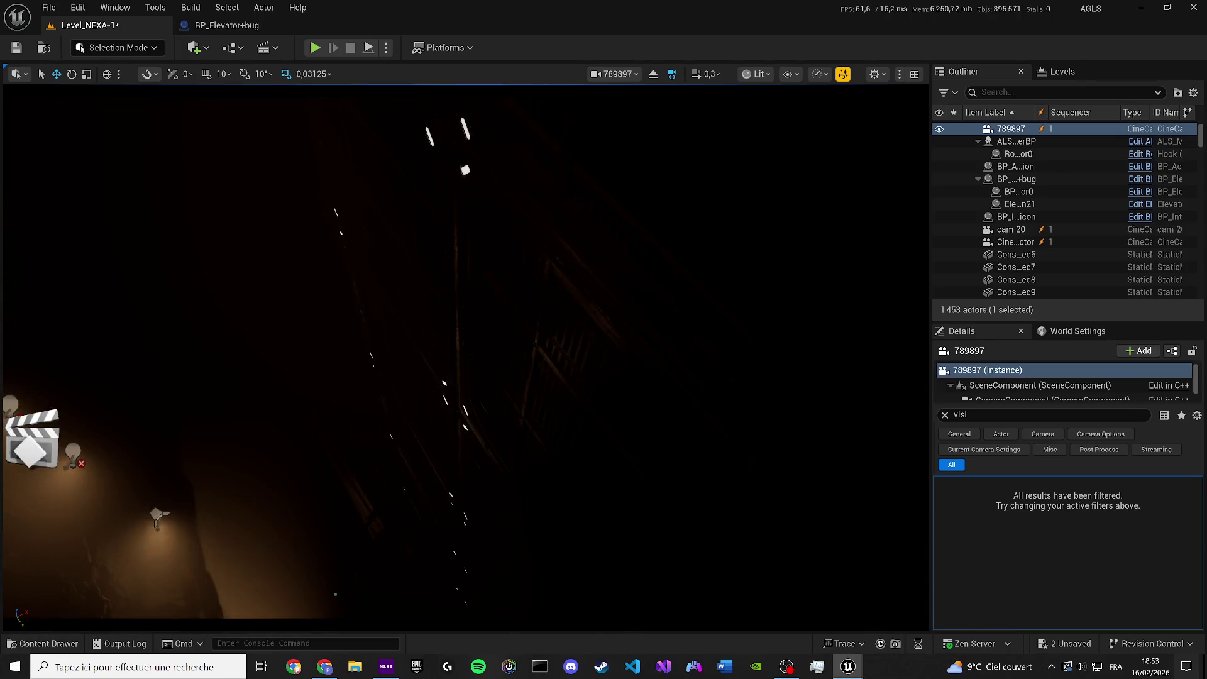
pyautogui.press('Escape')
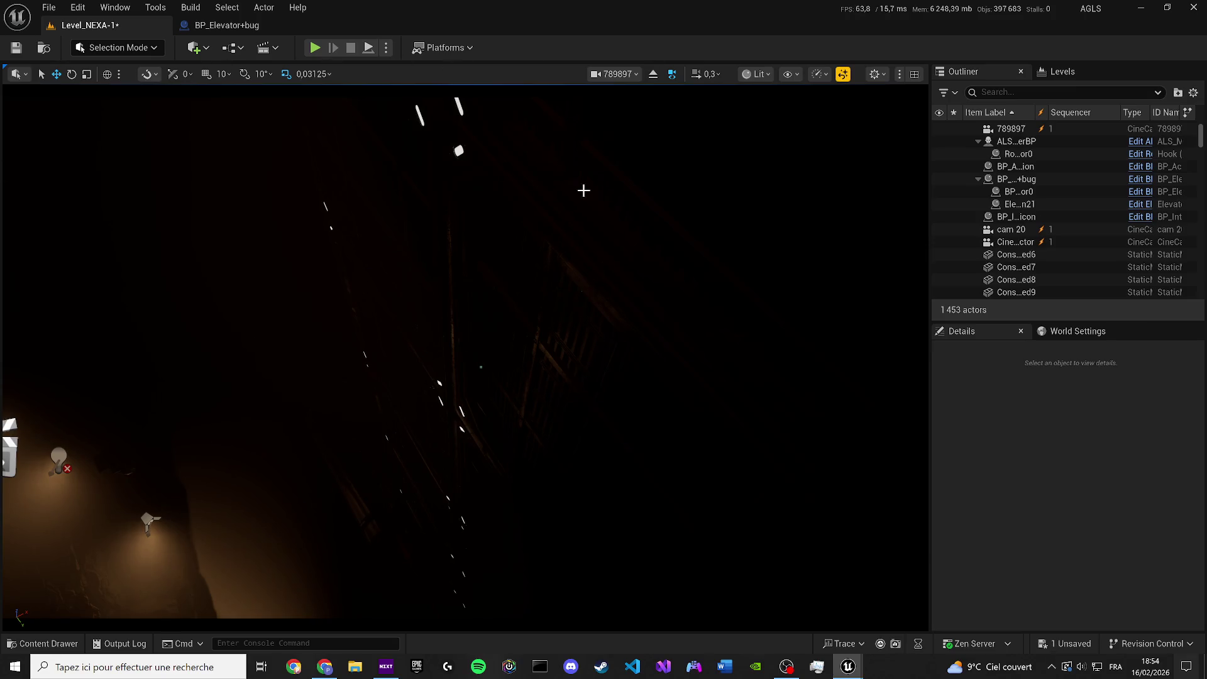
# - Stop piloting camera 789897, focus on BP_Elevator+bug, and select Plane4 by the lit wall
pyautogui.click(654, 75)
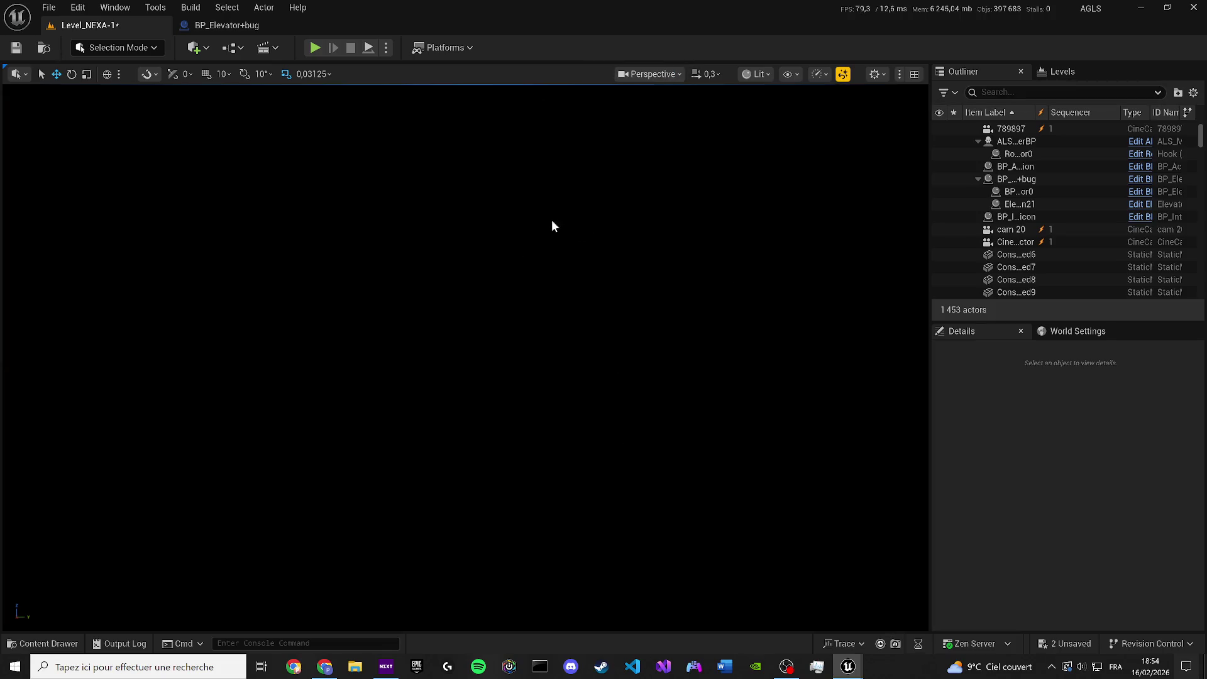
pyautogui.moveTo(552, 222)
pyautogui.mouseDown()
pyautogui.moveTo(555, 202)
pyautogui.moveTo(551, 239)
pyautogui.moveTo(558, 223)
pyautogui.mouseUp()
pyautogui.doubleClick(1017, 179)
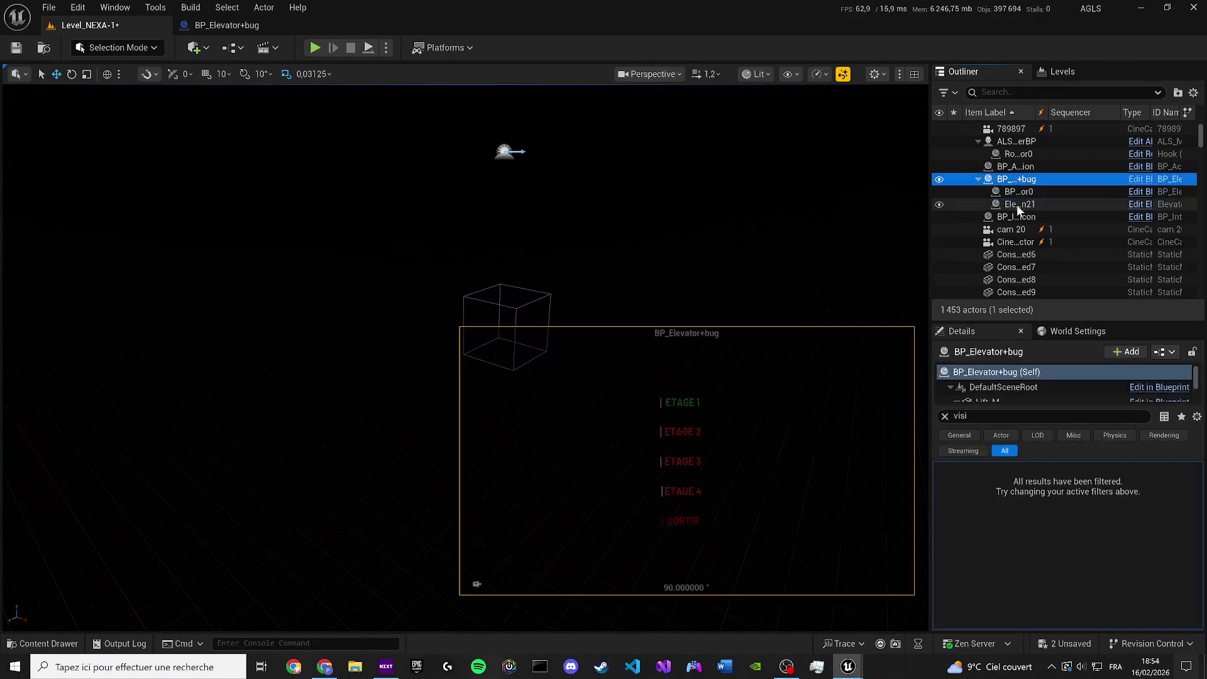
pyautogui.click(1064, 254)
pyautogui.moveTo(440, 314); pyautogui.dragTo(861, 393)
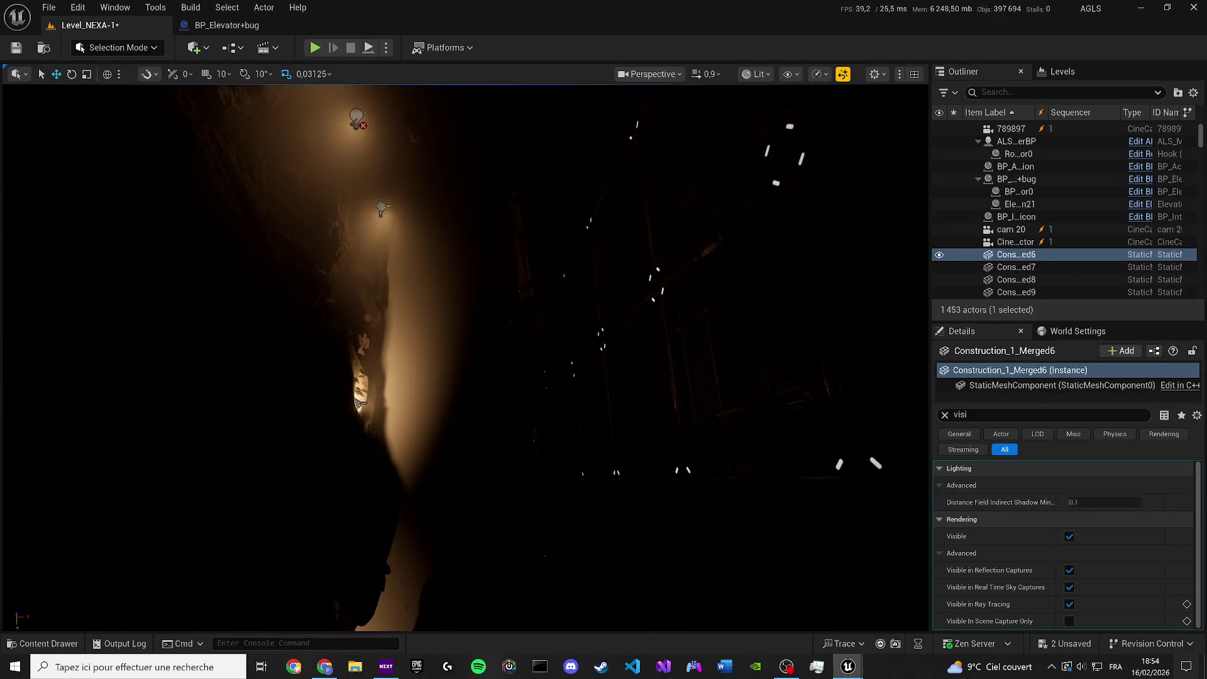
pyautogui.click(477, 288)
pyautogui.moveTo(477, 289); pyautogui.dragTo(504, 280)
# - Duplicate Plane4 into Plane5, frame it, and switch the viewport to Unlit
pyautogui.hotkey('ctrl', 'd')
pyautogui.press('f')
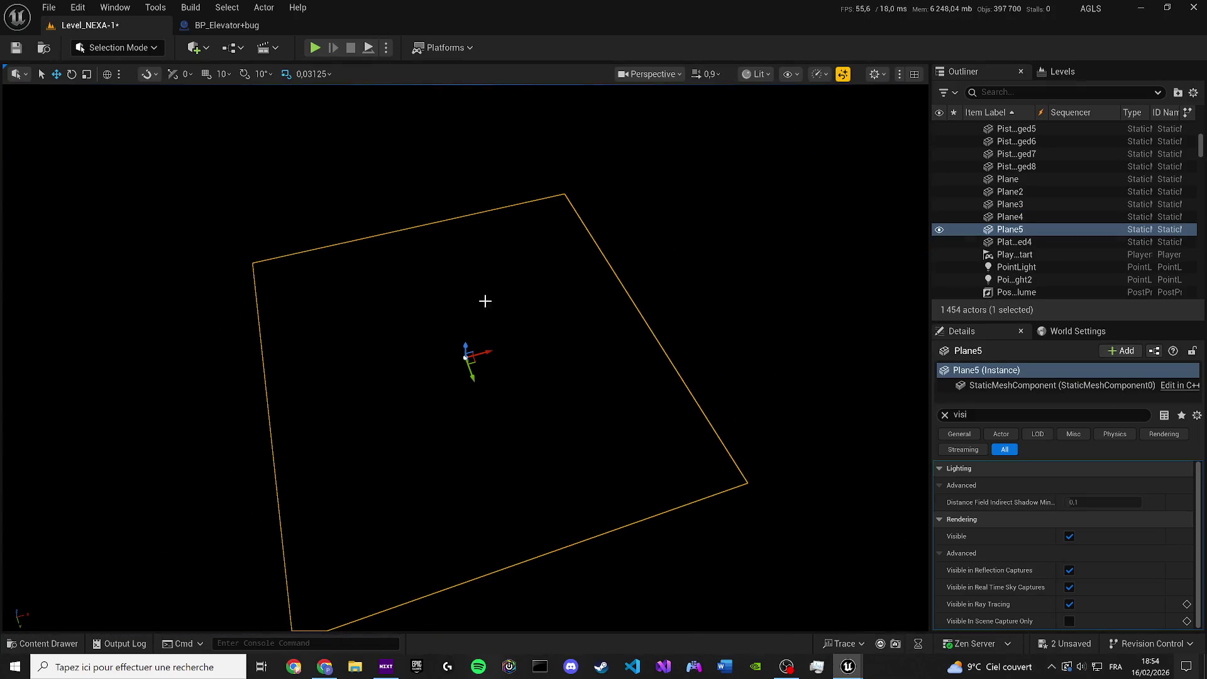
pyautogui.click(754, 74)
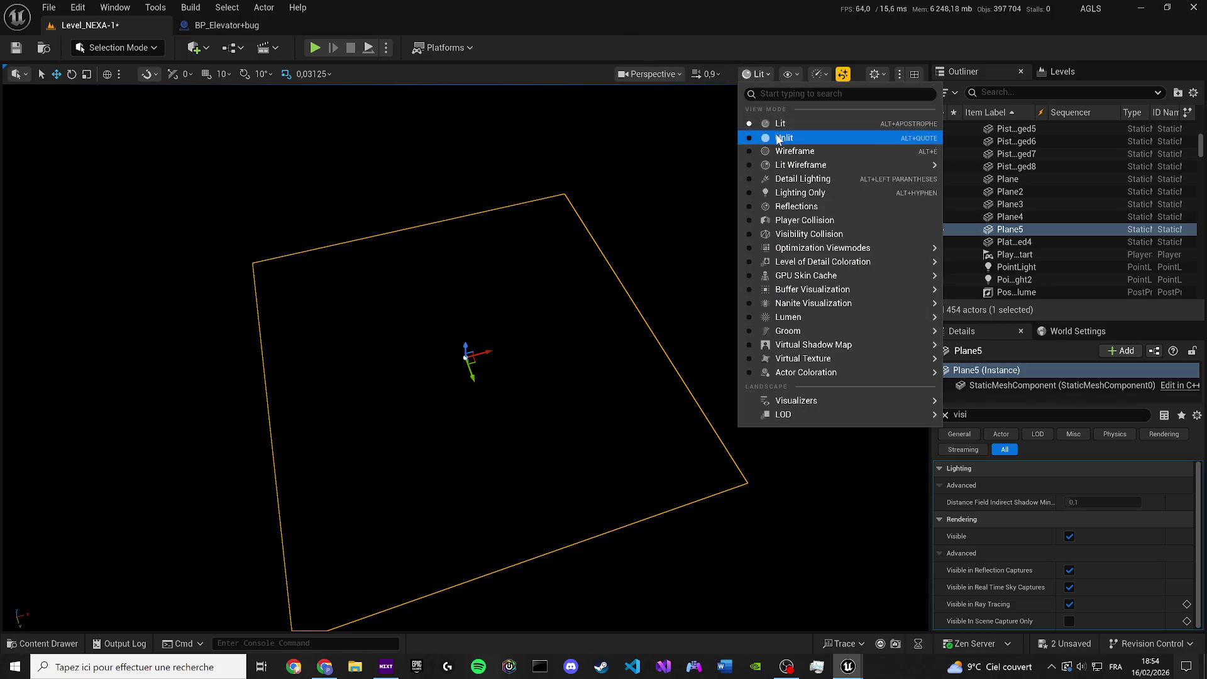
pyautogui.click(779, 136)
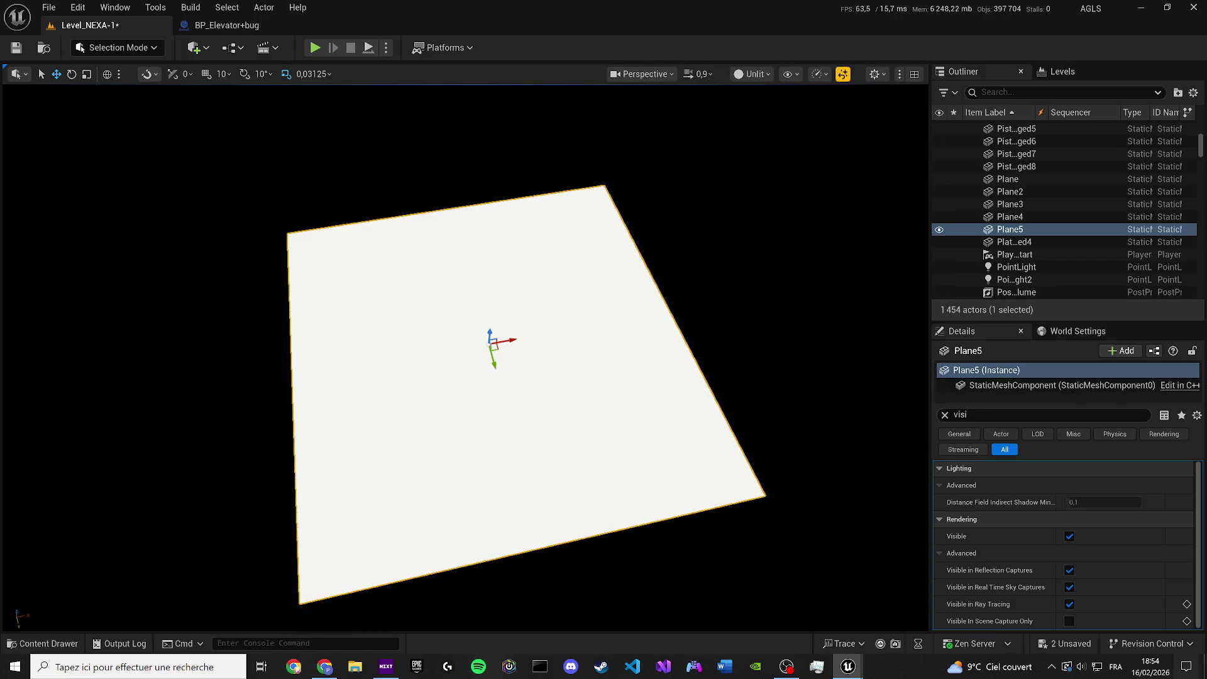
pyautogui.scroll(5, 474, 339)
pyautogui.scroll(-2, 465, 357)
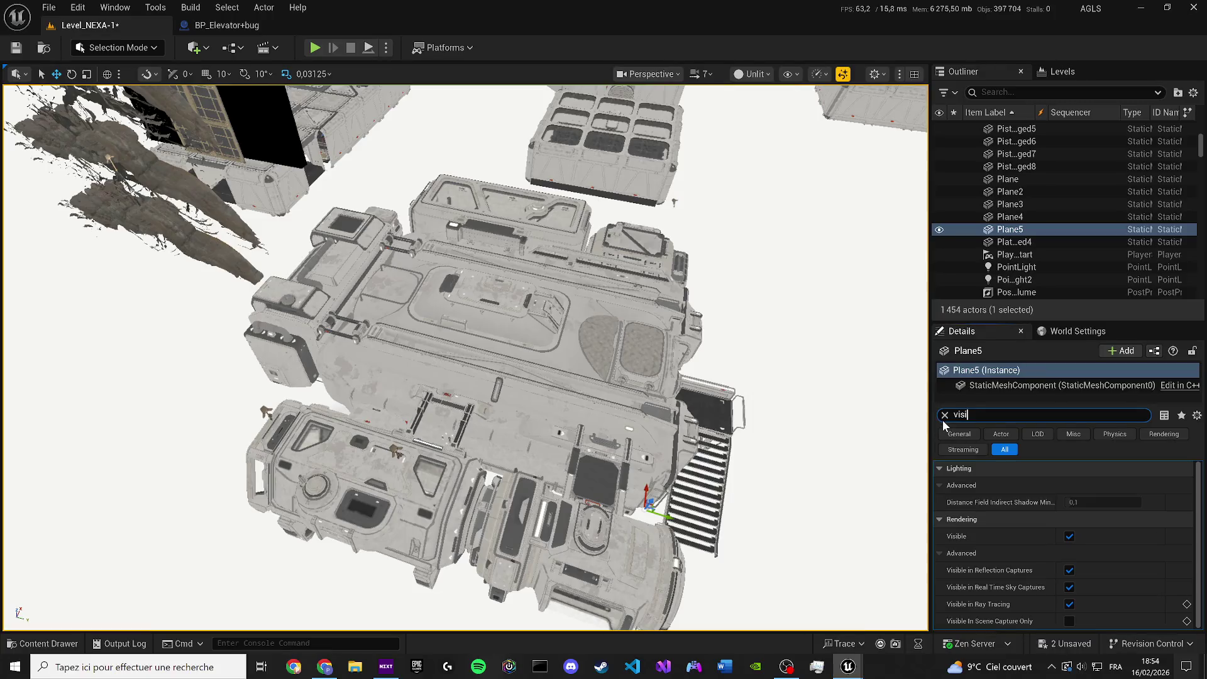
# - Assign BlackUnlitMaterial to Plane5's Element 0 material slot
pyautogui.click(945, 415)
pyautogui.scroll(-3, 981, 452)
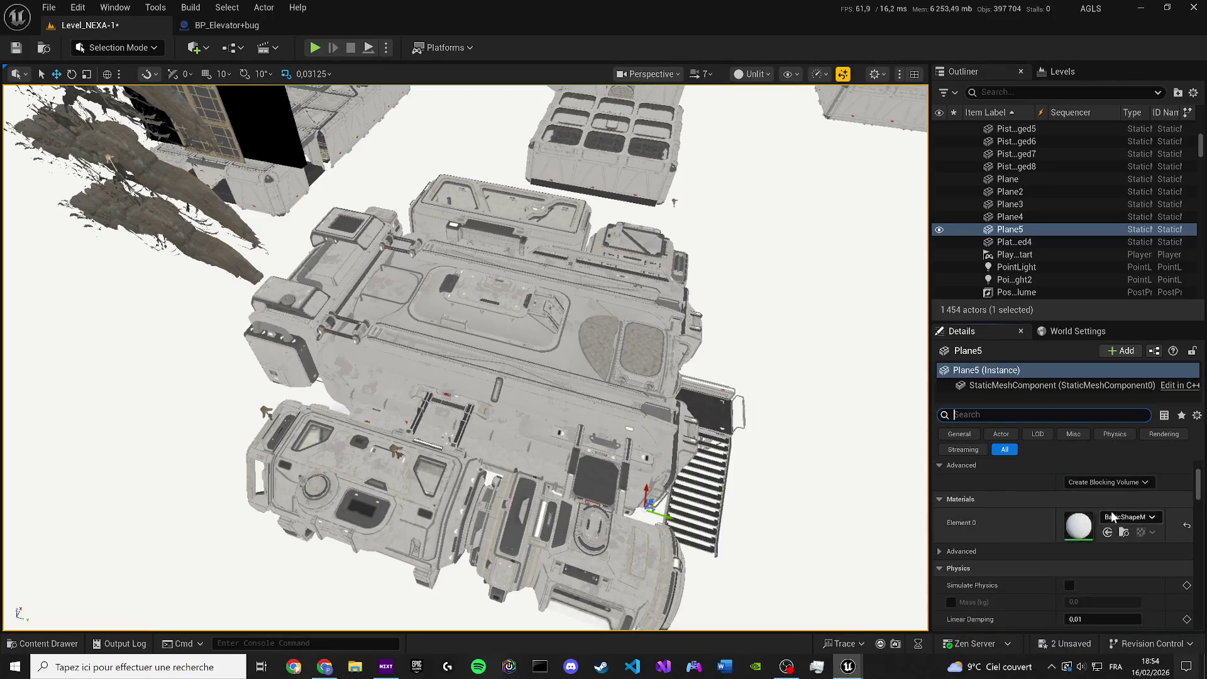
pyautogui.click(1116, 516)
pyautogui.write('bl')
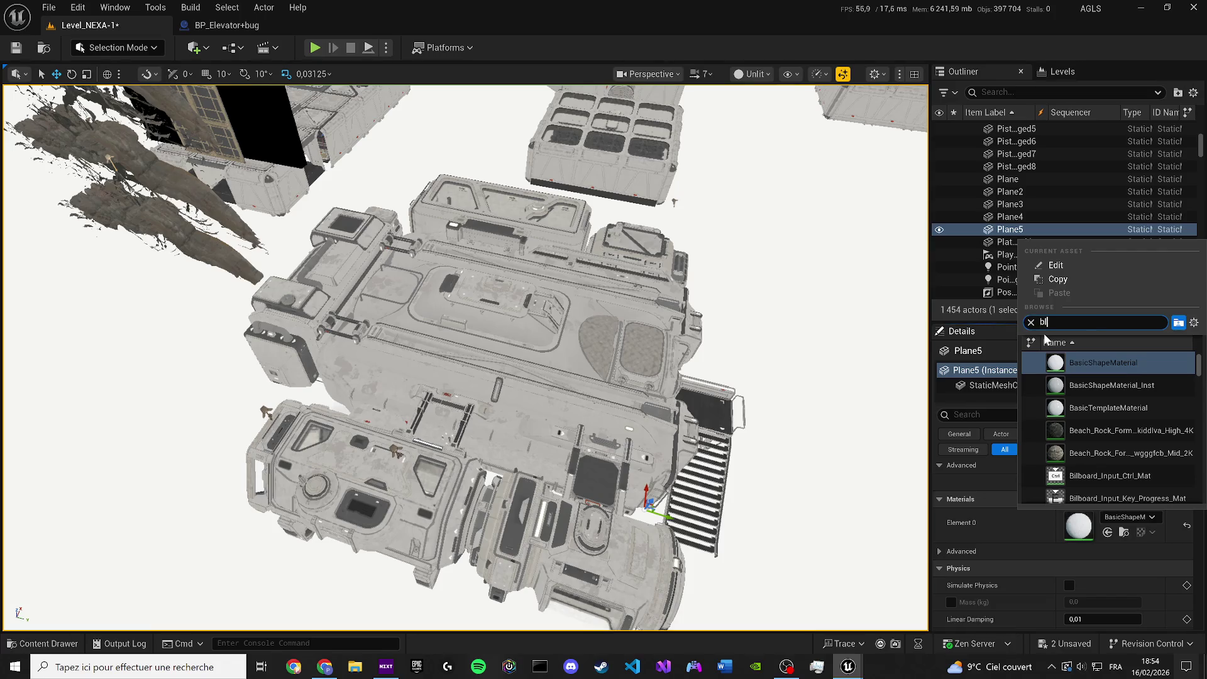
pyautogui.write('azck')
pyautogui.press('BackSpace')
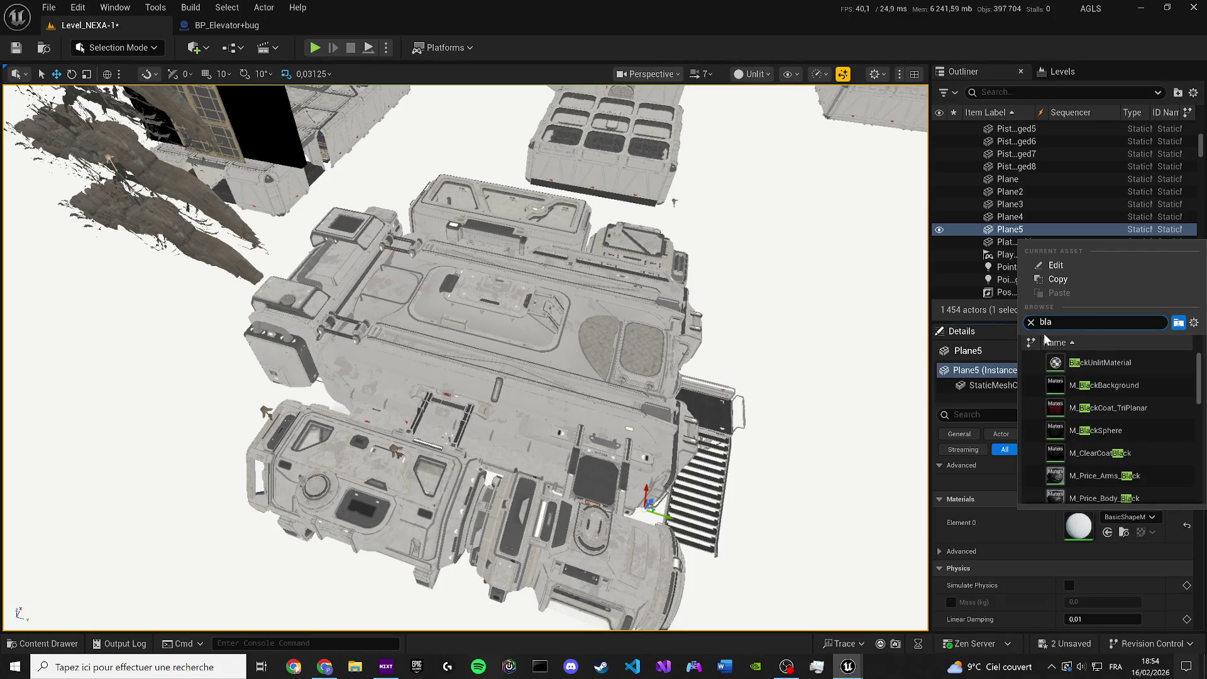
pyautogui.click(1100, 362)
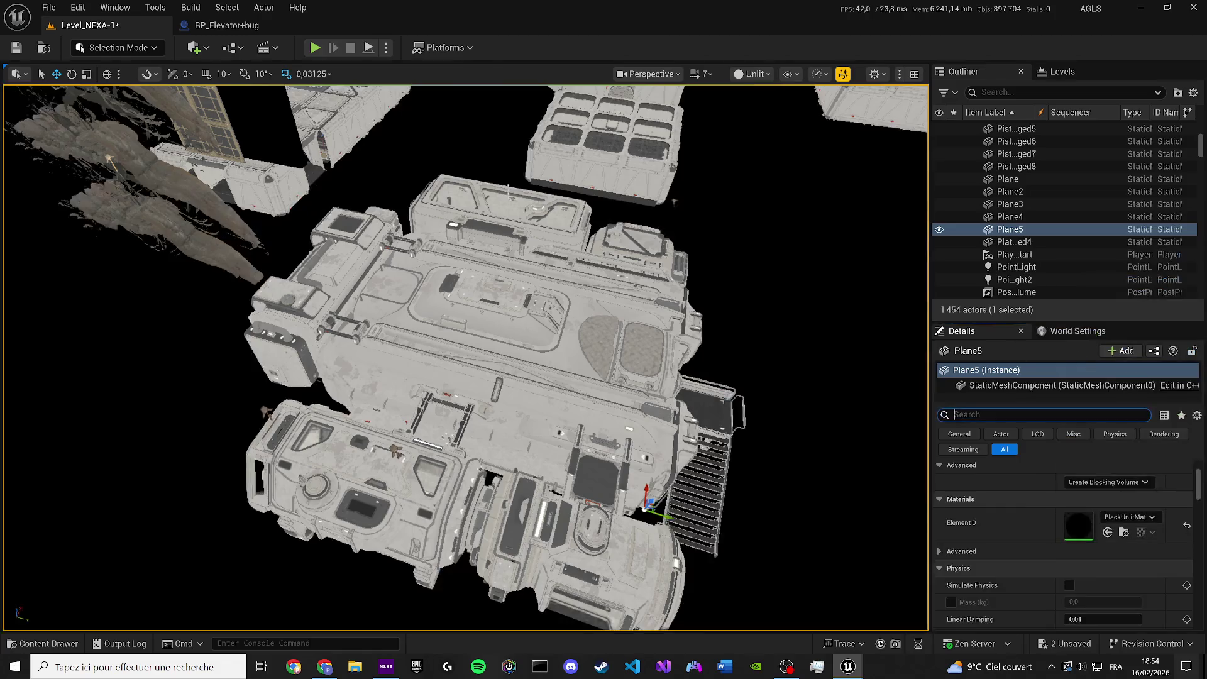
# - Switch the viewport back to Lit rendering
pyautogui.click(654, 74)
pyautogui.click(754, 73)
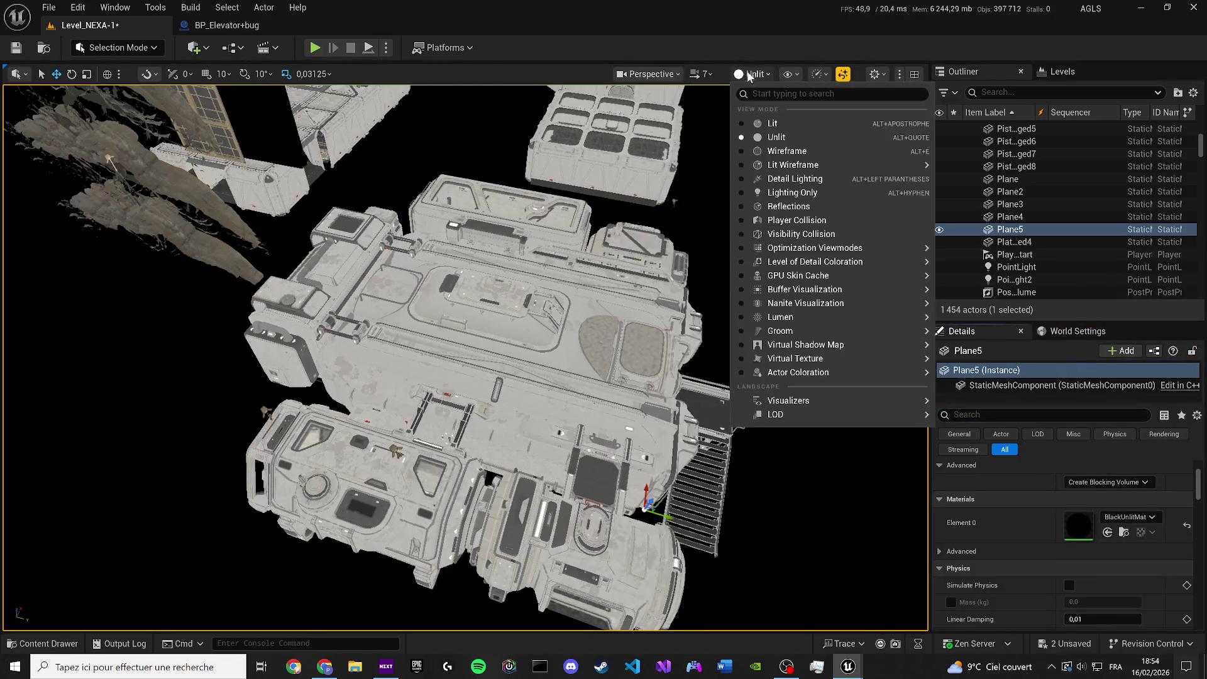
pyautogui.click(767, 119)
# - Save Level_NEXA-1, then deselect Plane5 and show the editor icons again
pyautogui.hotkey('ctrl', 's')
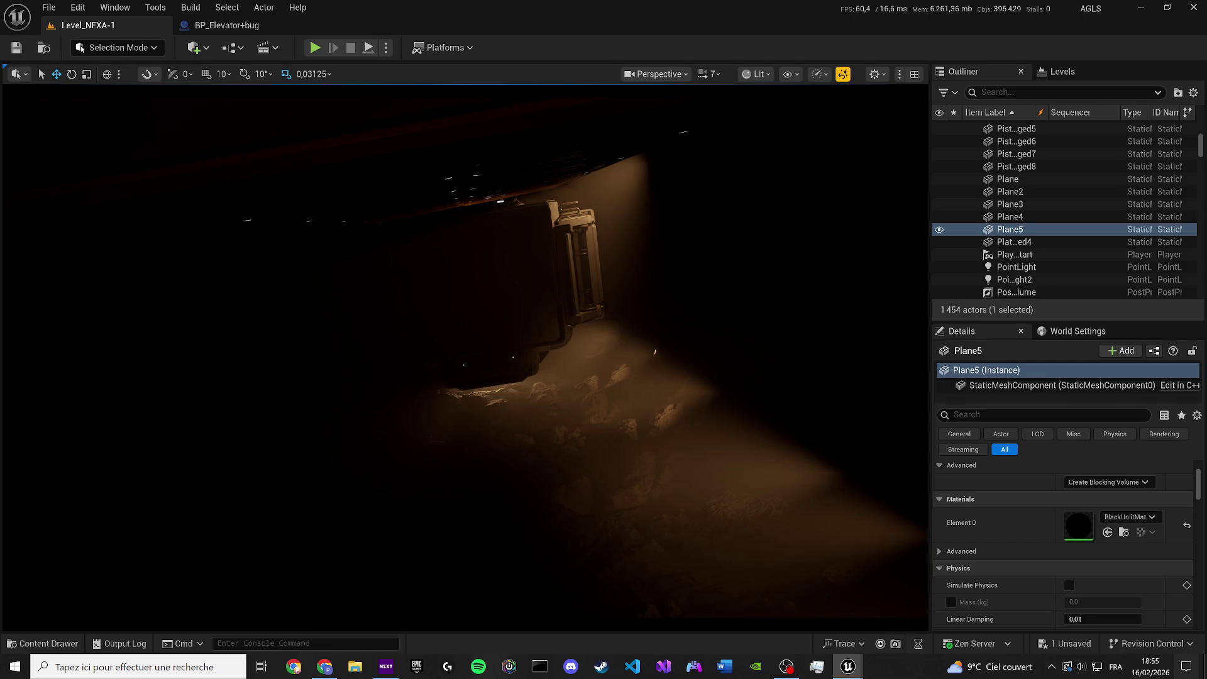
pyautogui.press('g')
pyautogui.press('Escape')
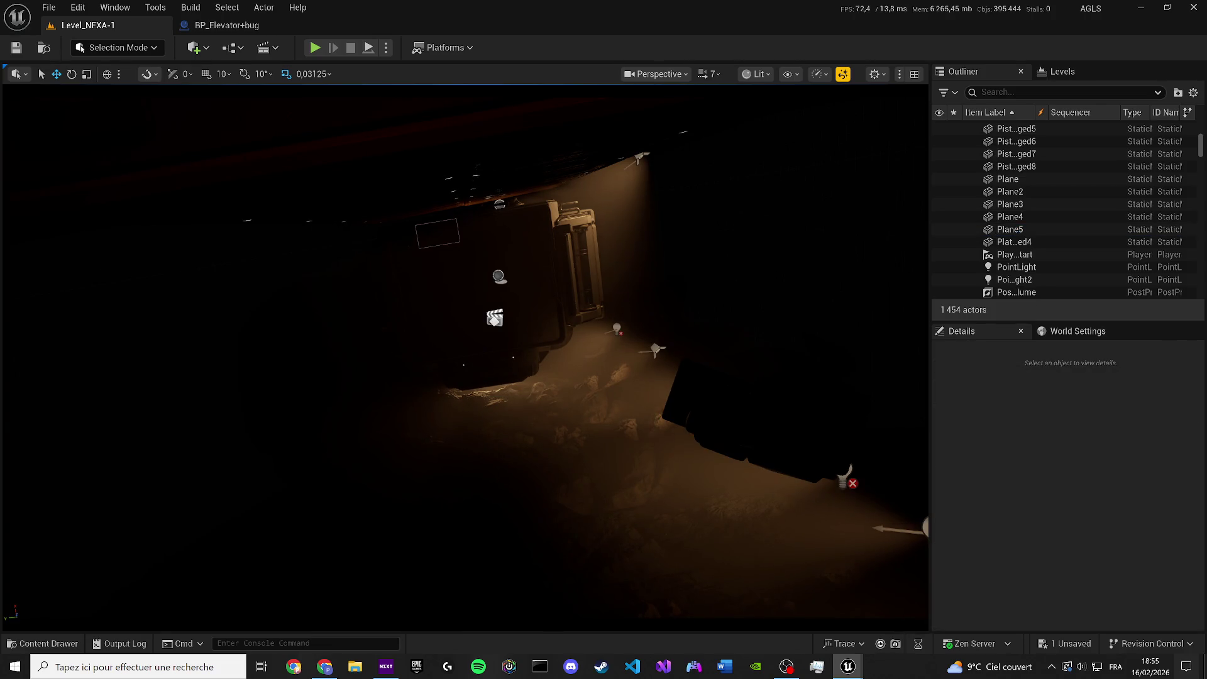